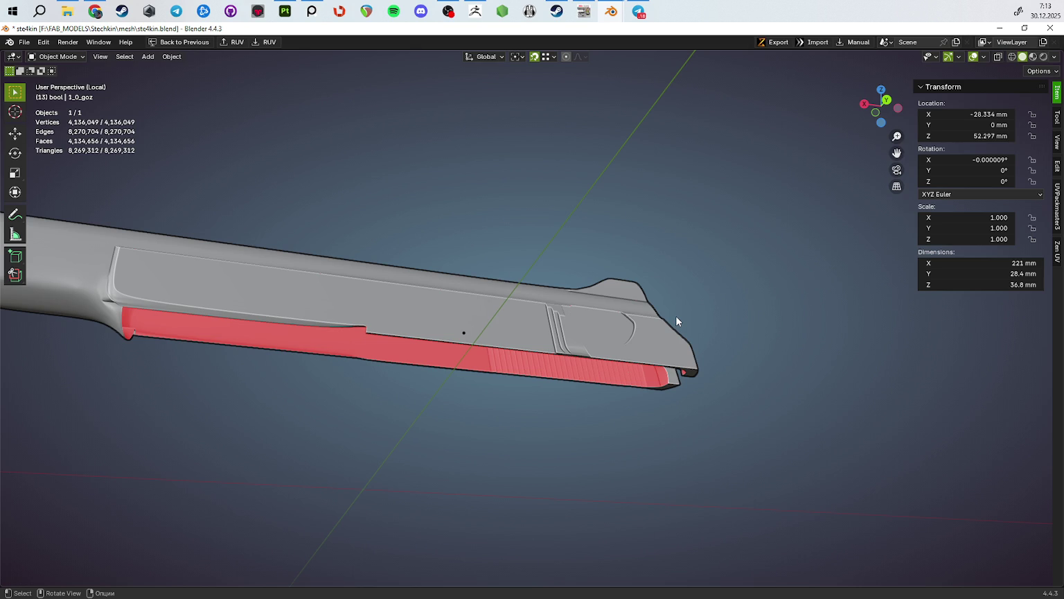
Step: Orbit and zoom to view the slide's rear end, top and side up close
middle_click_drag(553, 393, 517, 321)
scroll(636, 304, "up", 5)
mouse_move(637, 305)
middle_mouse_down()
mouse_move(439, 367)
mouse_move(544, 469)
middle_mouse_up()
Step: Check an edge on the slide's side in Edit Mode, then bring up the PureRef reference board
key("Tab")
left_click(541, 468)
key("Tab")
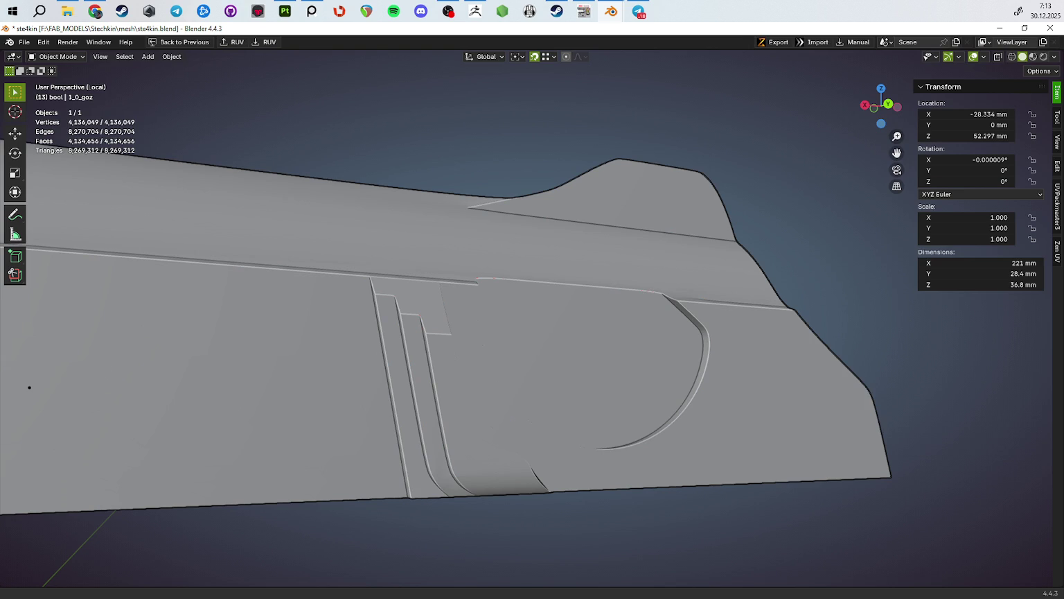
key("alt+Tab")
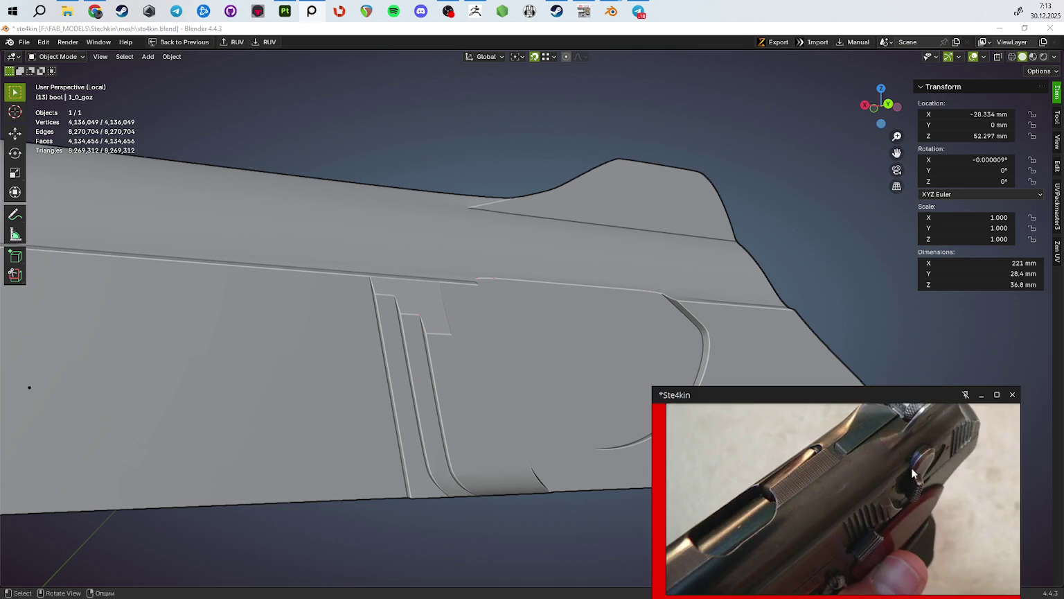
Step: Study the full-screen photo of the rear serrations and safety lever, then restore PureRef to a lower-right window
key("ctrl+f")
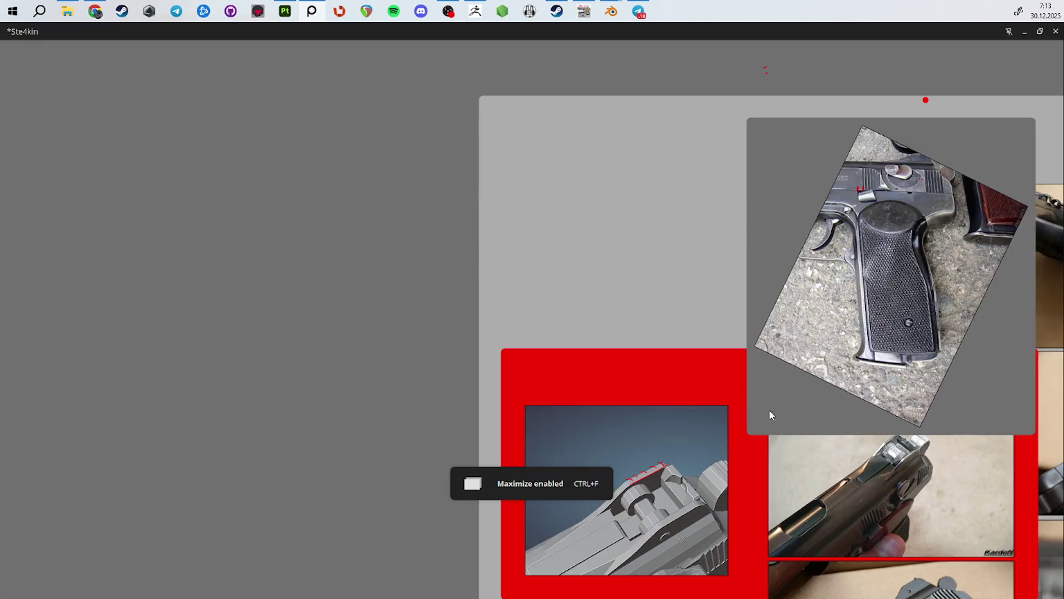
scroll(752, 412, "down", 3)
scroll(770, 274, "down", 1)
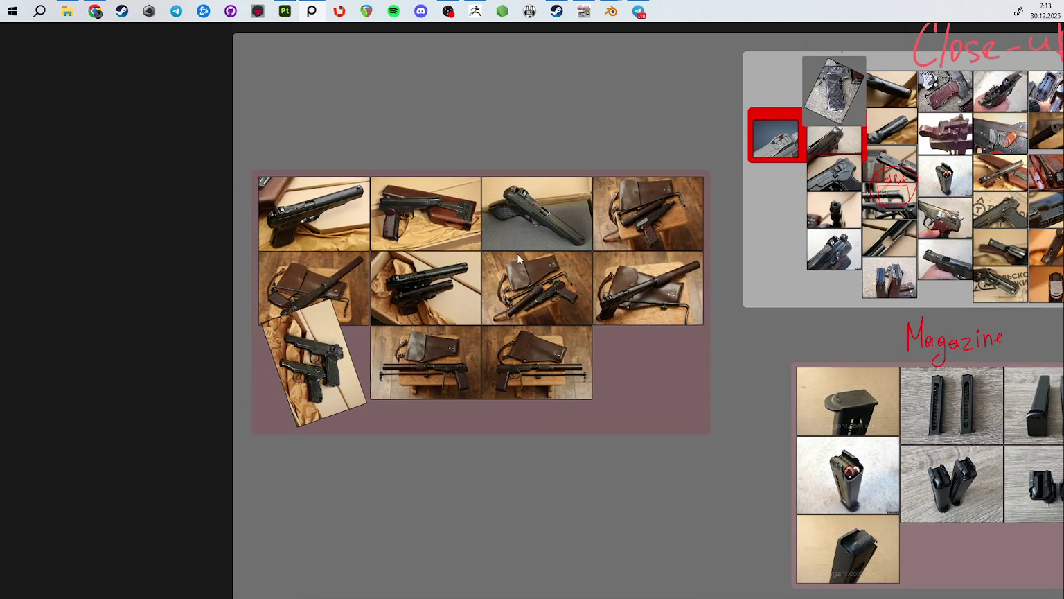
scroll(324, 350, "up", 5)
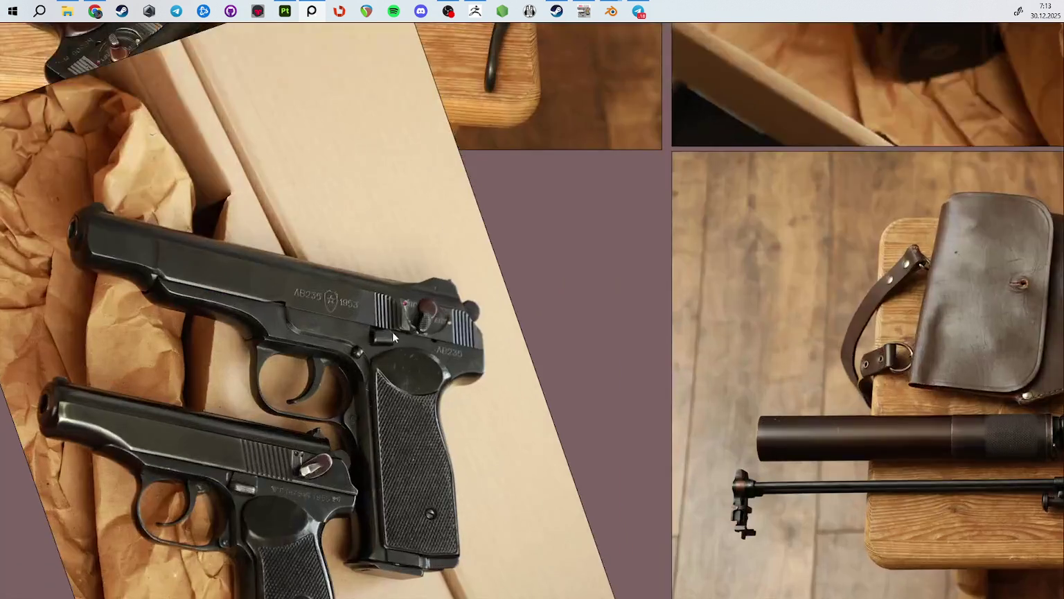
scroll(386, 334, "up", 4)
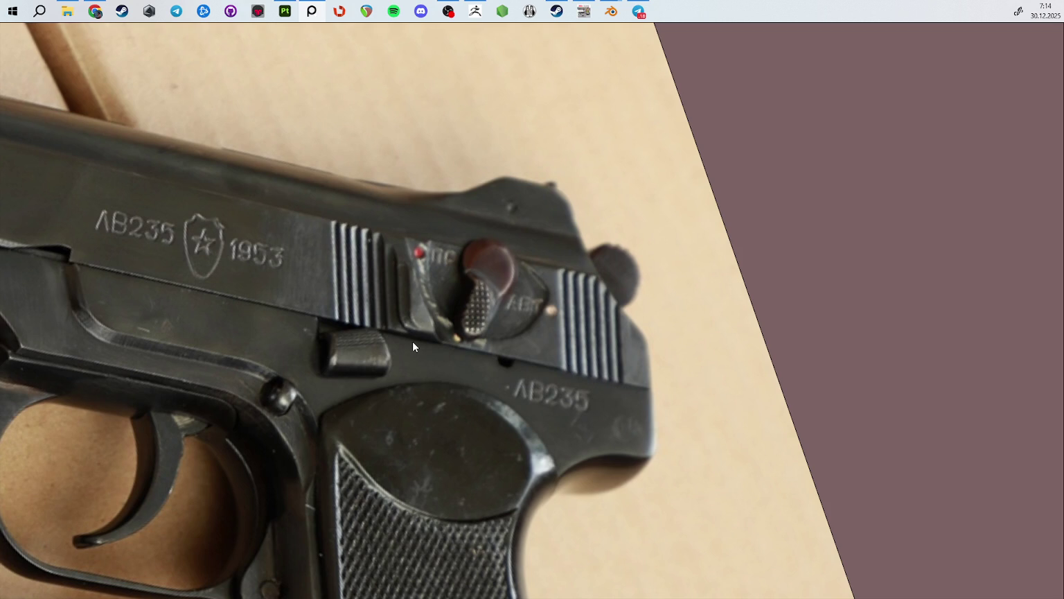
key("ctrl+f")
left_click_drag(513, 435, 682, 598)
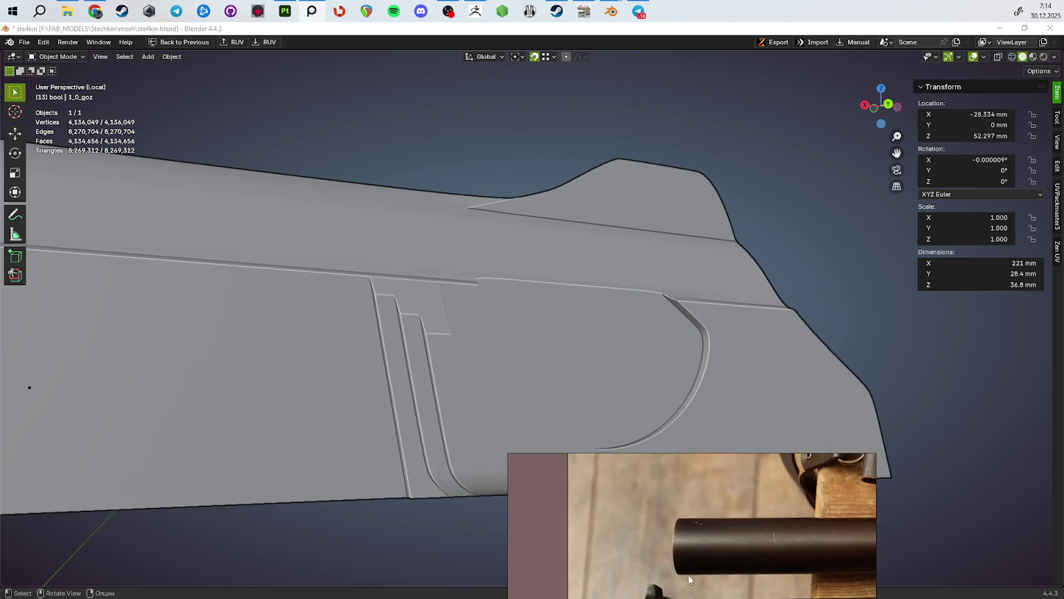
Step: Compare the slide's low-poly wireframe with the high-poly mesh at its forked rear end
scroll(370, 444, "down", 5)
mouse_move(370, 444)
middle_mouse_down()
mouse_move(351, 501)
mouse_move(591, 479)
mouse_move(476, 400)
mouse_move(495, 340)
mouse_move(532, 341)
mouse_move(546, 356)
middle_mouse_up()
scroll(591, 479, "up", 5)
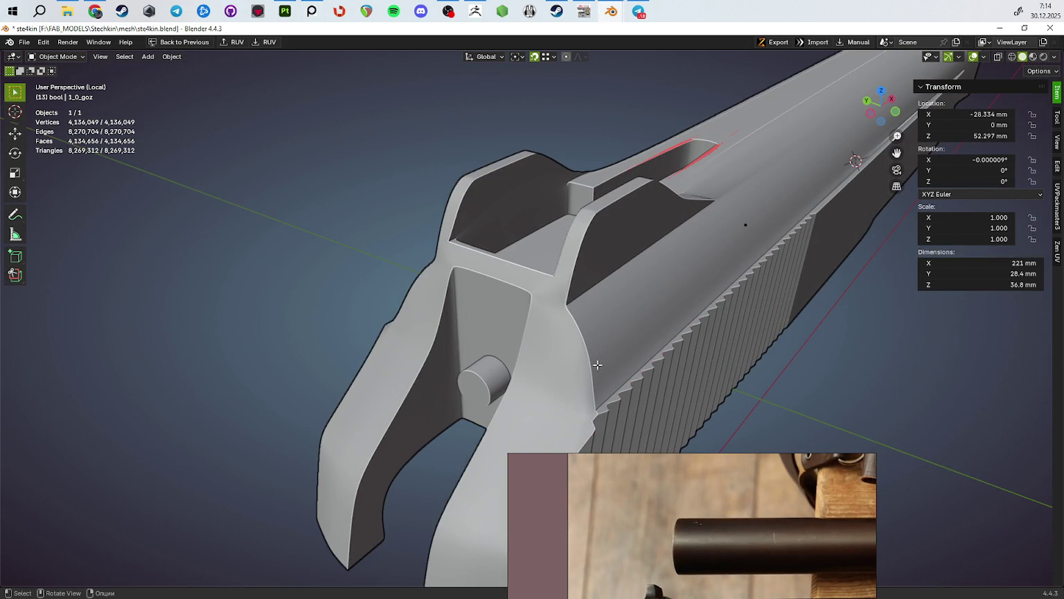
key("Tab")
scroll(466, 217, "down", 5)
scroll(556, 381, "up", 5)
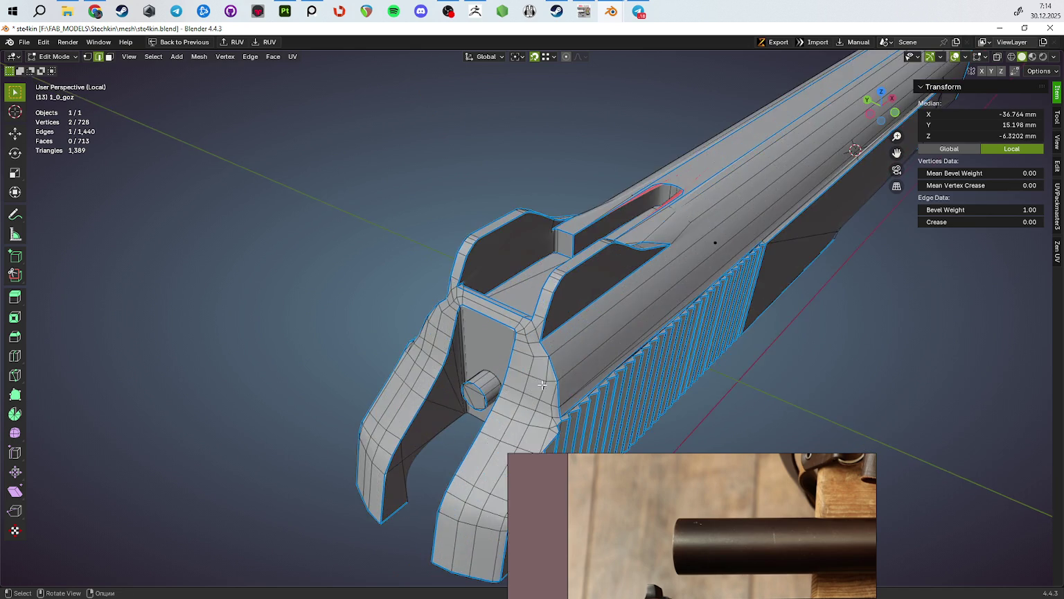
middle_click_drag(556, 381, 589, 343)
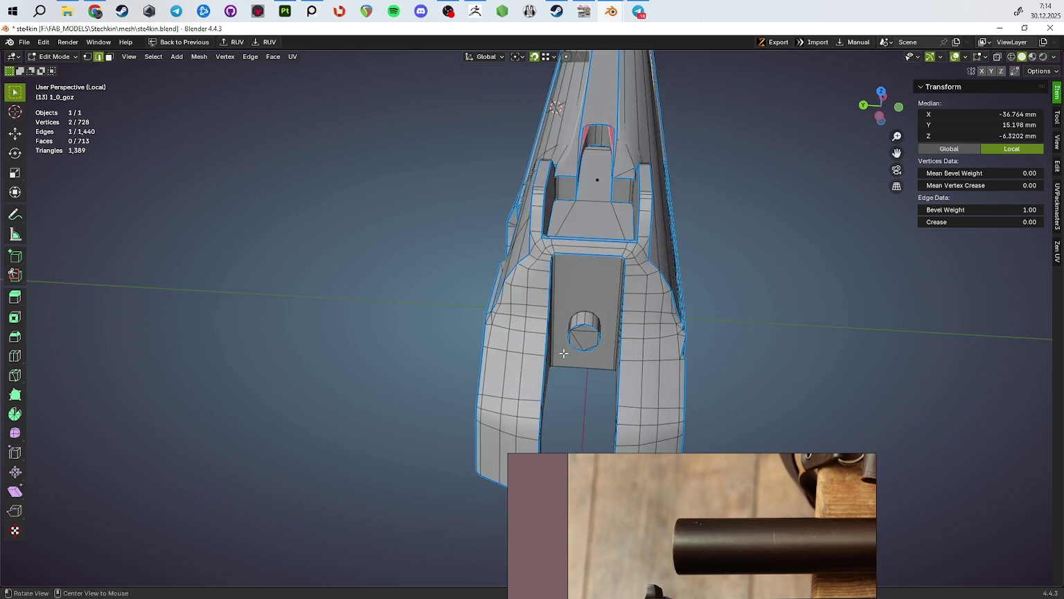
key("Tab")
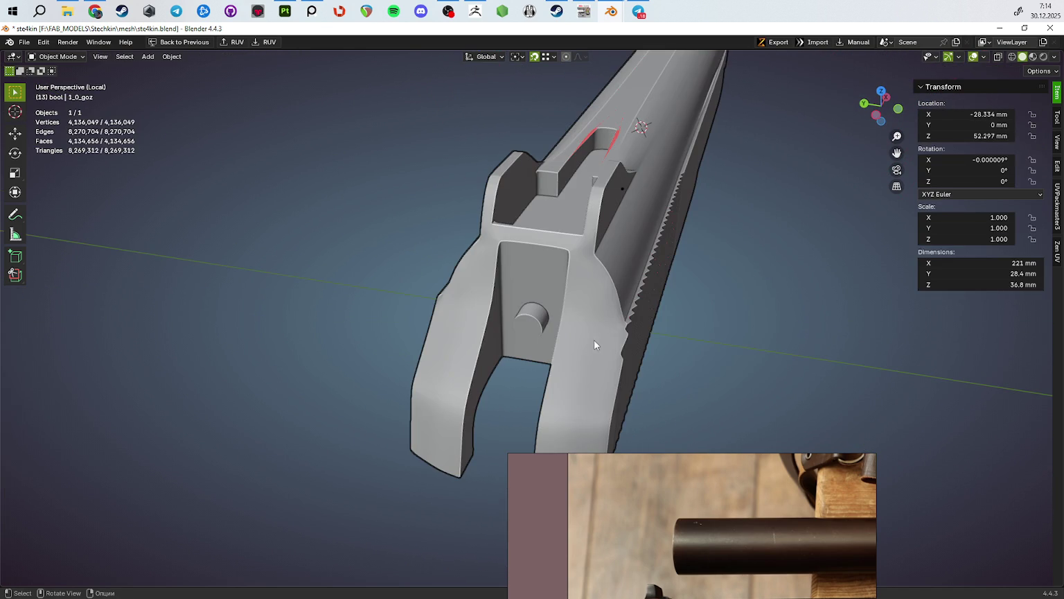
Step: Recheck the fork from a new angle and leave the low-poly slide mesh in Edit Mode
mouse_move(606, 338)
middle_mouse_down()
mouse_move(607, 317)
mouse_move(501, 297)
mouse_move(547, 288)
mouse_move(600, 324)
mouse_move(595, 333)
middle_mouse_up()
key("Tab")
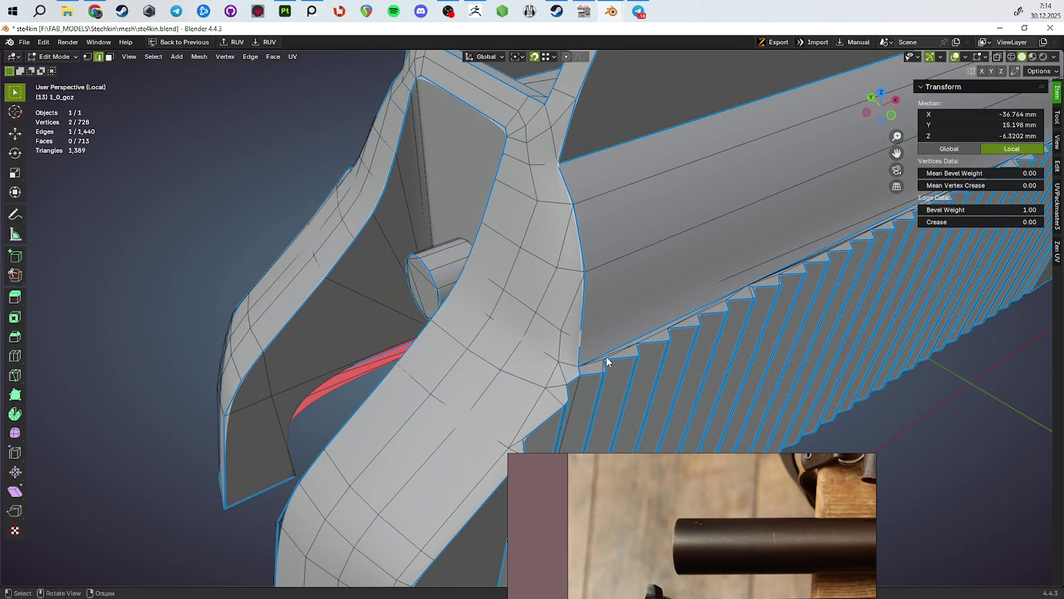
key("Tab")
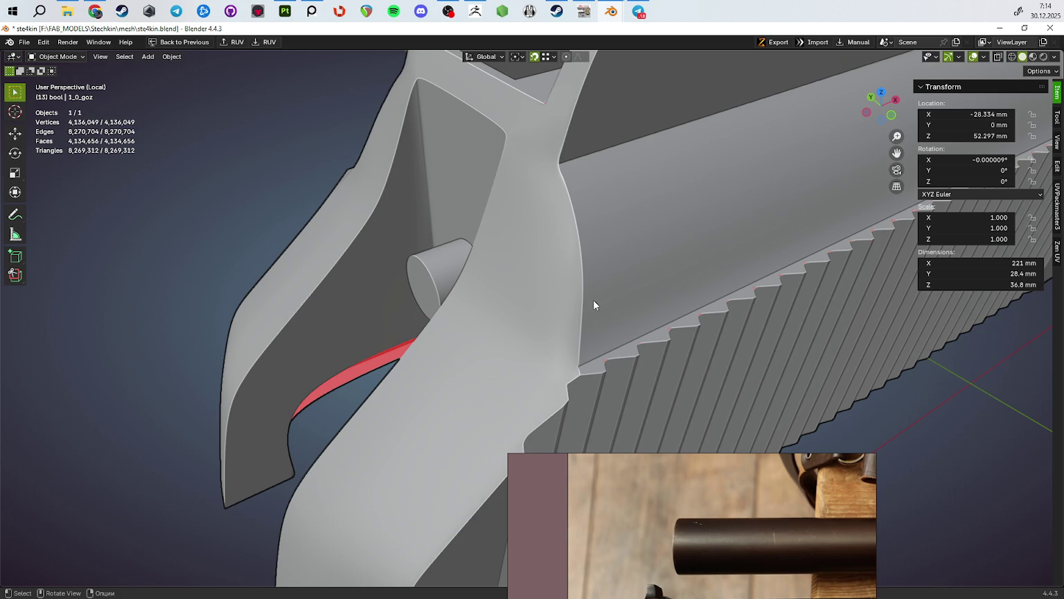
scroll(615, 306, "down", 5)
middle_click_drag(618, 329, 755, 353)
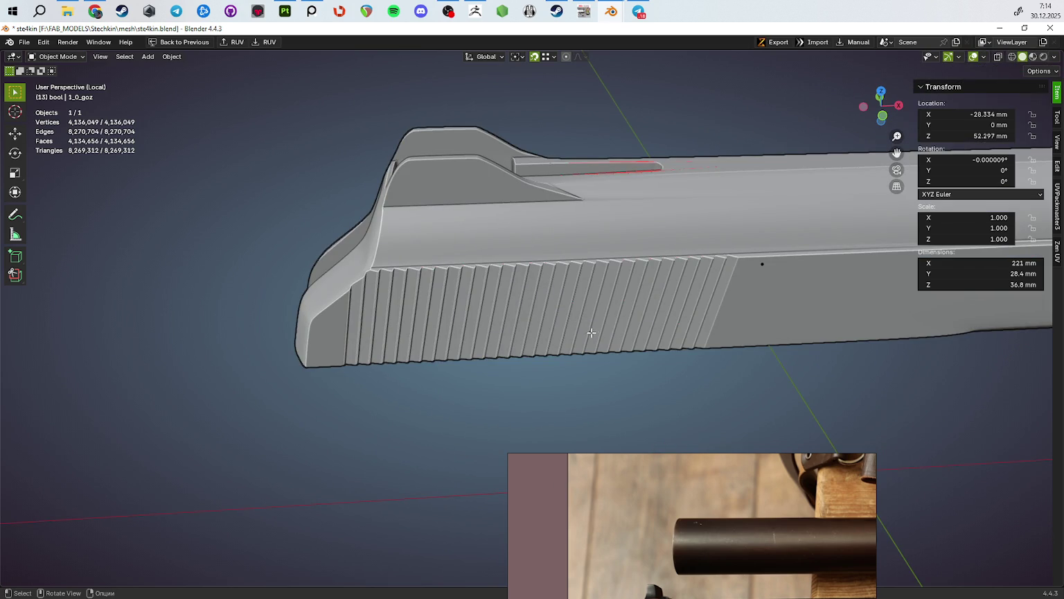
key("Tab")
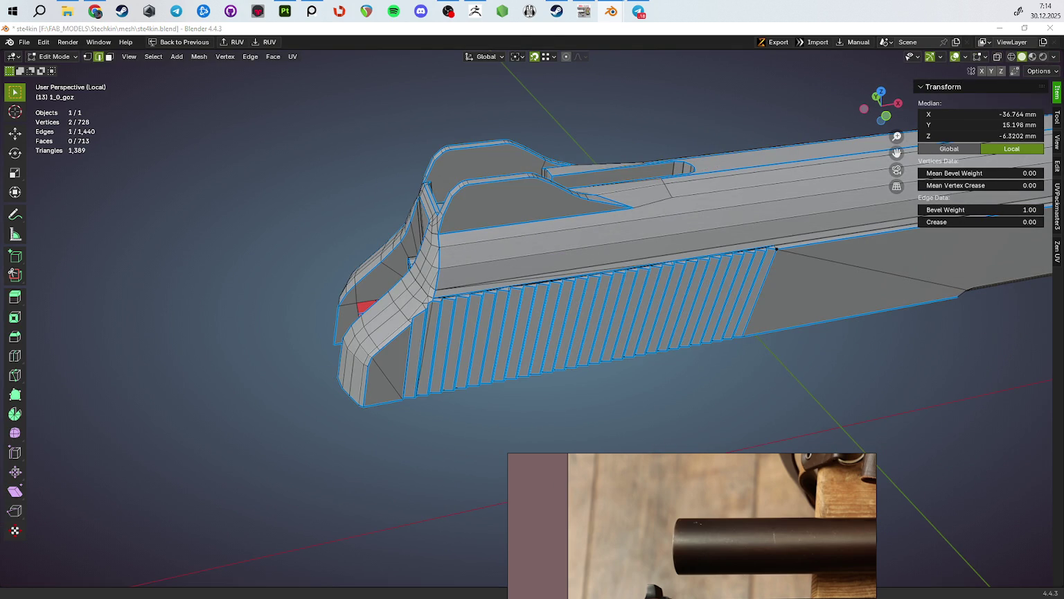
Step: Clear the selection and circle-select the serration faces along the slide
middle_click_drag(585, 341, 584, 341)
key("Tab")
scroll(584, 341, "down", 3)
scroll(584, 341, "up", 4)
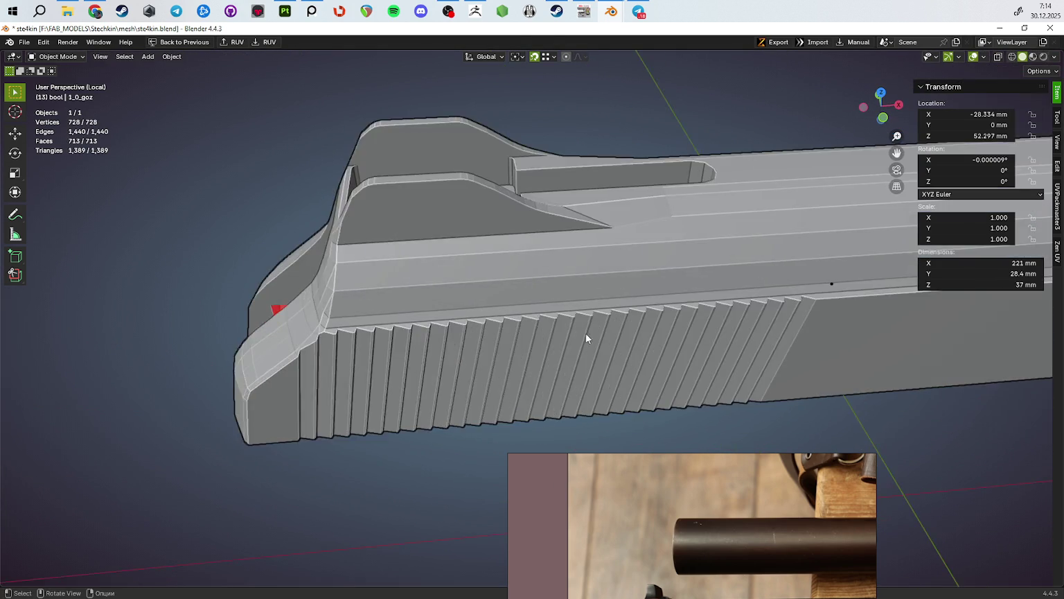
key("Tab")
key("alt+a")
mouse_move(584, 341)
middle_mouse_down()
mouse_move(431, 351)
mouse_move(228, 274)
middle_mouse_up()
key("c")
left_click_drag(202, 261, 608, 294)
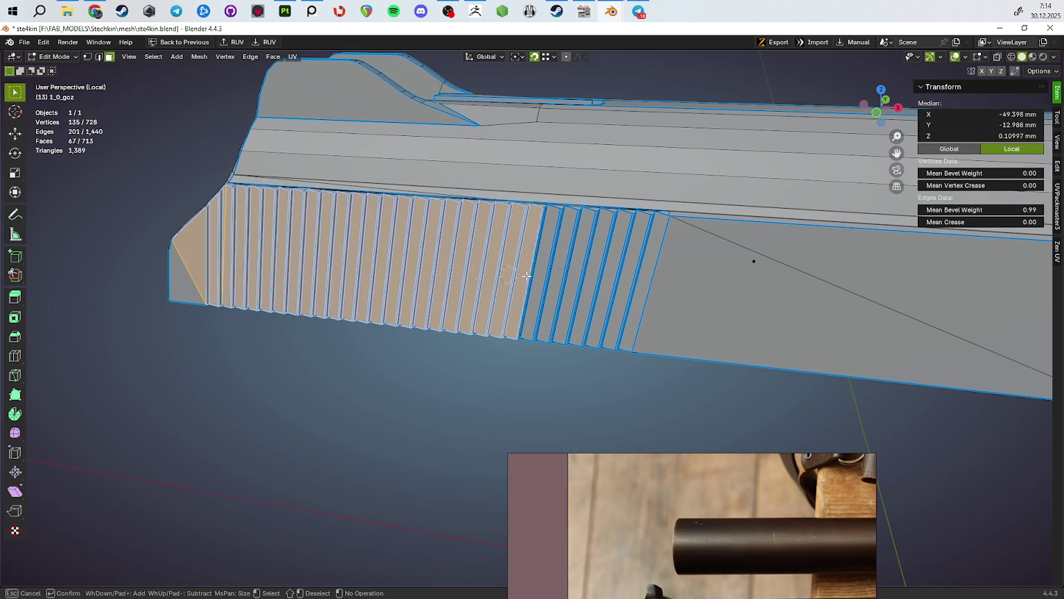
right_click(609, 294)
mouse_move(609, 293)
middle_mouse_down()
mouse_move(550, 341)
mouse_move(492, 324)
mouse_move(686, 355)
middle_mouse_up()
Step: Duplicate the serration faces in place and separate the copy into its own object
key("shift+d")
right_click(688, 357)
key("x")
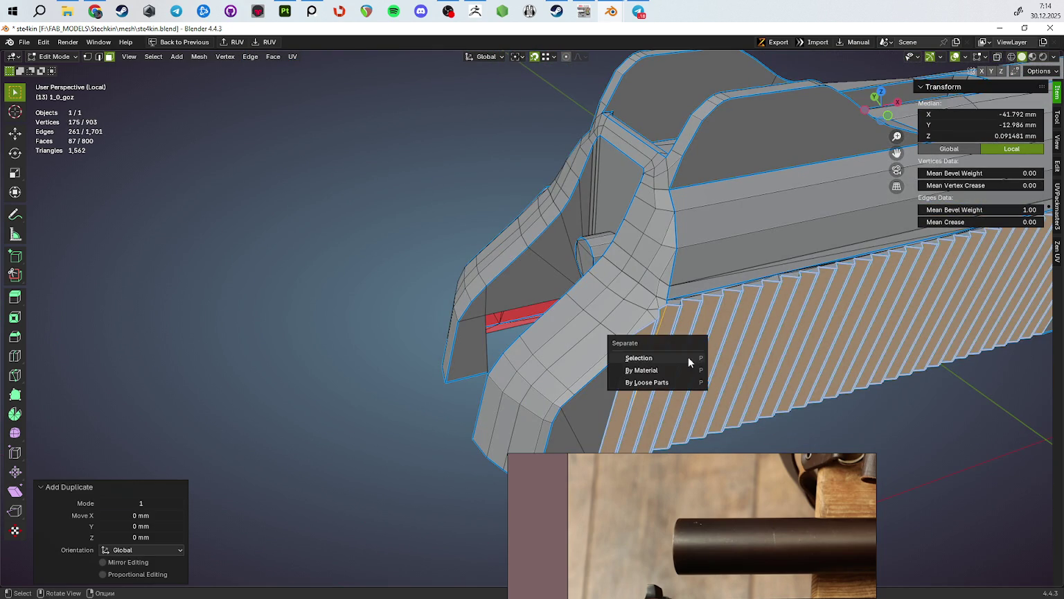
left_click(688, 357)
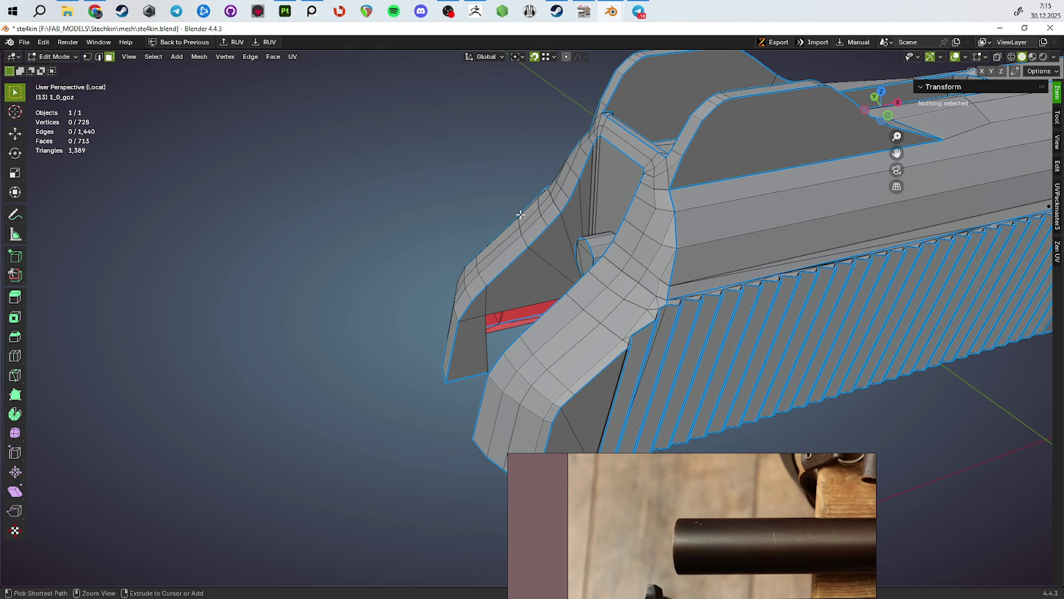
key("Tab")
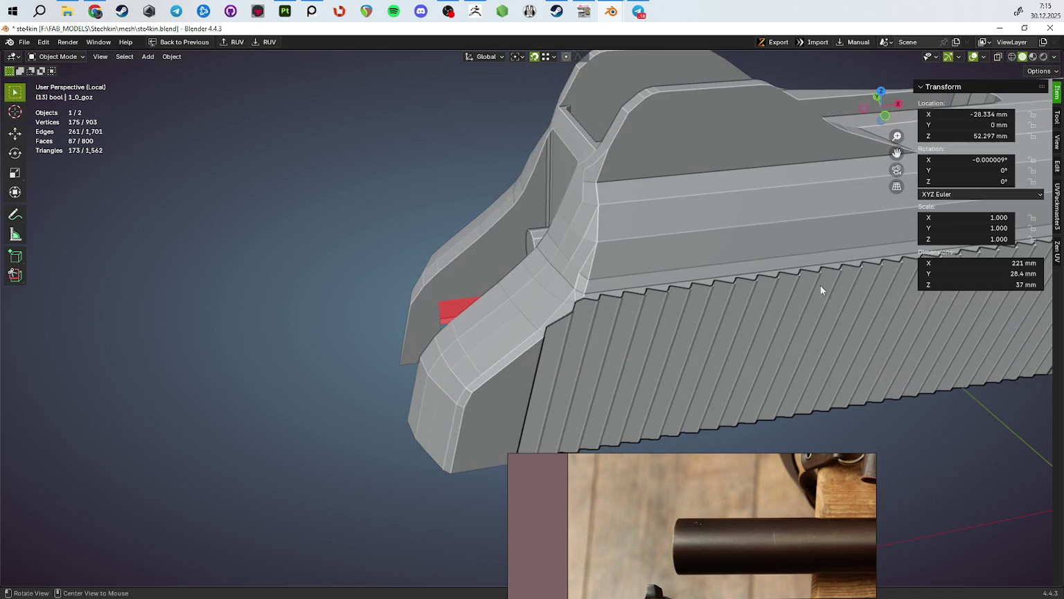
mouse_move(685, 177)
middle_mouse_down()
mouse_move(659, 204)
mouse_move(711, 234)
middle_mouse_up()
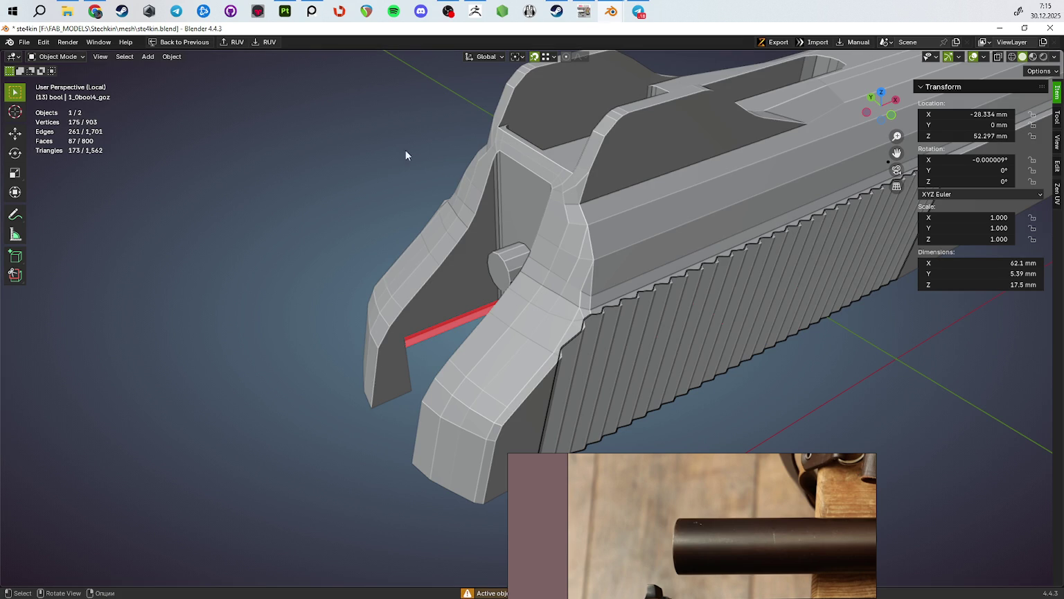
scroll(652, 260, "up", 2)
middle_click_drag(686, 274, 812, 279)
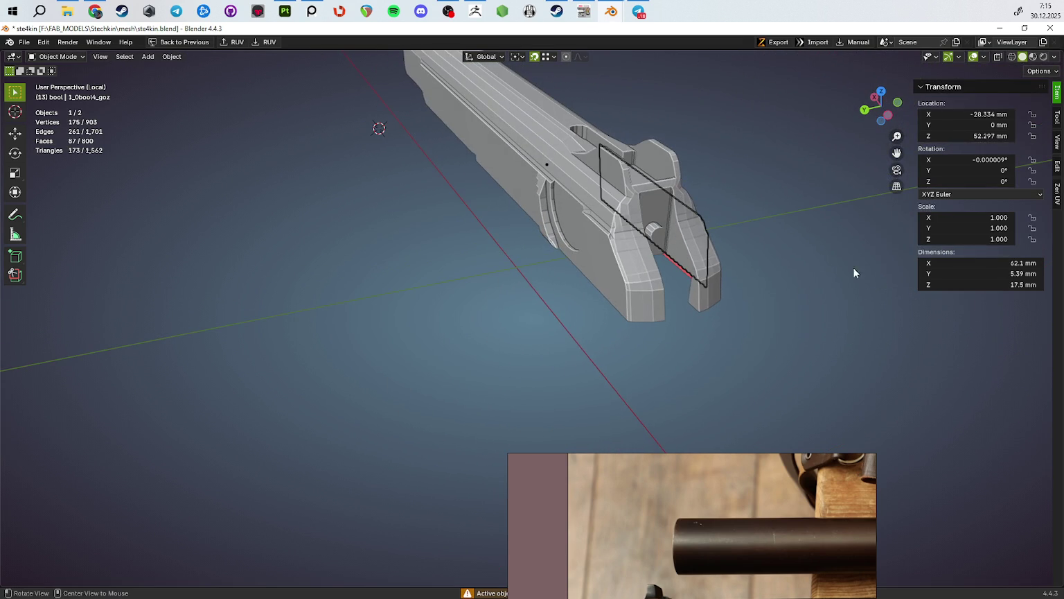
Step: Join the serrations object with the lever and rear-sight part into one object
mouse_move(702, 195)
middle_mouse_down()
mouse_move(521, 257)
mouse_move(290, 246)
mouse_move(361, 195)
mouse_move(485, 228)
mouse_move(590, 265)
mouse_move(566, 325)
mouse_move(589, 348)
middle_mouse_up()
key("KP_Divide")
left_click(589, 343)
mouse_move(866, 225)
middle_mouse_down()
mouse_move(648, 269)
mouse_move(492, 347)
mouse_move(616, 334)
middle_mouse_up()
left_click(495, 360, "shift")
key("ctrl+j")
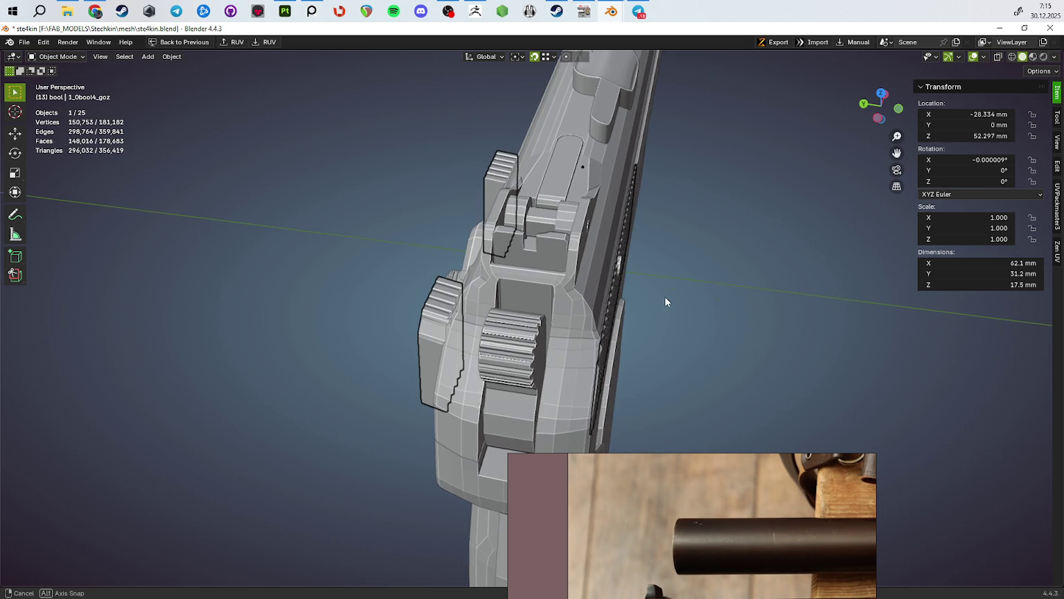
middle_click_drag(664, 296, 735, 319)
Step: Select the linked serration geometry in see-through mode; a first extrusion is cancelled and undone
key("Tab")
mouse_move(693, 348)
middle_mouse_down()
mouse_move(742, 339)
mouse_move(599, 226)
middle_mouse_up()
key("alt+z")
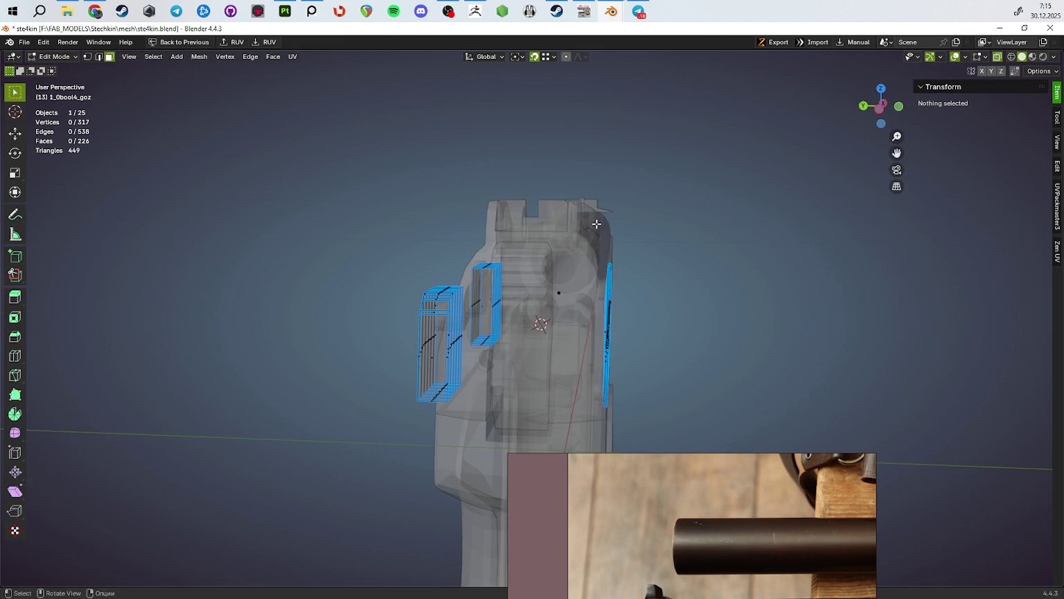
key("l")
key("alt+z")
middle_click_drag(746, 352, 725, 388)
key("e")
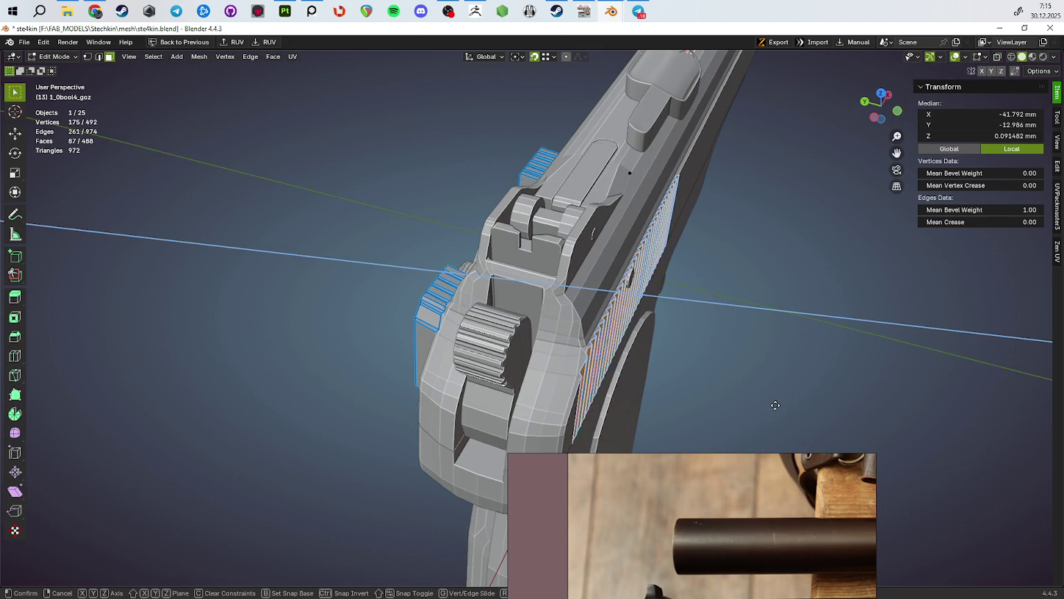
key("Escape")
key("ctrl+z")
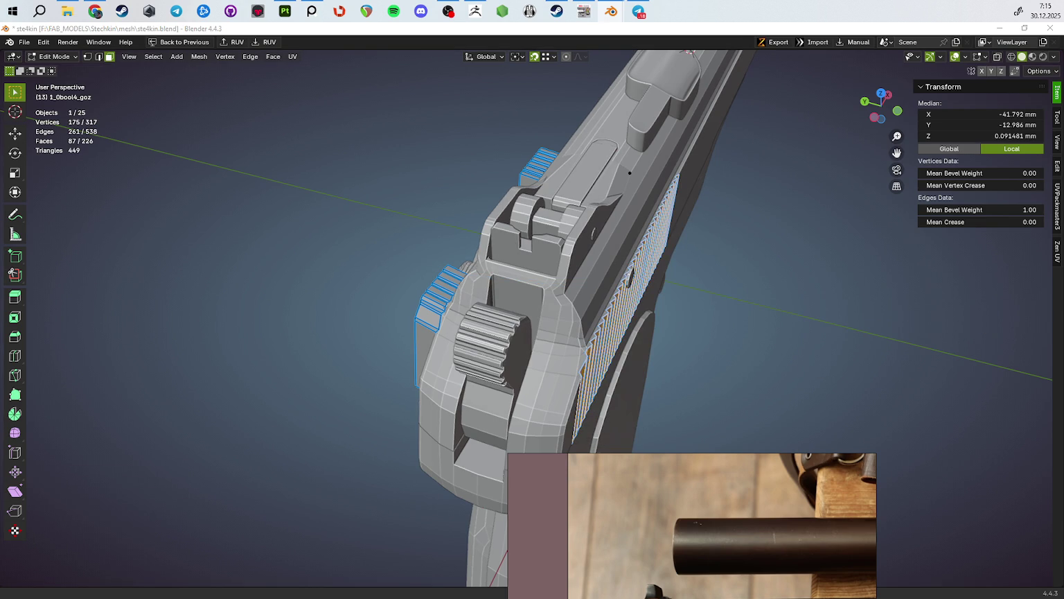
Step: Extrude the serration faces about -9.18 mm along Y and isolate them in top view
key("e")
mouse_move(772, 309)
middle_mouse_down()
mouse_move(804, 332)
mouse_move(803, 306)
mouse_move(776, 337)
mouse_move(694, 307)
middle_mouse_up()
key("y")
left_click(831, 354)
key("KP_Divide")
key("KP_7")
Step: In edge mode, box-select all vertical edges of the long serration strip from top view
left_click_drag(737, 299, 221, 340)
key("2")
left_click_drag(167, 307, 731, 395)
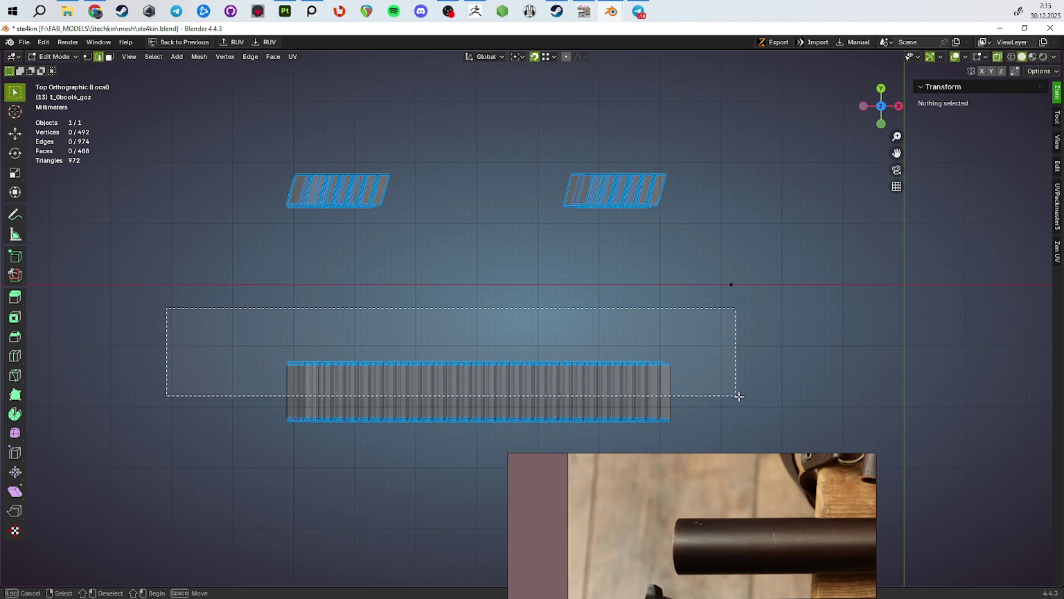
left_click_drag(796, 368, 173, 410)
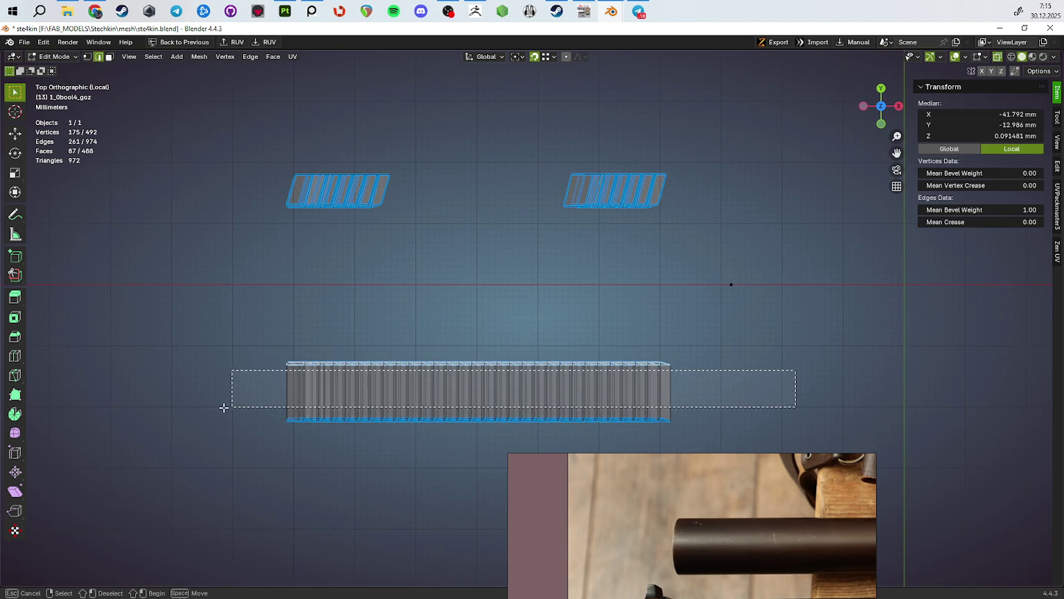
mouse_move(173, 410)
middle_mouse_down()
mouse_move(435, 364)
mouse_move(499, 383)
middle_mouse_up()
key("ctrl+z")
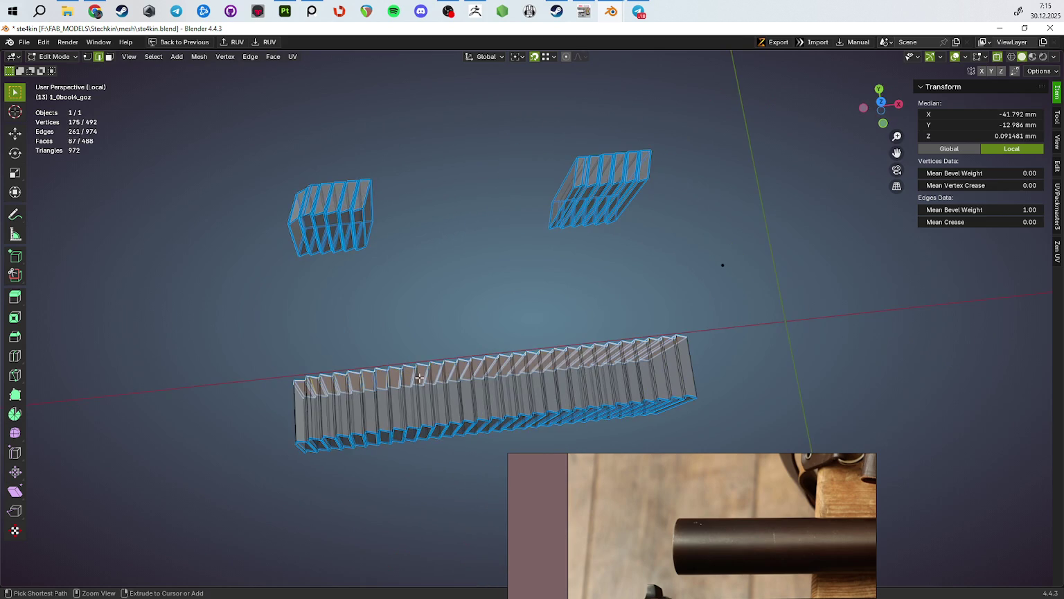
key("KP_7")
left_click_drag(748, 380, 262, 399, "shift")
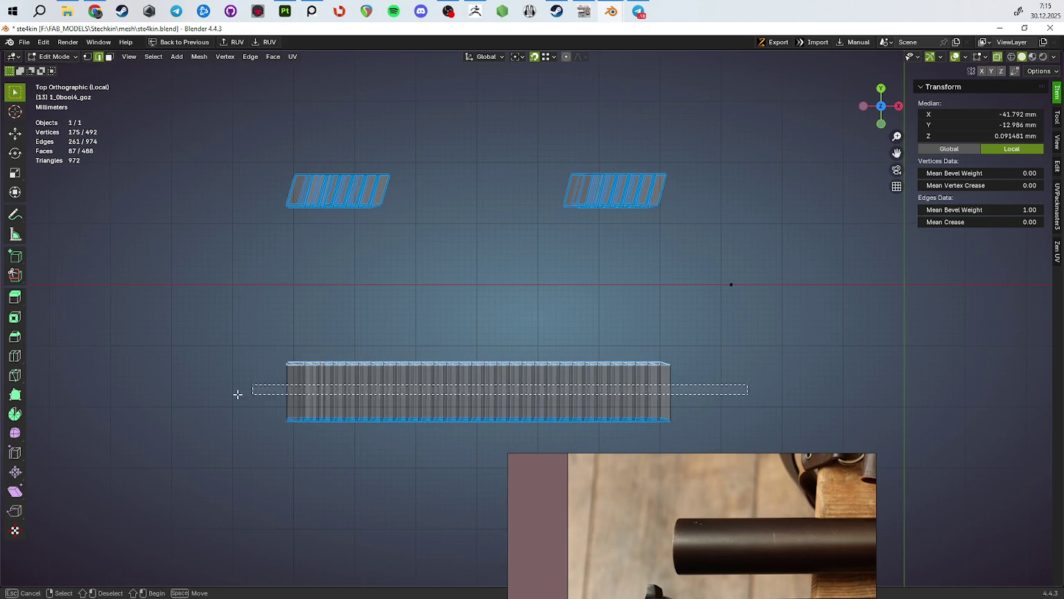
mouse_move(245, 416)
middle_mouse_down()
mouse_move(376, 331)
mouse_move(353, 291)
mouse_move(353, 301)
middle_mouse_up()
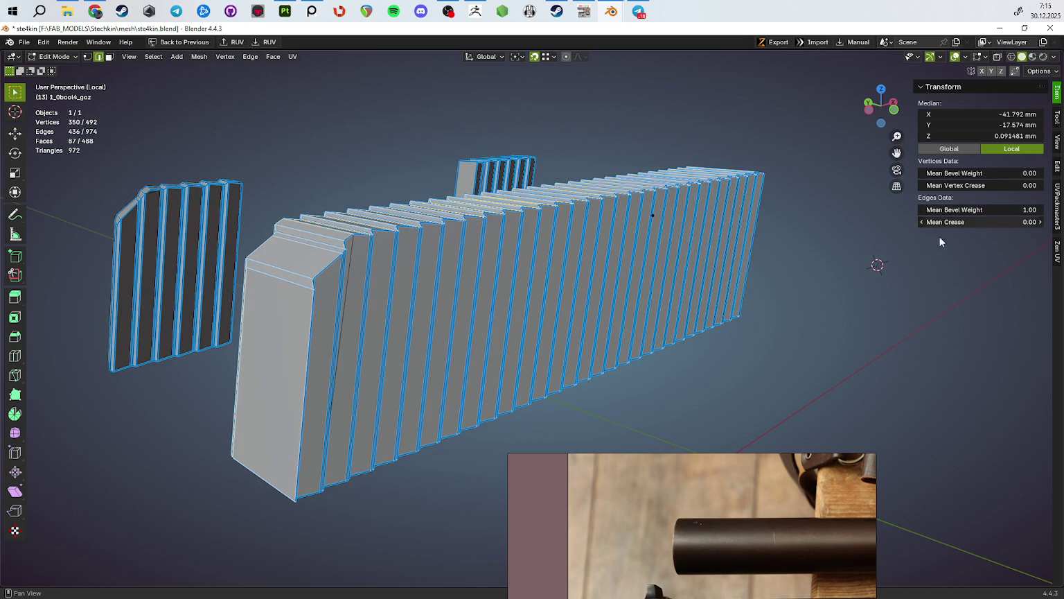
Step: Exit Local View and hide the grooved strip and cutters to reveal the cut slide serrations
key("Tab")
mouse_move(757, 332)
middle_mouse_down()
mouse_move(733, 347)
mouse_move(686, 347)
middle_mouse_up()
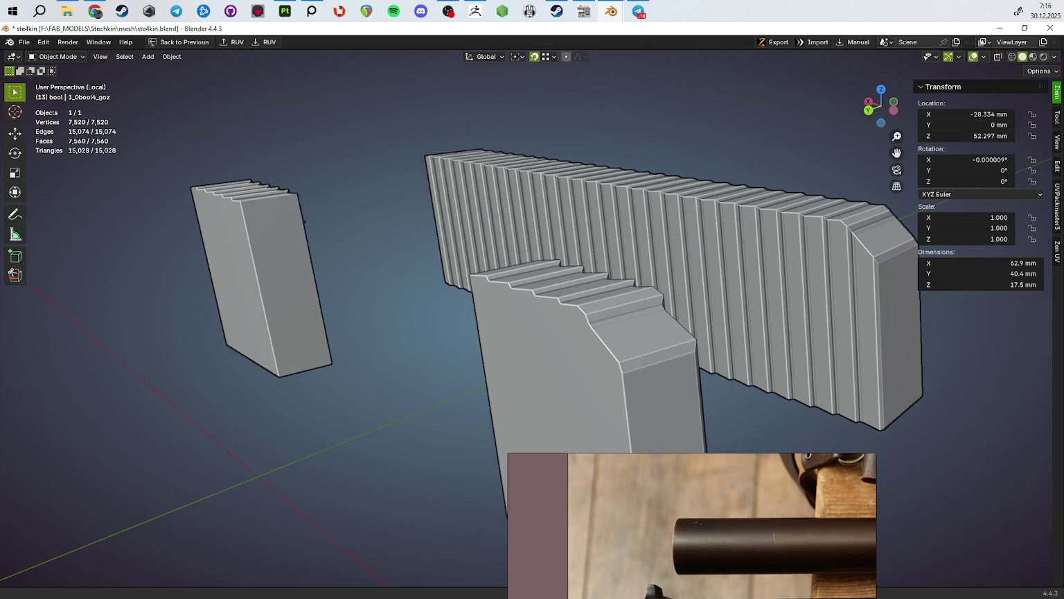
mouse_move(839, 323)
middle_mouse_down()
mouse_move(802, 343)
mouse_move(959, 312)
mouse_move(581, 311)
mouse_move(661, 332)
middle_mouse_up()
key("Tab")
key("KP_Divide")
key("Tab")
key("h")
mouse_move(952, 216)
middle_mouse_down()
mouse_move(540, 348)
mouse_move(703, 331)
mouse_move(608, 335)
middle_mouse_up()
key("alt+Tab")
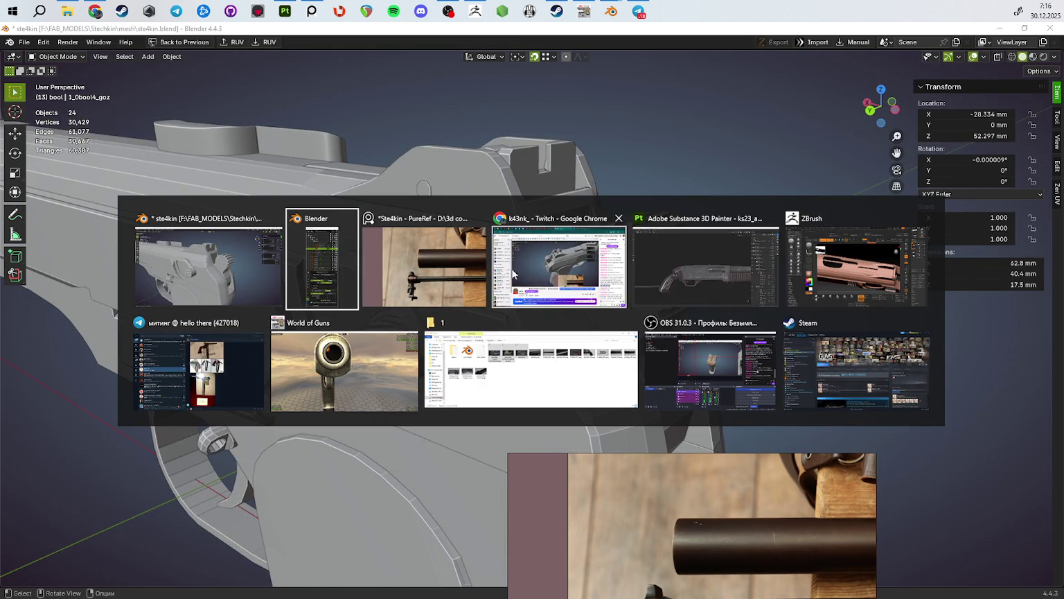
Step: Close the Substance 3D Painter shotgun project, choosing Don't Save
left_click(700, 251)
left_click(1052, 30)
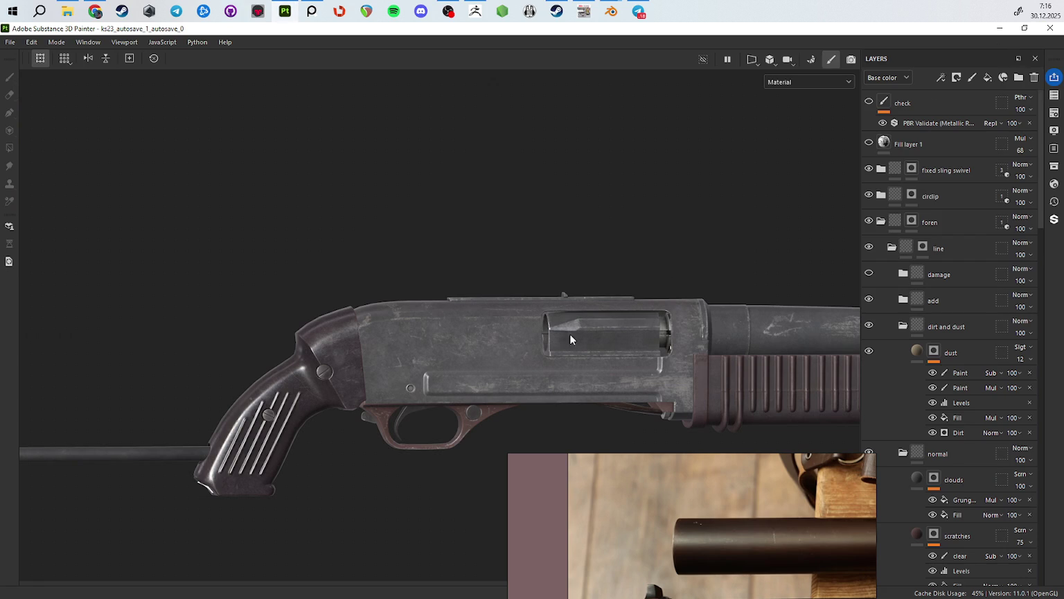
left_click(490, 327)
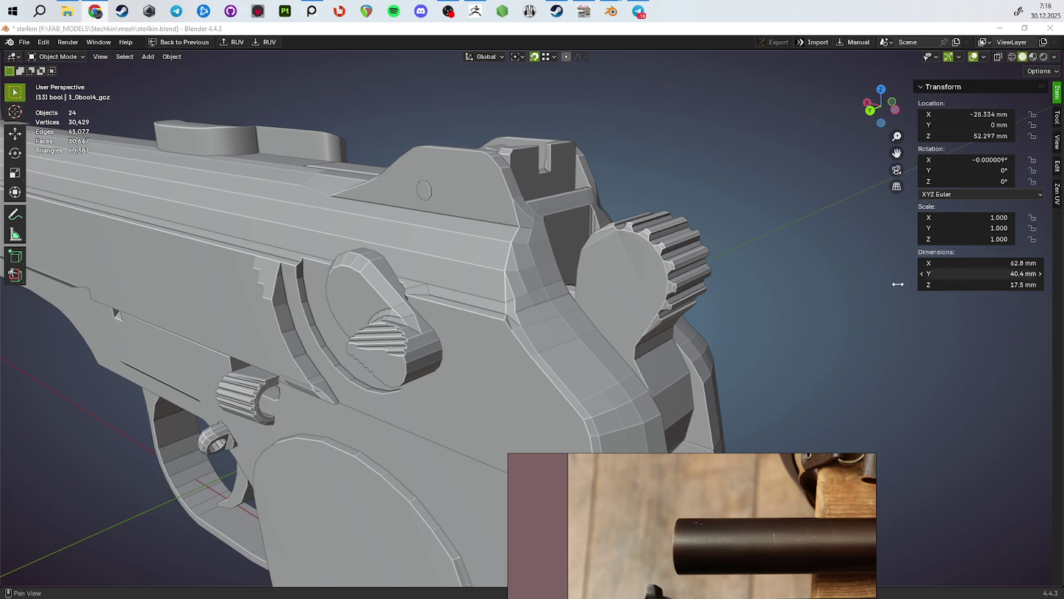
Step: Orbit around the rear sight and save the Stechkin .blend file with Ctrl+S
middle_click_drag(615, 330, 608, 231)
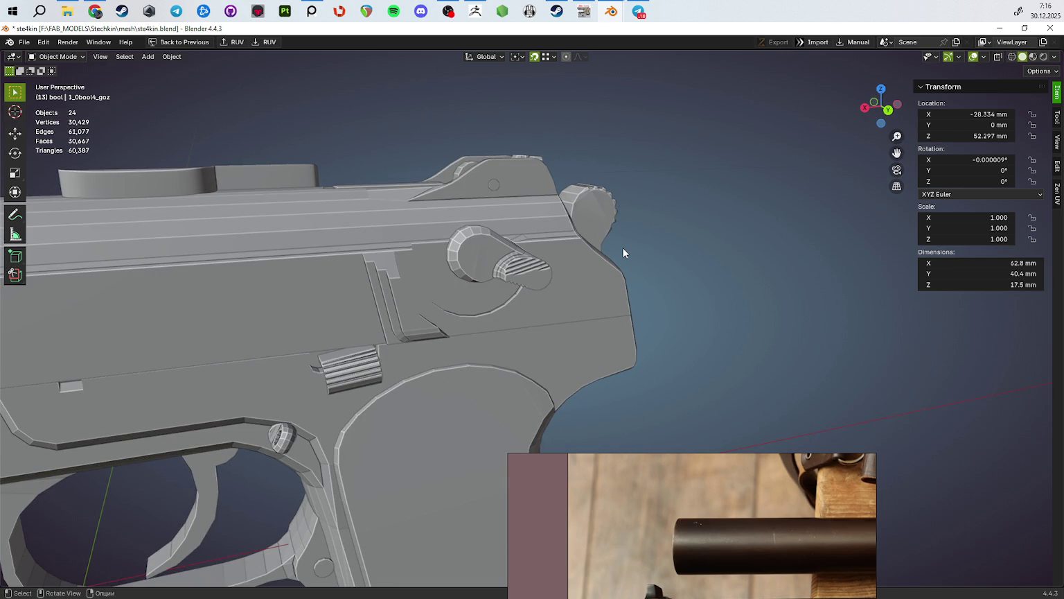
key("ctrl+s")
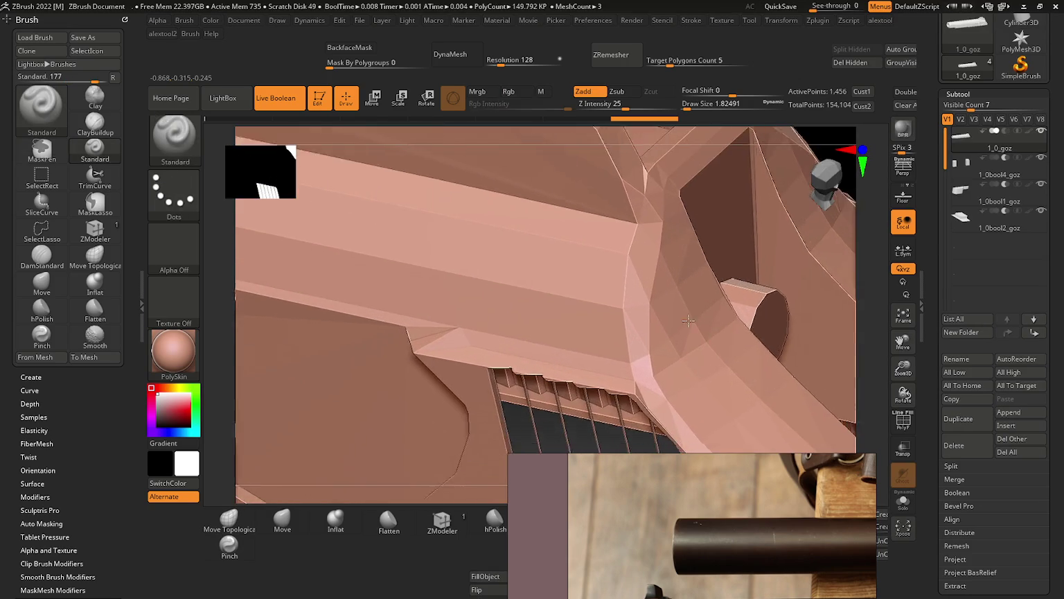
Step: Rotate the ZBrush view to look over the cut vents along the slide's side
mouse_move(623, 248)
right_mouse_down()
mouse_move(667, 193)
mouse_move(628, 142)
right_mouse_up()
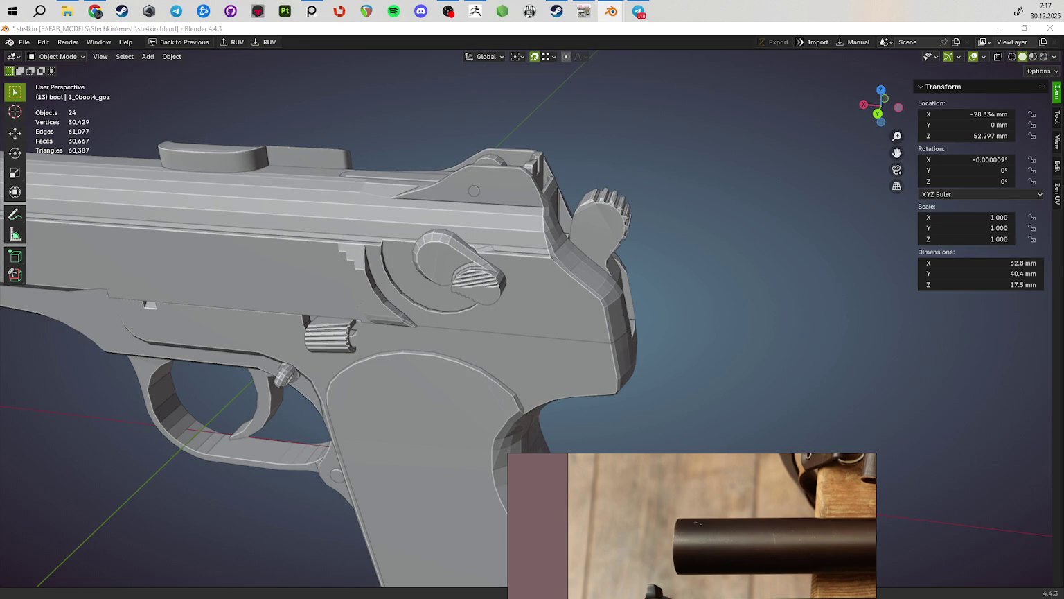
Step: Extrude a strip of top faces on the small grooved block
mouse_move(687, 259)
middle_mouse_down()
mouse_move(512, 313)
mouse_move(505, 287)
mouse_move(567, 309)
mouse_move(469, 313)
mouse_move(886, 341)
middle_mouse_up()
key("Tab")
scroll(503, 294, "up", 8)
left_click(441, 302, "ctrl")
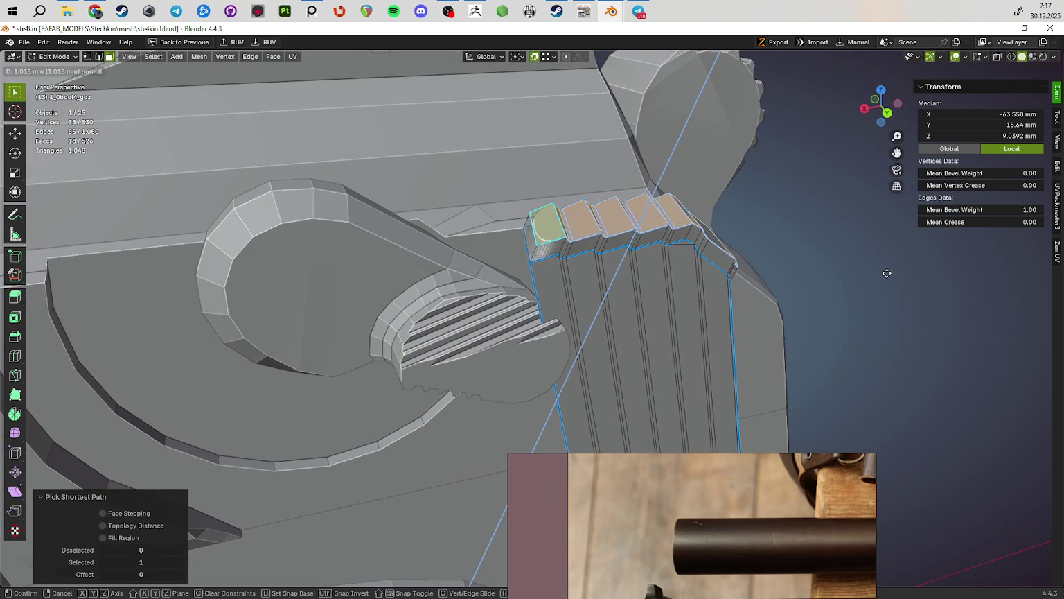
left_click(863, 318)
mouse_move(863, 319)
middle_mouse_down()
mouse_move(805, 337)
mouse_move(708, 336)
mouse_move(560, 275)
mouse_move(563, 312)
mouse_move(421, 360)
mouse_move(392, 398)
middle_mouse_up()
Step: Isolate the mesh and give the chosen edges a Mean Bevel Weight of 1
key("KP_Divide")
scroll(560, 276, "up", 5)
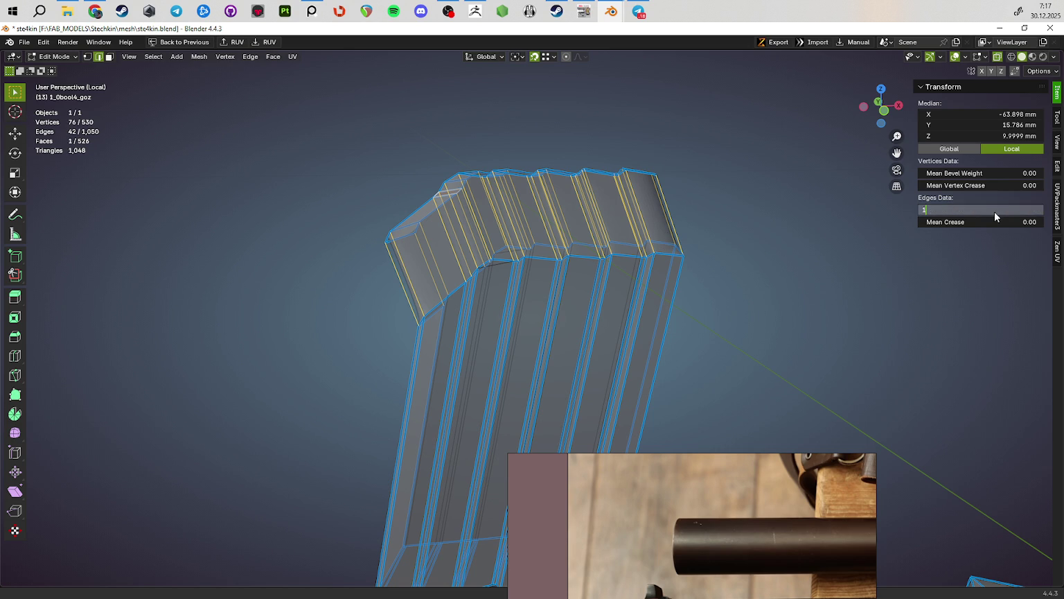
key("Return")
middle_click_drag(701, 269, 683, 307)
key("Tab")
mouse_move(484, 293)
middle_mouse_down()
mouse_move(600, 290)
mouse_move(700, 188)
middle_mouse_up()
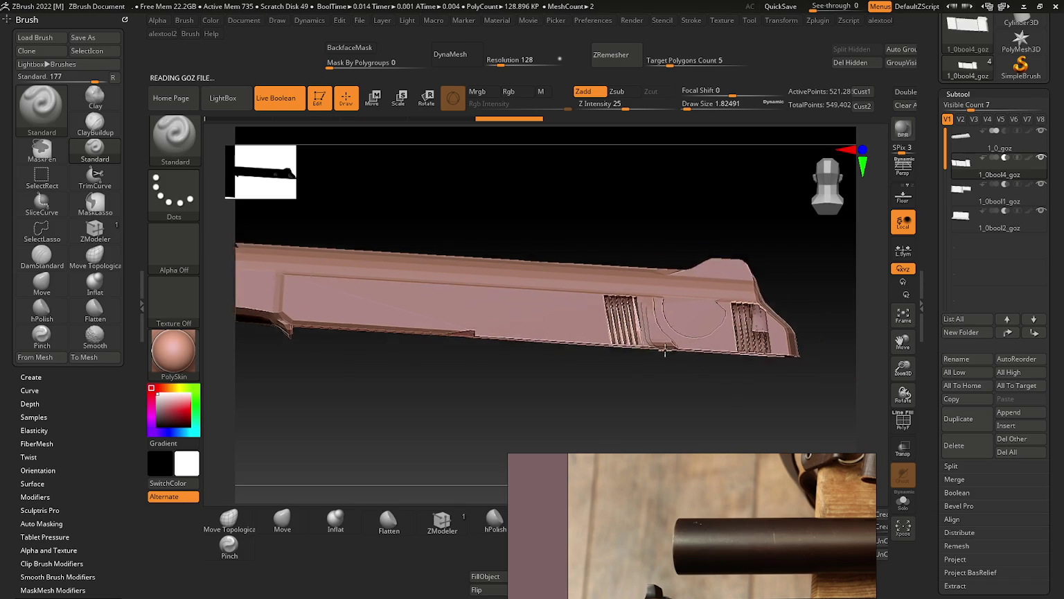
Step: Check ZBrush's updated vent slots, then exit Local View in Blender and edit the 1_0_goz mesh
right_click_drag(530, 285, 636, 418)
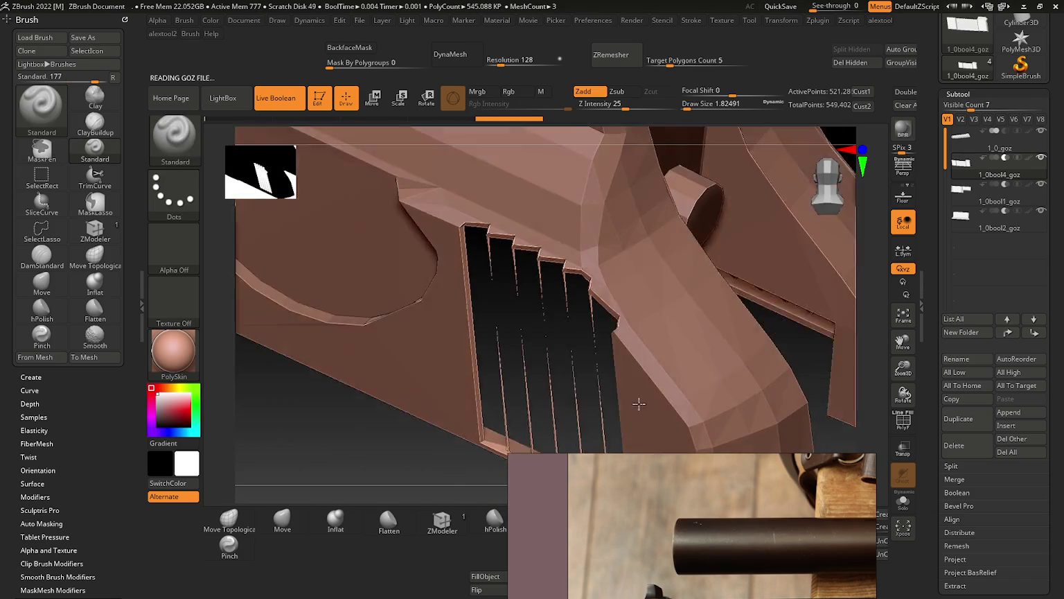
key("alt+Tab")
mouse_move(598, 396)
middle_mouse_down()
mouse_move(545, 348)
mouse_move(477, 341)
mouse_move(539, 271)
middle_mouse_up()
key("KP_Divide")
left_click(539, 271)
key("Tab")
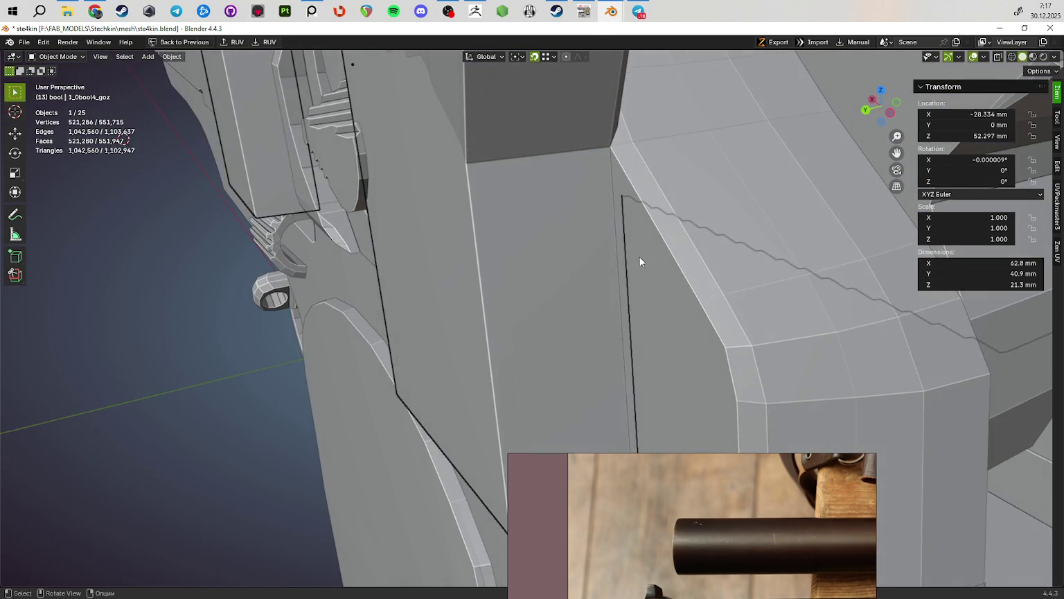
Step: Orbit around the slide's rear in Blender and compare it with the gun model rotated in ZBrush
middle_click_drag(687, 262, 633, 281)
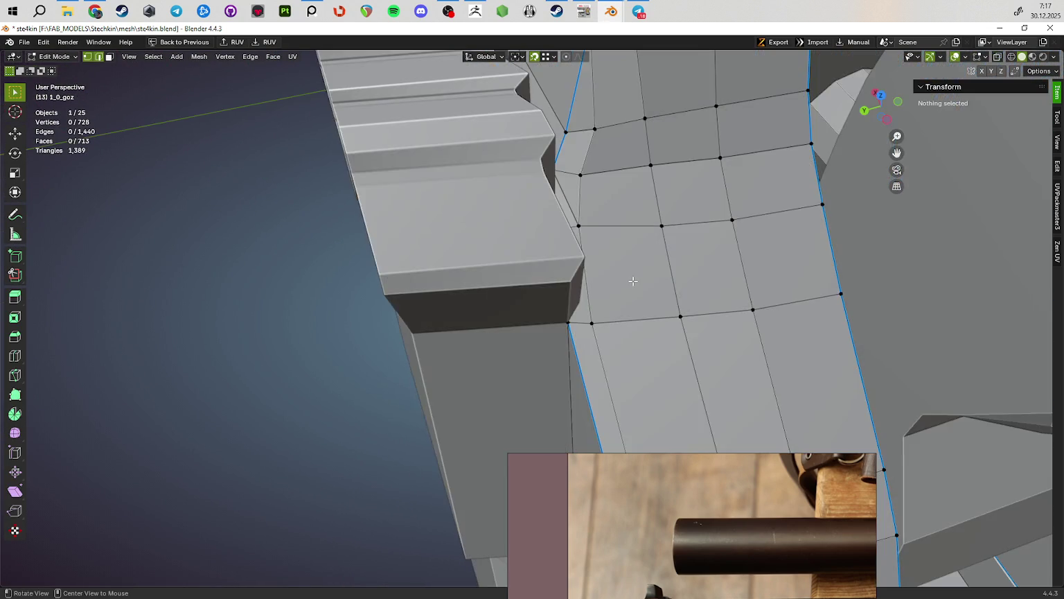
key("alt+Tab")
mouse_move(668, 322)
right_mouse_down()
mouse_move(700, 358)
mouse_move(676, 340)
right_mouse_up()
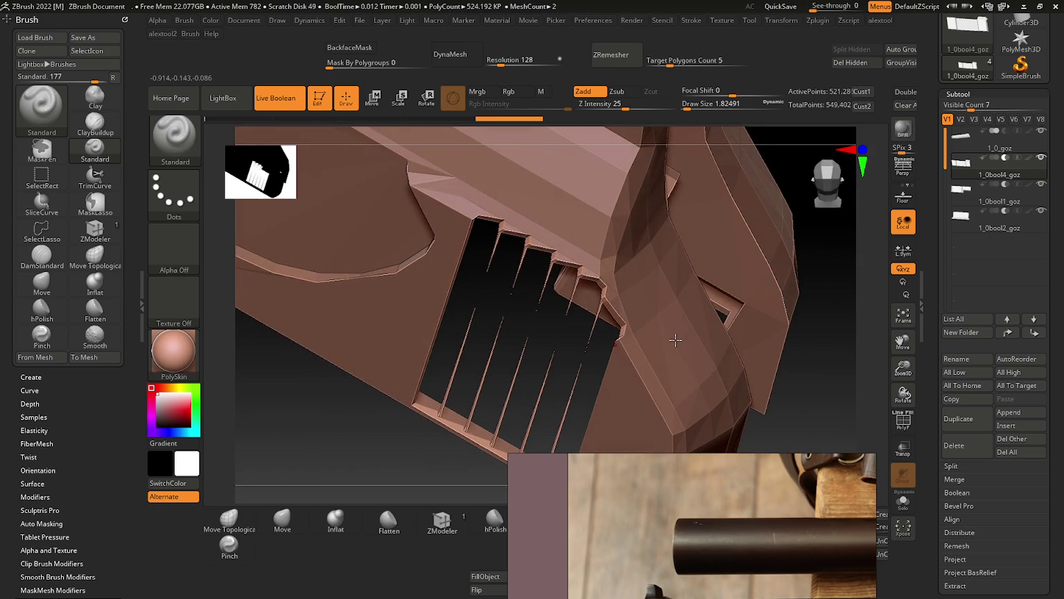
key("alt+Tab")
Step: Leave Edit Mode, hide the slide to reveal 1_0bool4_goz, and zoom onto its serrations before returning to ZBrush
scroll(573, 308, "down", 5)
middle_click_drag(572, 308, 480, 293)
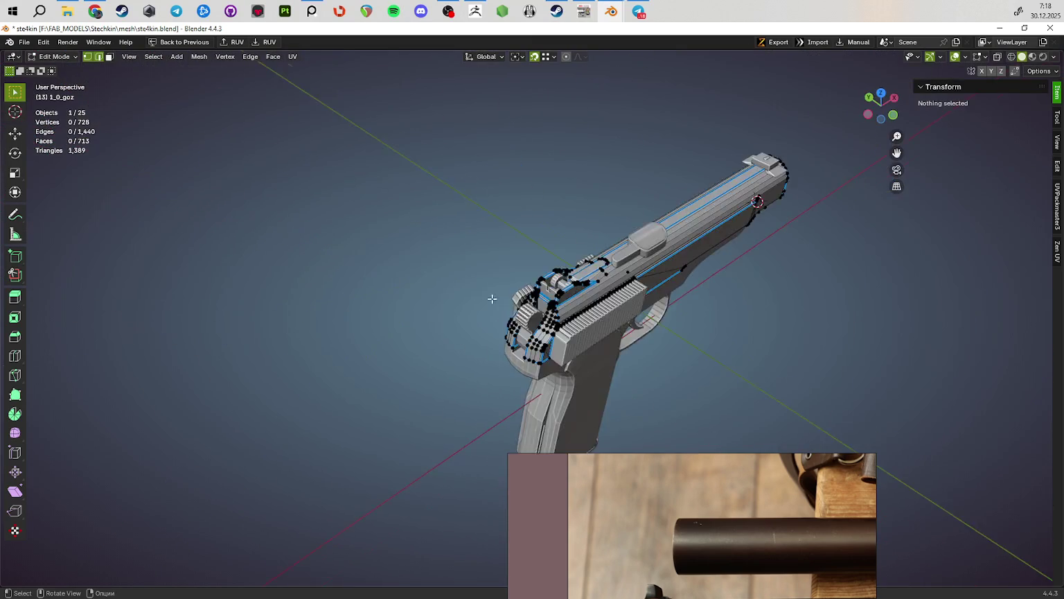
scroll(681, 389, "up", 4)
key("Tab")
key("h")
scroll(668, 398, "up", 4)
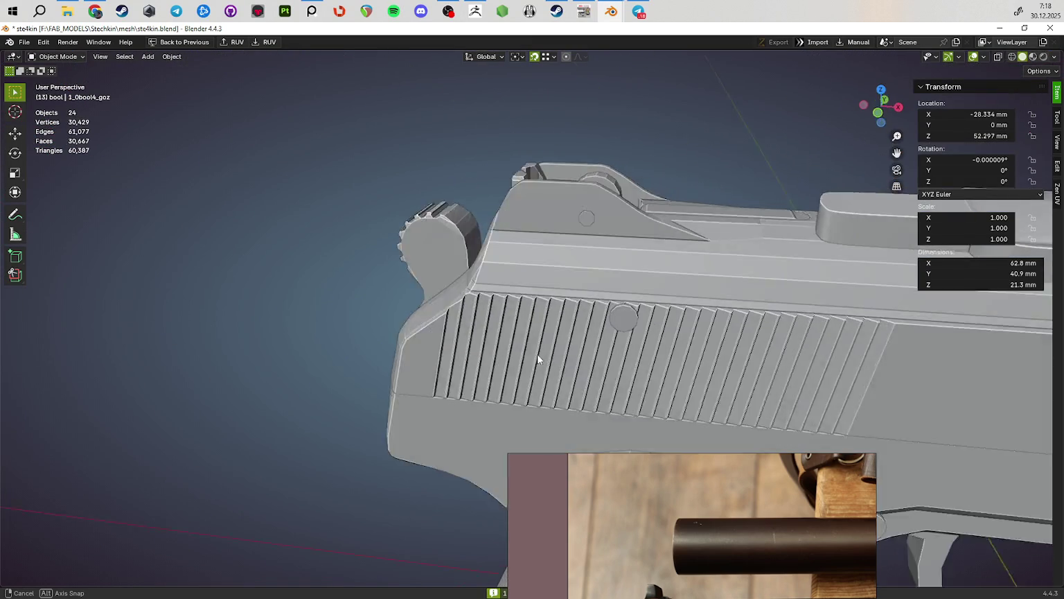
scroll(487, 339, "up", 3)
middle_click_drag(498, 283, 477, 273)
key("alt+Tab")
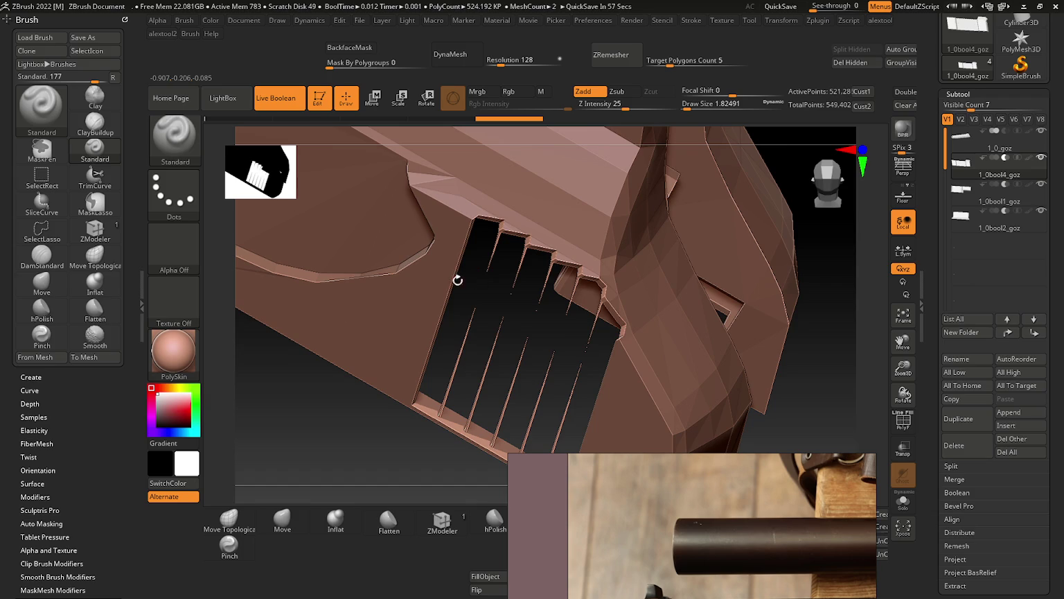
Step: Rotate around the slide's boolean-cut ridges in ZBrush with the shelves hidden, then return to Blender's cutter mesh 1_0bool4_goz
mouse_move(552, 296)
left_mouse_down()
mouse_move(549, 240)
mouse_move(545, 375)
mouse_move(611, 394)
mouse_move(529, 304)
mouse_move(644, 284)
left_mouse_up()
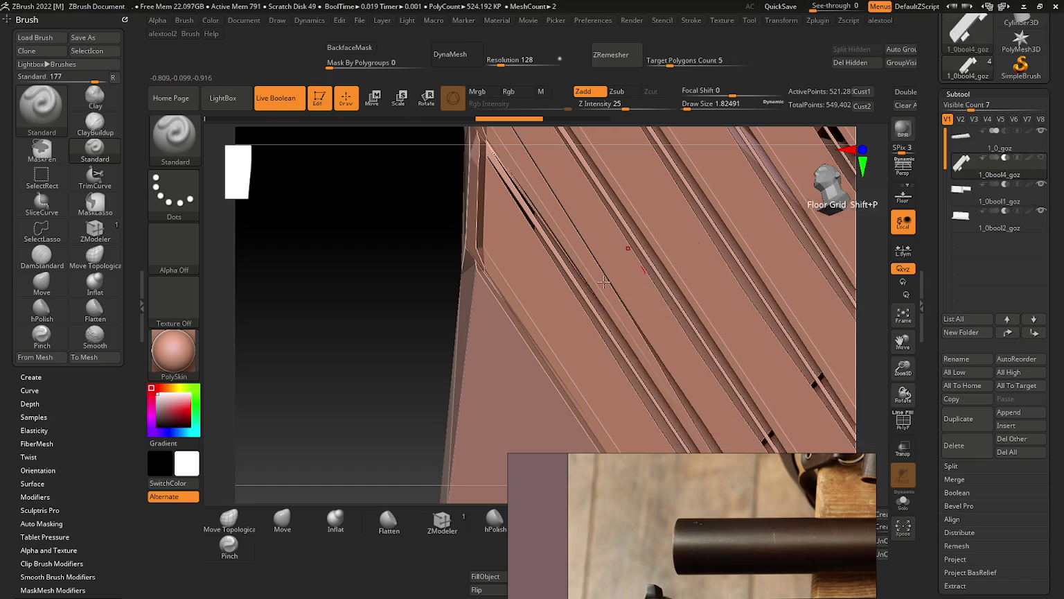
mouse_move(562, 336)
left_mouse_down()
mouse_move(504, 313)
mouse_move(521, 316)
mouse_move(513, 357)
mouse_move(522, 362)
mouse_move(506, 302)
mouse_move(577, 306)
mouse_move(487, 300)
mouse_move(537, 321)
mouse_move(527, 312)
mouse_move(565, 311)
mouse_move(509, 278)
mouse_move(590, 337)
mouse_move(570, 332)
mouse_move(560, 307)
mouse_move(577, 319)
mouse_move(577, 340)
mouse_move(569, 327)
left_mouse_up()
key("Tab")
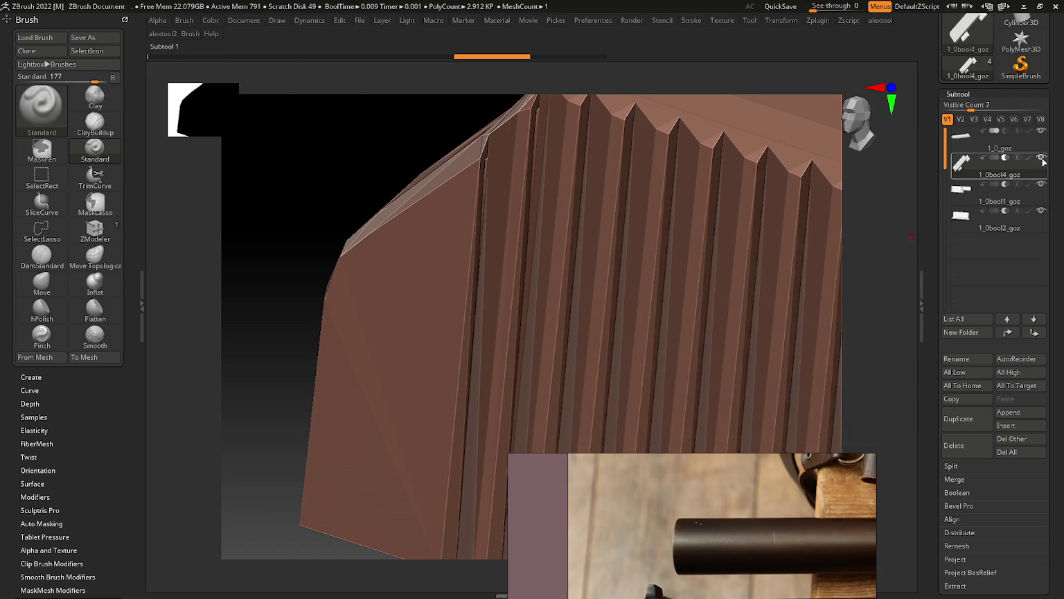
left_click_drag(630, 297, 512, 235)
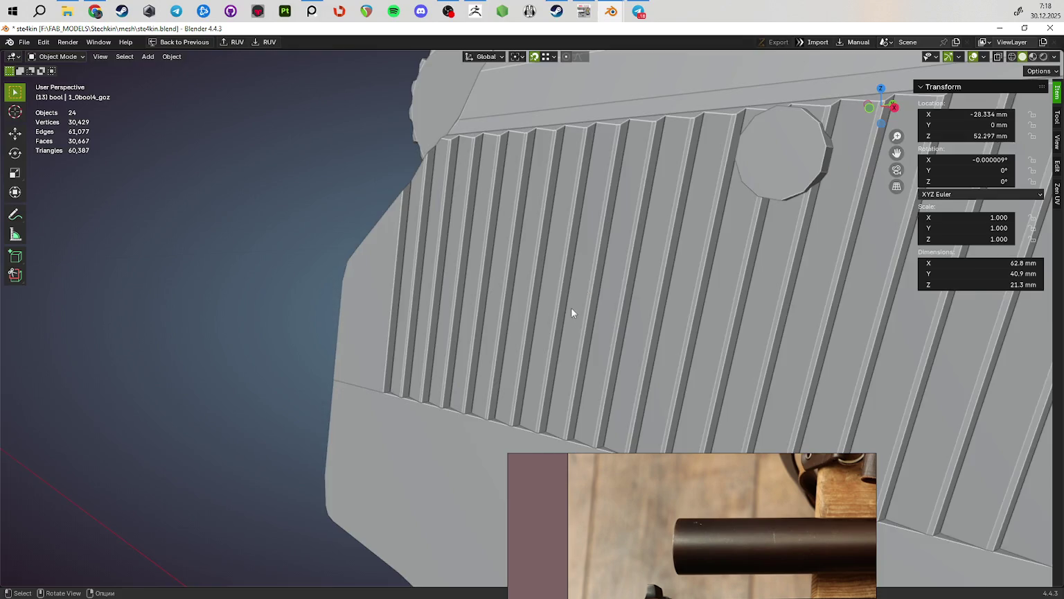
mouse_move(571, 307)
middle_mouse_down()
mouse_move(602, 332)
mouse_move(595, 309)
mouse_move(970, 218)
middle_mouse_up()
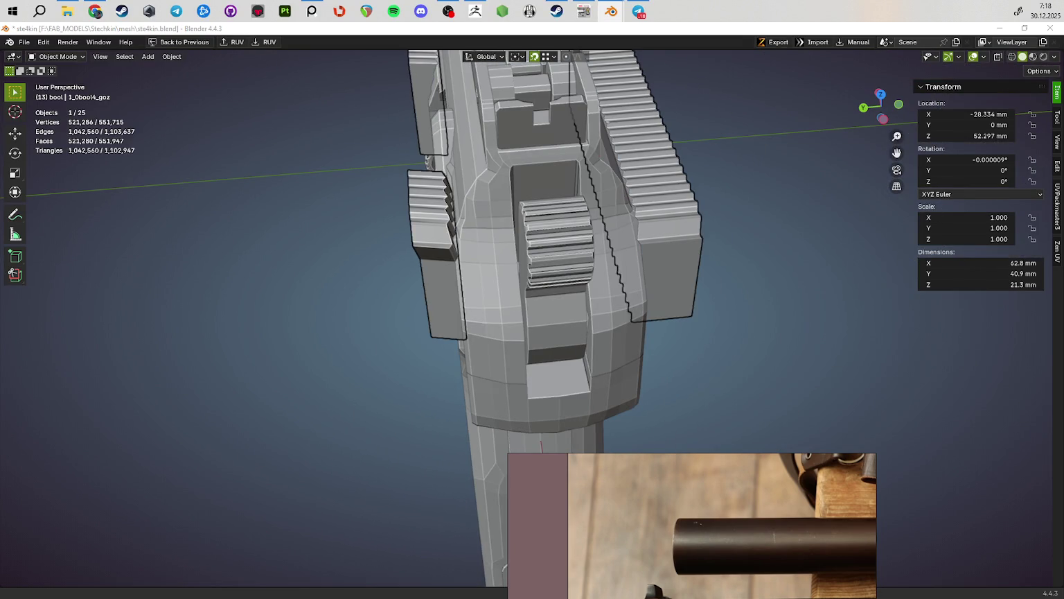
key("Tab")
mouse_move(703, 215)
middle_mouse_down()
mouse_move(510, 268)
mouse_move(547, 270)
middle_mouse_up()
Step: Select the grooved block's stepped top faces and isolate the block in Local View
scroll(547, 270, "up", 3)
scroll(547, 269, "up", 3)
scroll(548, 317, "down", 2)
middle_click_drag(549, 318, 444, 305)
left_click(430, 319)
scroll(364, 305, "up", 2)
key("3")
left_click(208, 271)
left_click(436, 251, "ctrl")
middle_click_drag(436, 251, 441, 269)
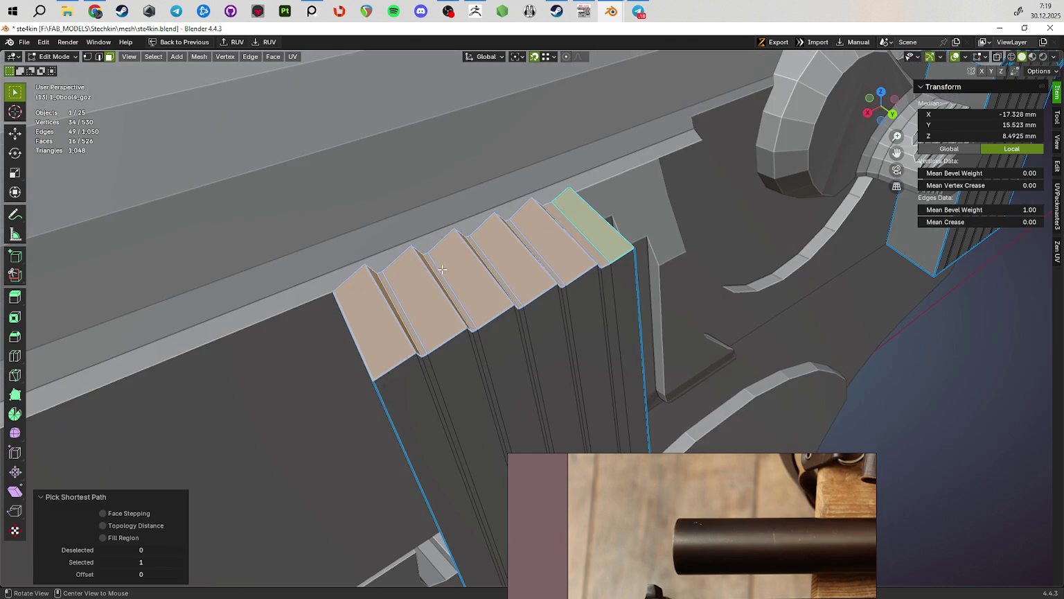
key("KP_Divide")
Step: Flatten the selected top faces to one height with S Z 0, then select a vertical edge on the block's left
middle_click_drag(305, 452, 492, 549)
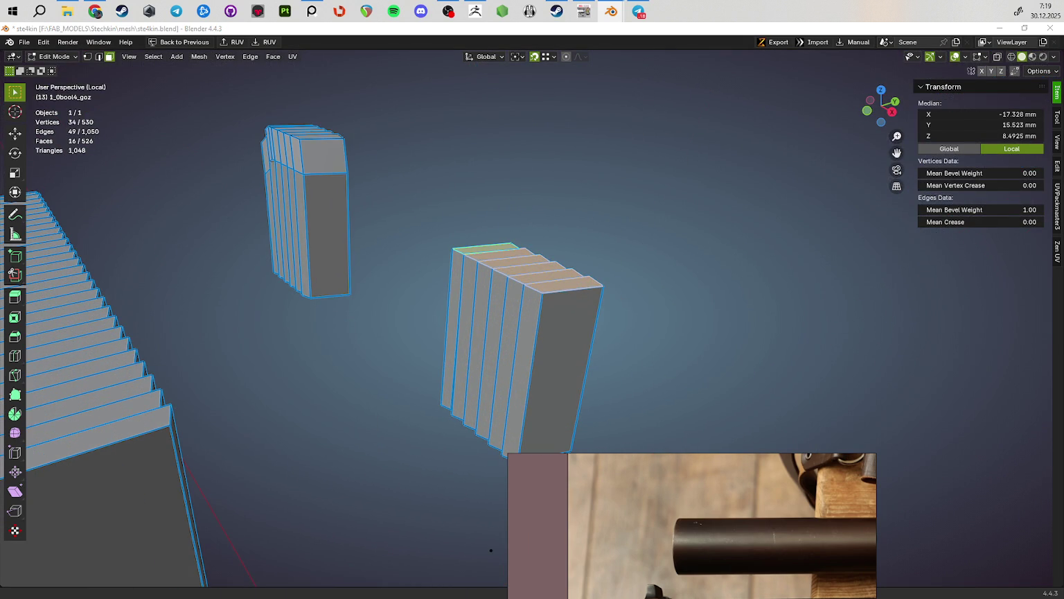
mouse_move(490, 550)
middle_mouse_down()
mouse_move(656, 366)
mouse_move(651, 346)
middle_mouse_up()
scroll(650, 347, "up", 3)
key("s")
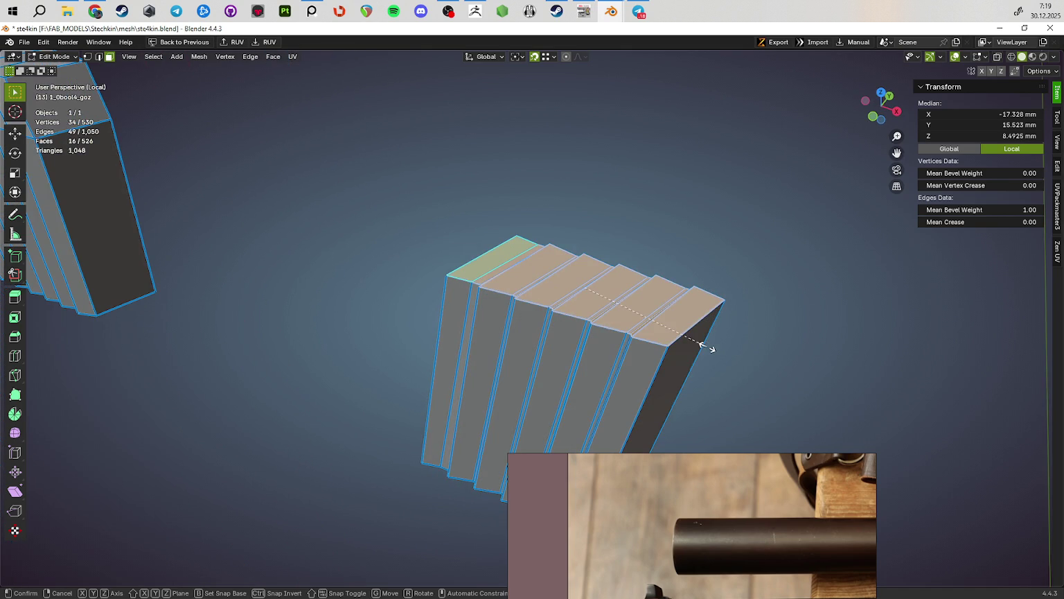
mouse_move(761, 385)
middle_mouse_down()
mouse_move(801, 376)
mouse_move(755, 356)
middle_mouse_up()
scroll(744, 339, "up", 3)
key("s")
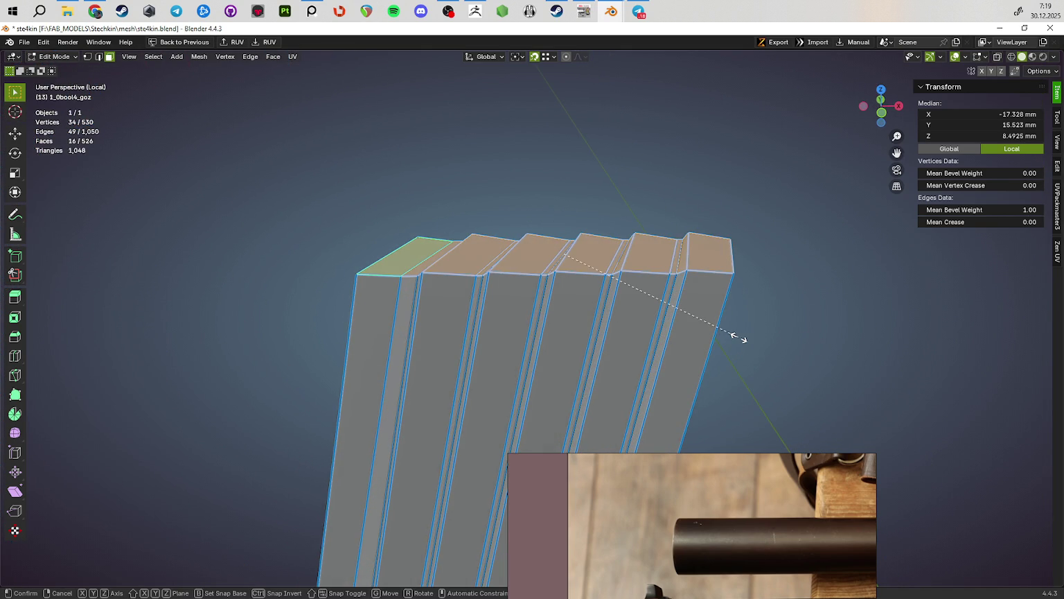
type("0")
key("Return")
mouse_move(735, 339)
middle_mouse_down()
mouse_move(682, 360)
mouse_move(439, 314)
mouse_move(483, 328)
mouse_move(426, 304)
middle_mouse_up()
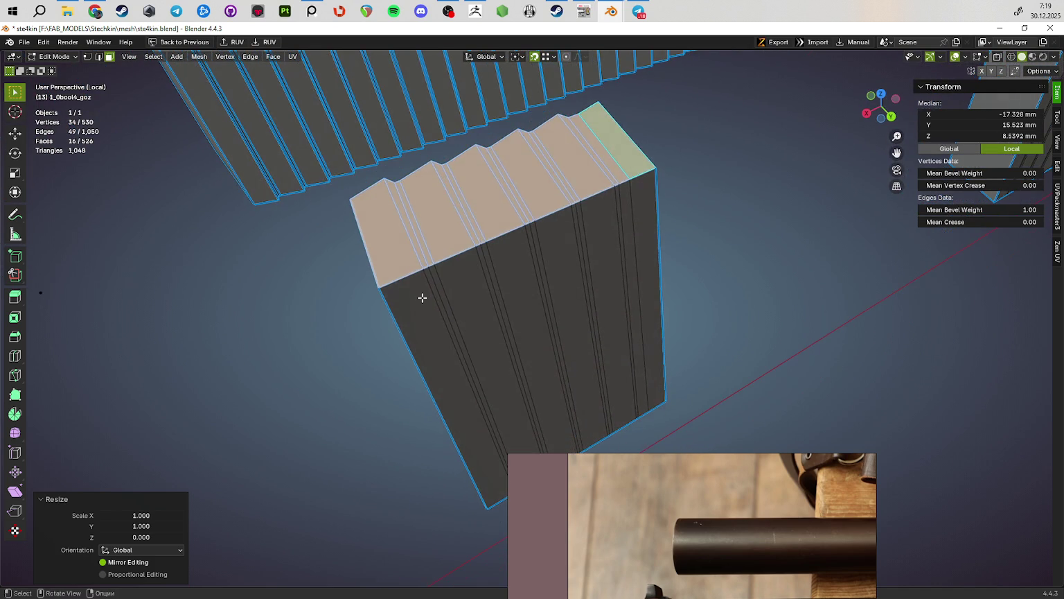
key("2")
left_click(435, 299)
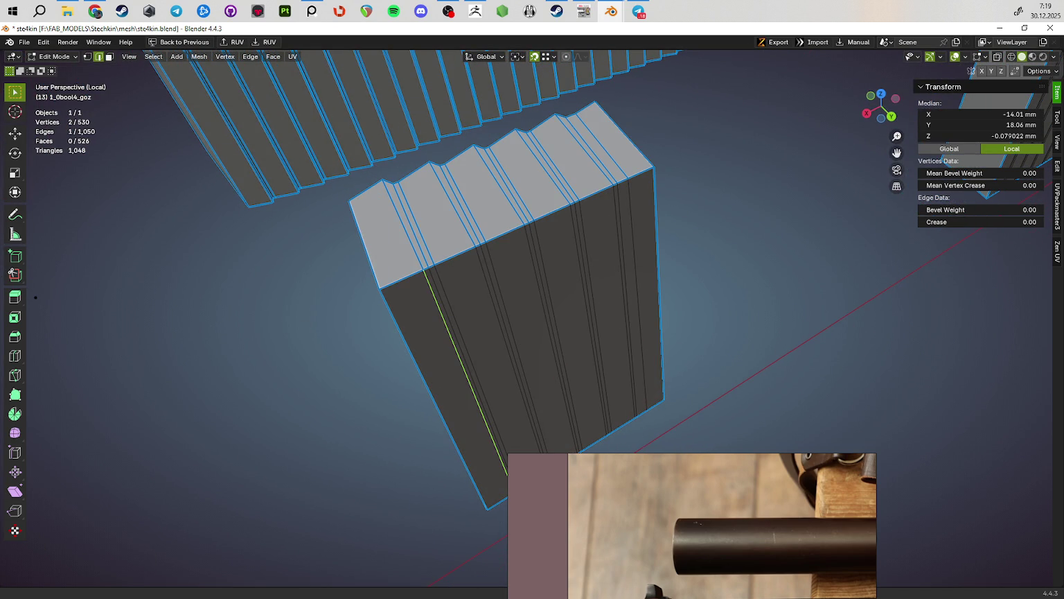
mouse_move(320, 264)
middle_mouse_down()
mouse_move(486, 264)
mouse_move(443, 292)
middle_mouse_up()
Step: Slide the selected left rib edge fully to the block's corner
key("g")
key("g")
left_click(443, 293)
key("g")
key("g")
left_click(450, 304)
key("g")
key("g")
left_click(464, 311)
middle_click_drag(464, 312, 483, 299, "shift")
Step: Slide the right-side rib edges out to the far end of the block
key("g")
key("g")
left_click(592, 262)
key("g")
key("g")
key("g")
key("g")
left_click(644, 250)
key("g")
key("g")
left_click(677, 257)
key("g")
key("g")
left_click(651, 261)
key("g")
key("g")
left_click(677, 256)
key("g")
key("g")
left_click(540, 320)
middle_click_drag(540, 320, 442, 289)
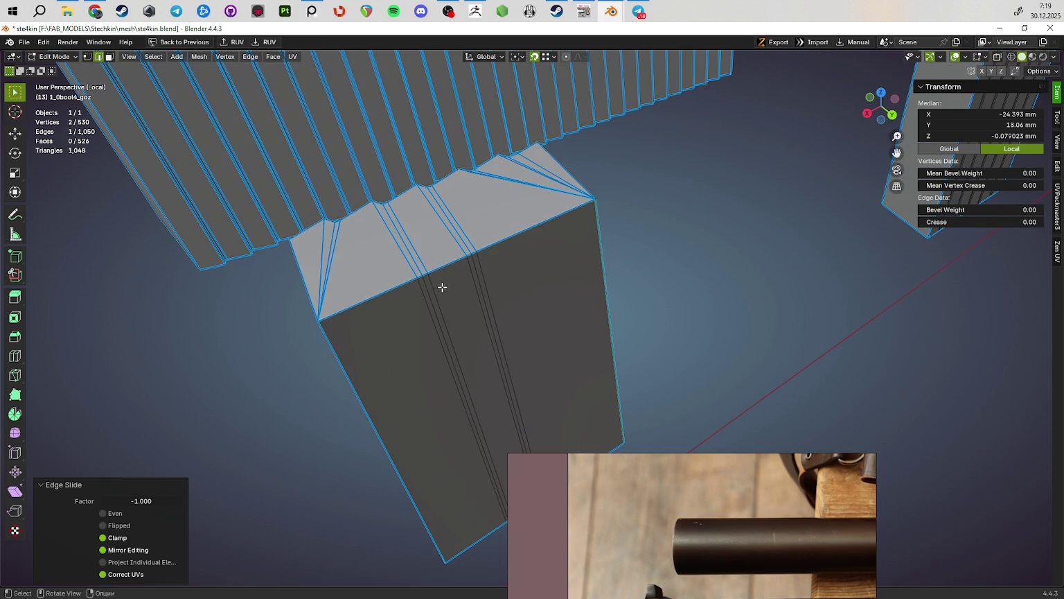
Step: Merge the top-face vertex pairs at their center
key("1")
left_click(428, 274)
left_click(468, 279)
mouse_move(501, 318)
middle_mouse_down()
mouse_move(481, 346)
mouse_move(461, 254)
middle_mouse_up()
left_click(555, 409)
Step: Edge-slide another rib edge at factor 1, flipping it to the opposite side
key("2")
left_click(460, 254)
key("g")
key("g")
left_click(470, 305)
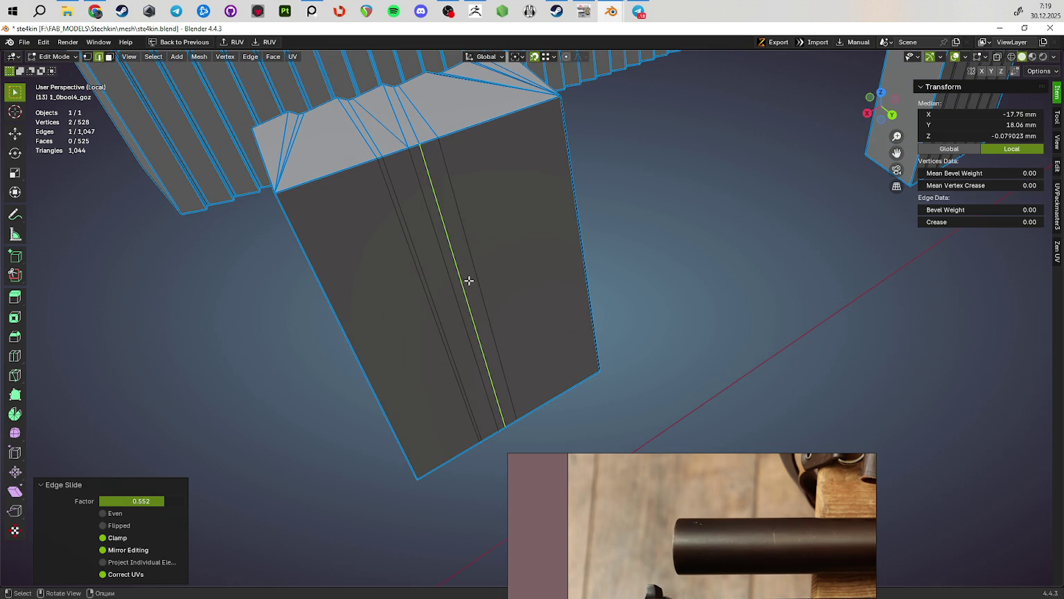
left_click(405, 303)
key("g")
key("g")
left_click(506, 247)
key("g")
key("g")
left_click(499, 254)
middle_click_drag(499, 254, 489, 284)
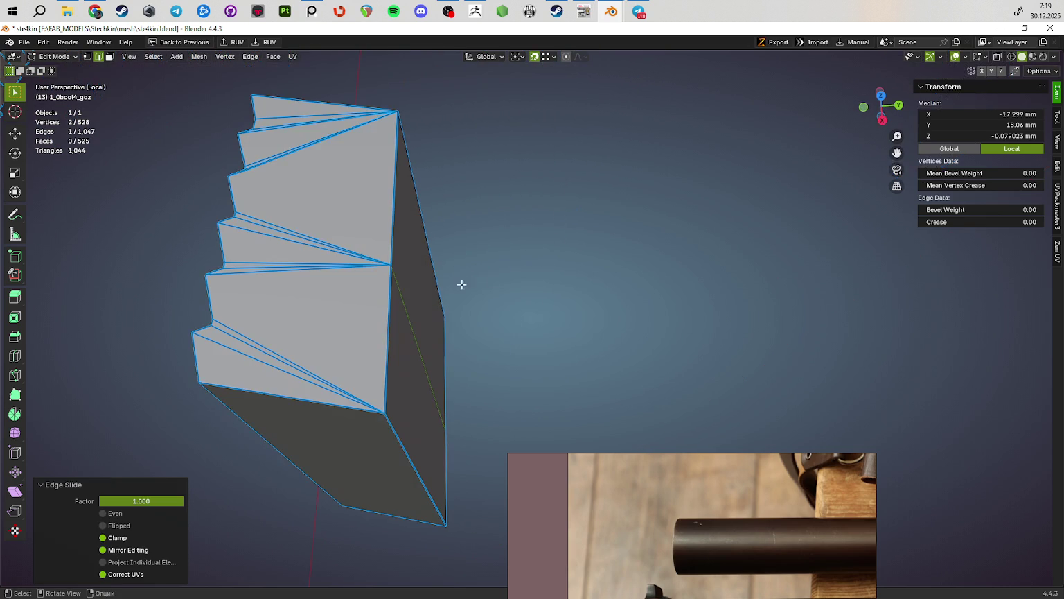
Step: Give the shift-selected serration edges a Mean Bevel Weight of 1 and preview the bevel in Object Mode
left_click(333, 226, "shift")
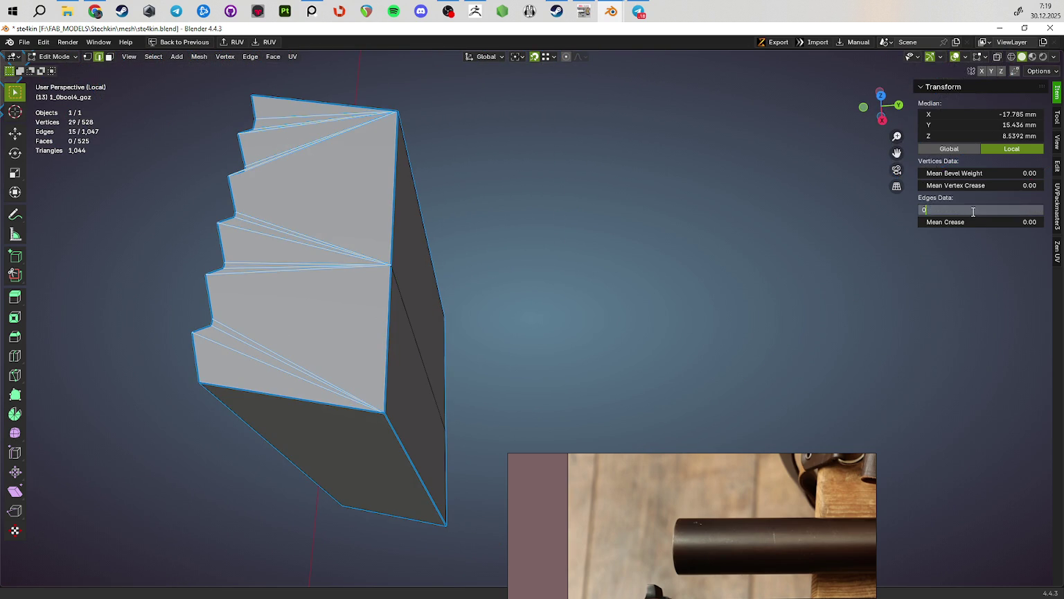
middle_click_drag(732, 285, 456, 179)
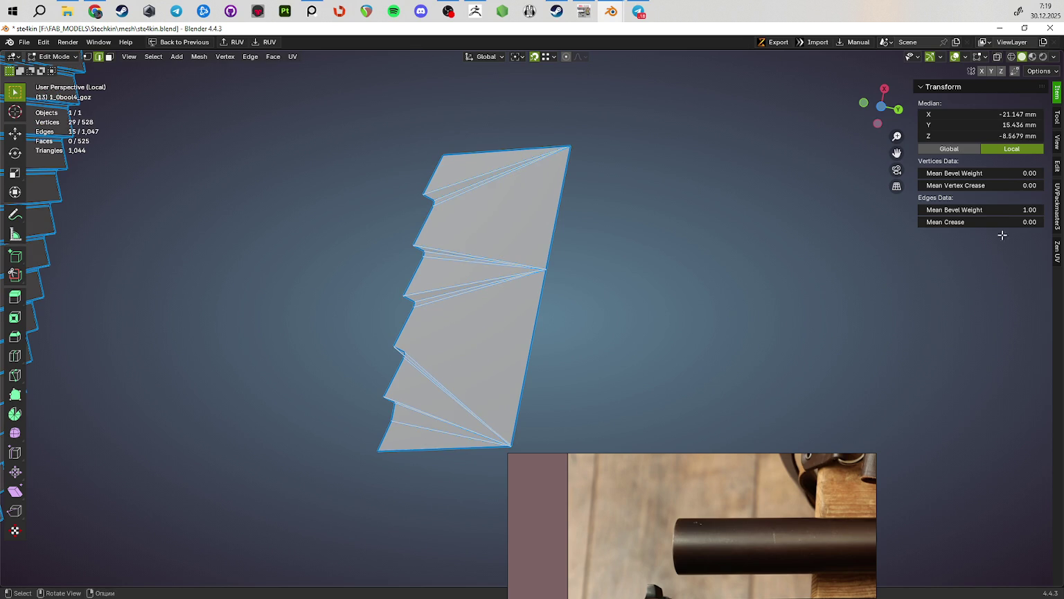
middle_click_drag(623, 291, 502, 324)
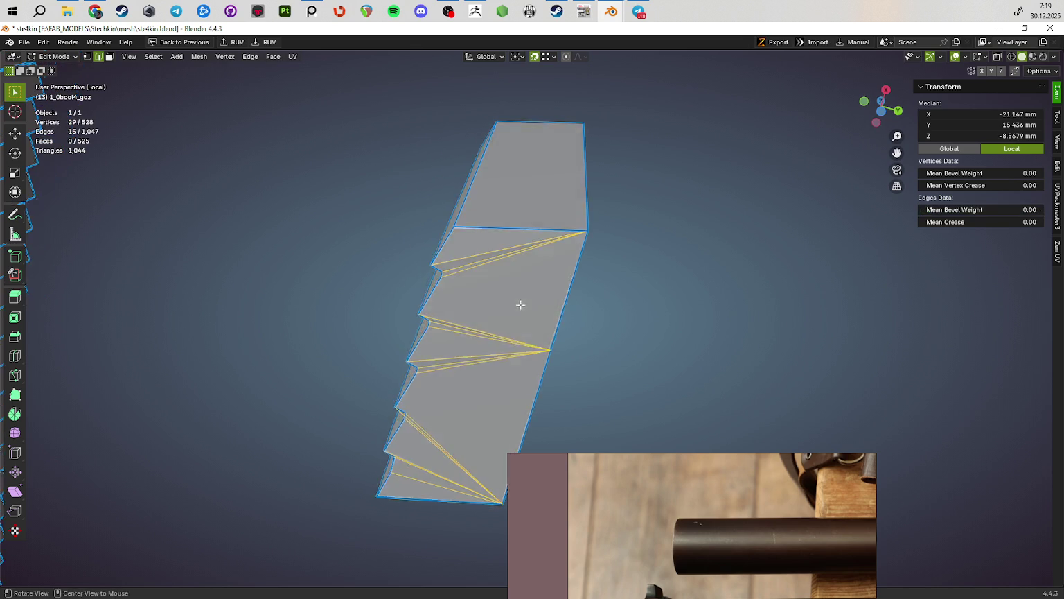
key("Tab")
middle_click_drag(723, 349, 734, 339)
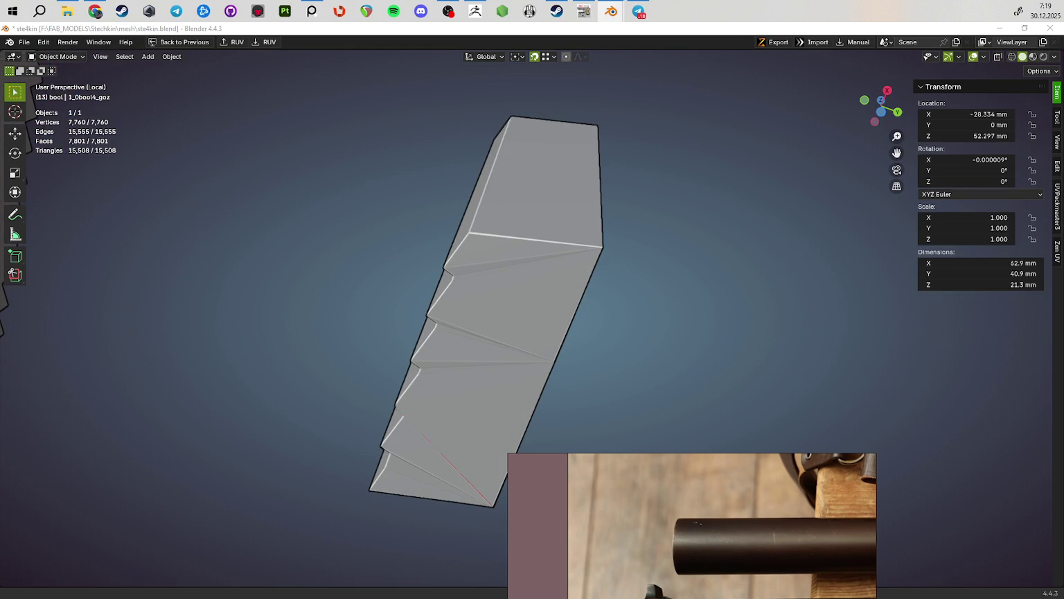
Step: Dissolve the stray diagonal on the stepped top and join two vertex pairs with new edges
mouse_move(589, 307)
middle_mouse_down()
mouse_move(604, 333)
mouse_move(512, 294)
mouse_move(531, 288)
mouse_move(559, 321)
middle_mouse_up()
key("Tab")
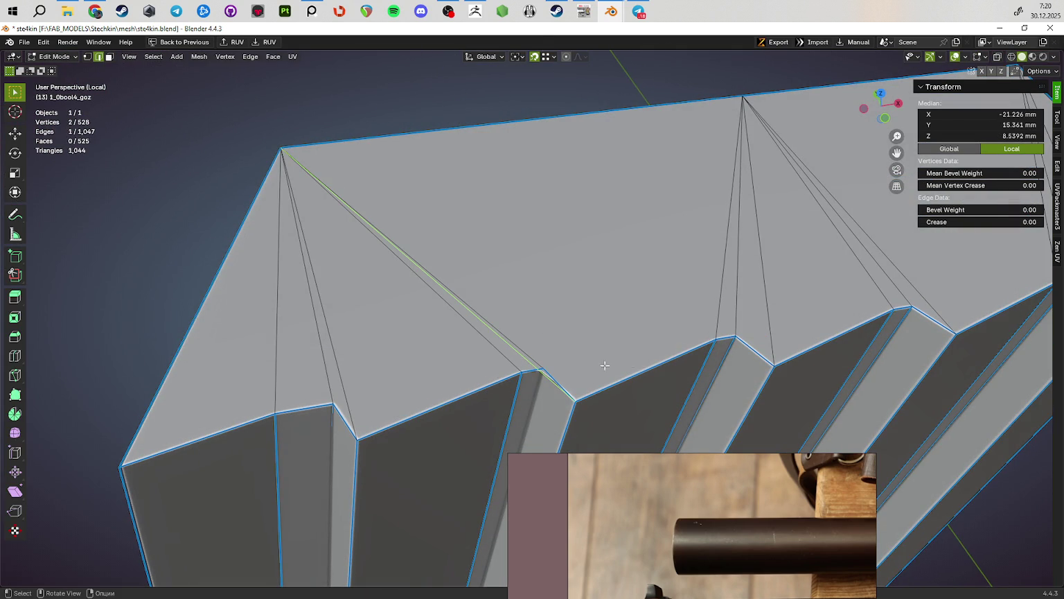
key("ctrl+x")
mouse_move(658, 350)
middle_mouse_down()
mouse_move(622, 331)
mouse_move(571, 385)
middle_mouse_up()
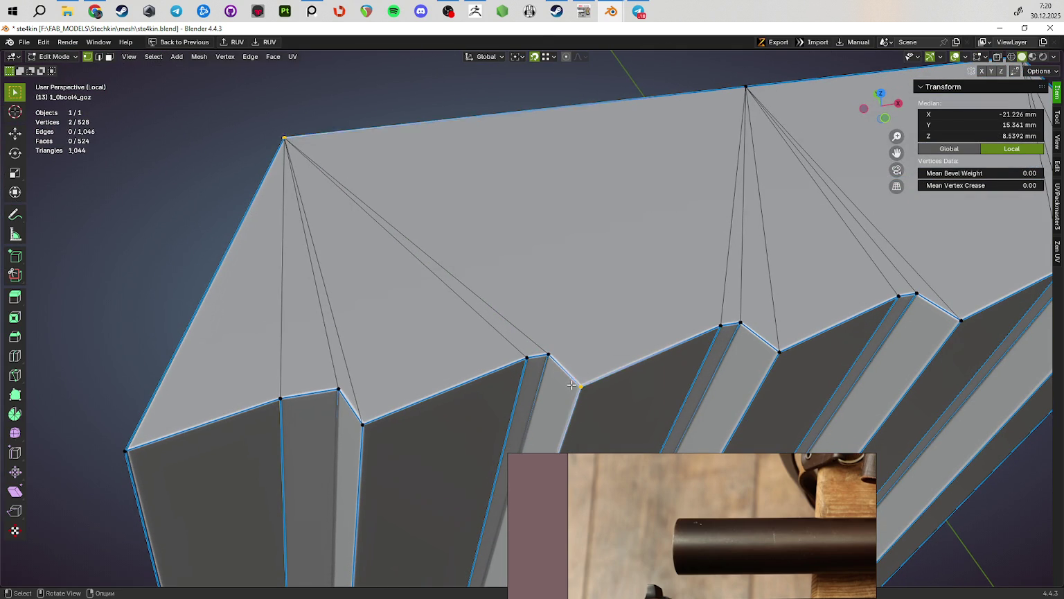
key("j")
mouse_move(783, 239)
middle_mouse_down()
mouse_move(636, 228)
mouse_move(569, 238)
middle_mouse_up()
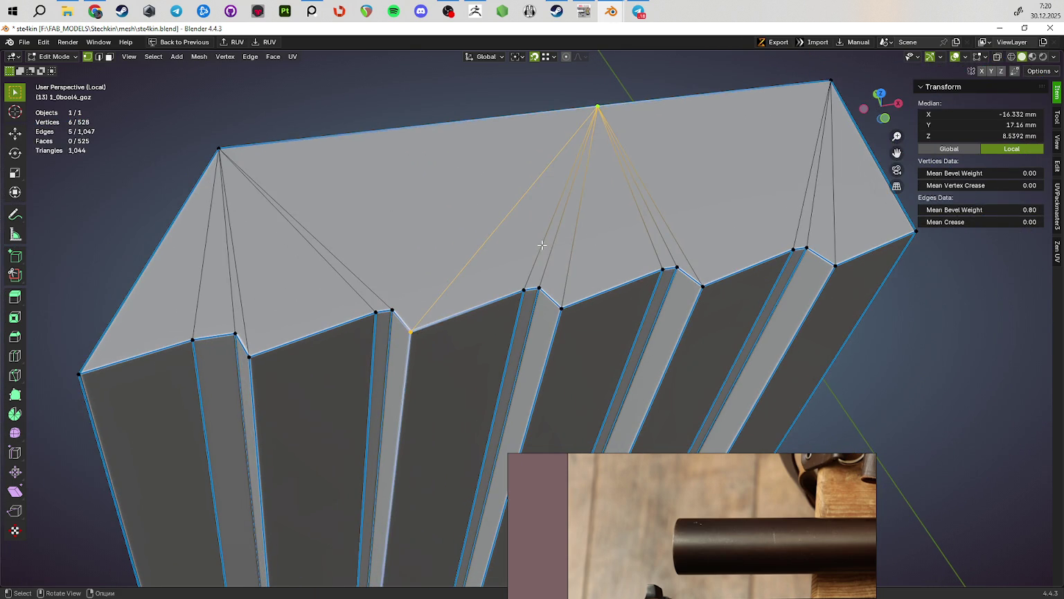
key("j")
mouse_move(610, 183)
middle_mouse_down()
mouse_move(483, 80)
mouse_move(506, 174)
middle_mouse_up()
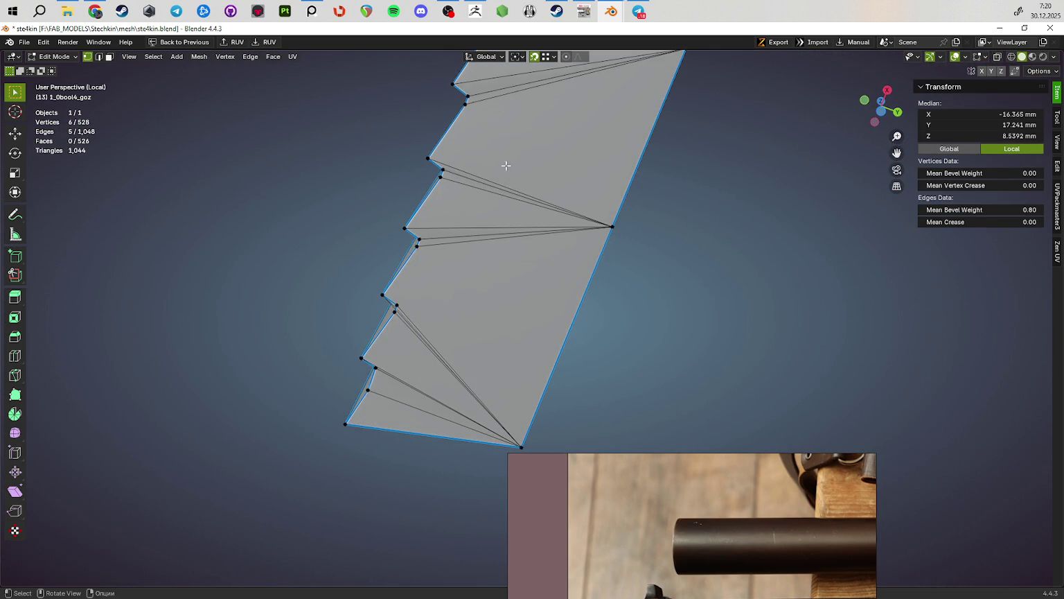
Step: Select the serrations' top edges and the bottom-left triangle face of the stepped part
left_click(498, 75, "ctrl+alt")
middle_click_drag(498, 75, 540, 179, "shift")
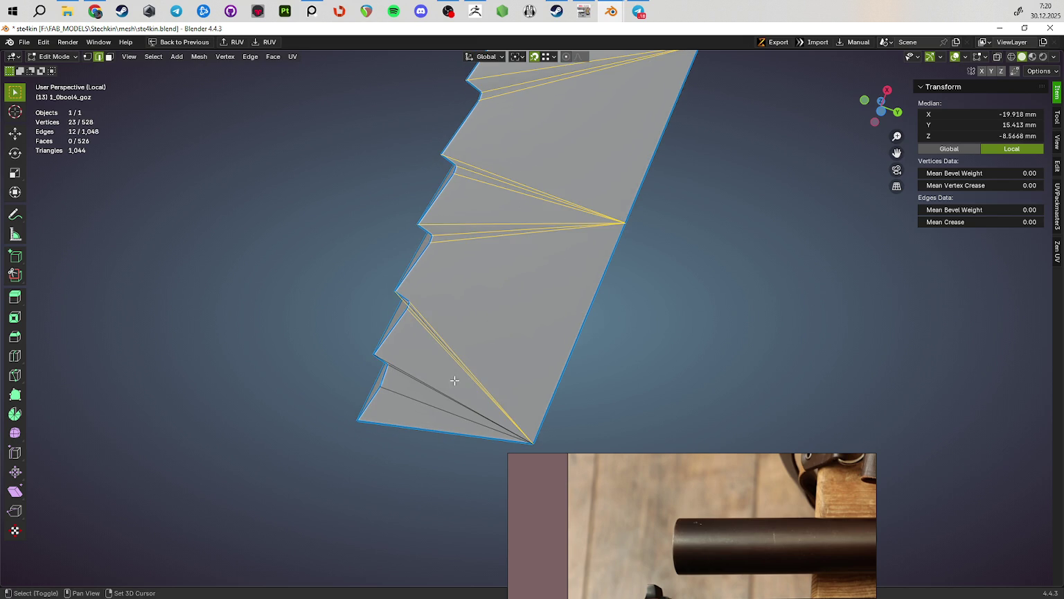
middle_click_drag(470, 401, 522, 355, "shift")
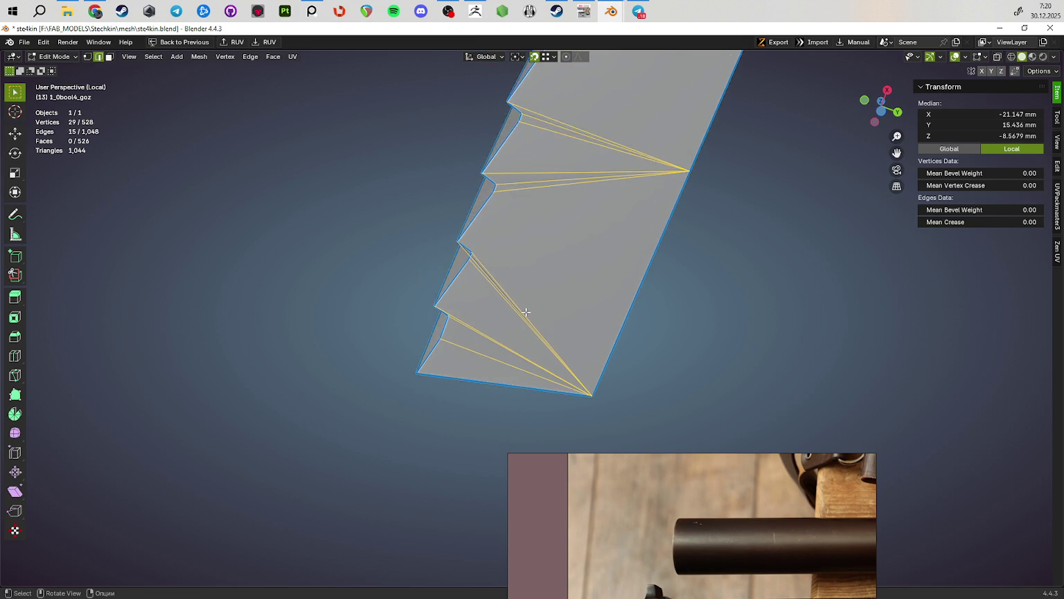
scroll(489, 319, "up", 3)
middle_click_drag(441, 226, 492, 266)
key("3")
left_click(439, 357)
key("2")
mouse_move(503, 214)
middle_mouse_down()
mouse_move(499, 185)
mouse_move(593, 263)
mouse_move(534, 228)
mouse_move(508, 183)
mouse_move(547, 298)
mouse_move(527, 277)
middle_mouse_up()
mouse_move(595, 208)
middle_mouse_down()
mouse_move(660, 266)
mouse_move(626, 237)
middle_mouse_up()
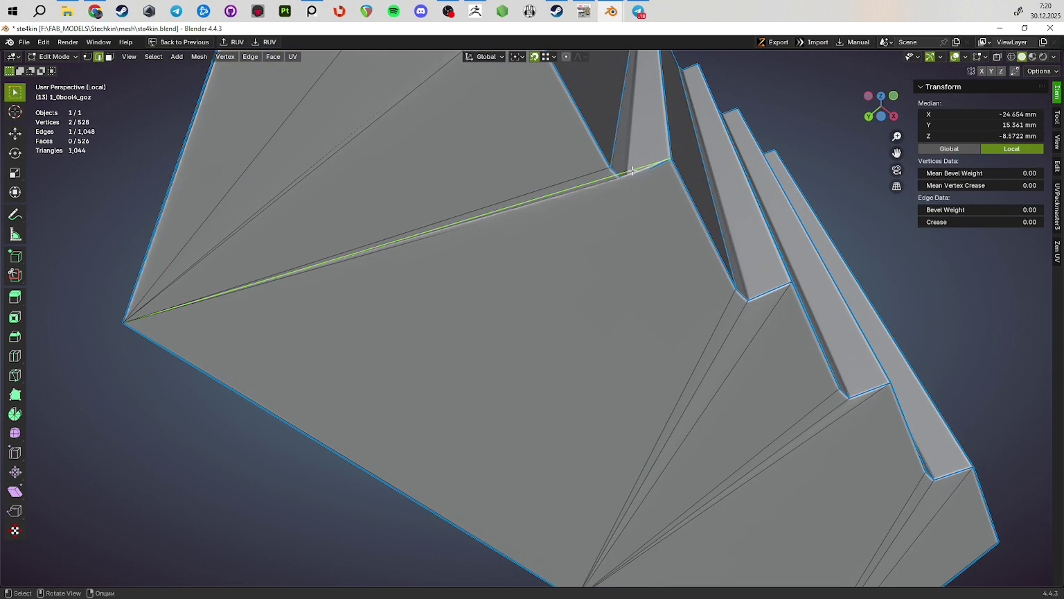
Step: Dissolve the long diagonal edge and reconnect the step-corner vertices with J
key("ctrl+x")
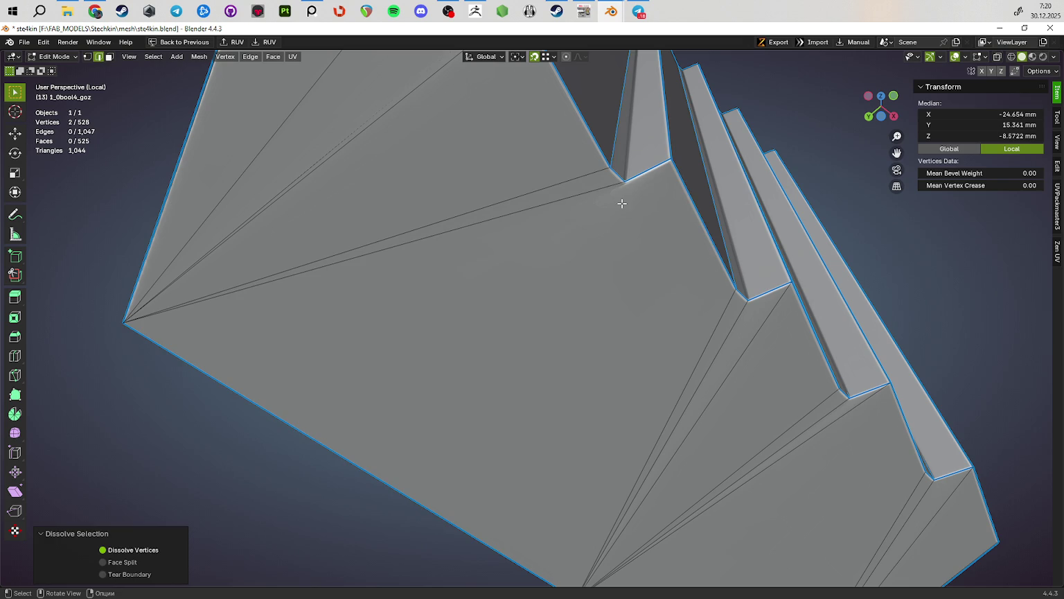
key("1")
left_click(623, 185)
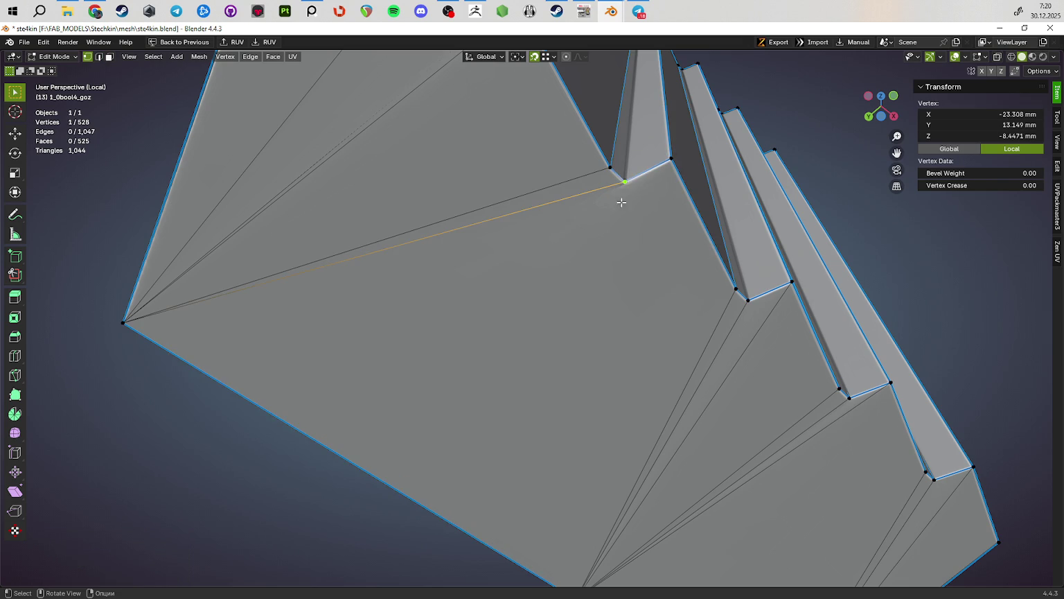
middle_click_drag(577, 558, 568, 508)
key("j")
left_click(665, 68)
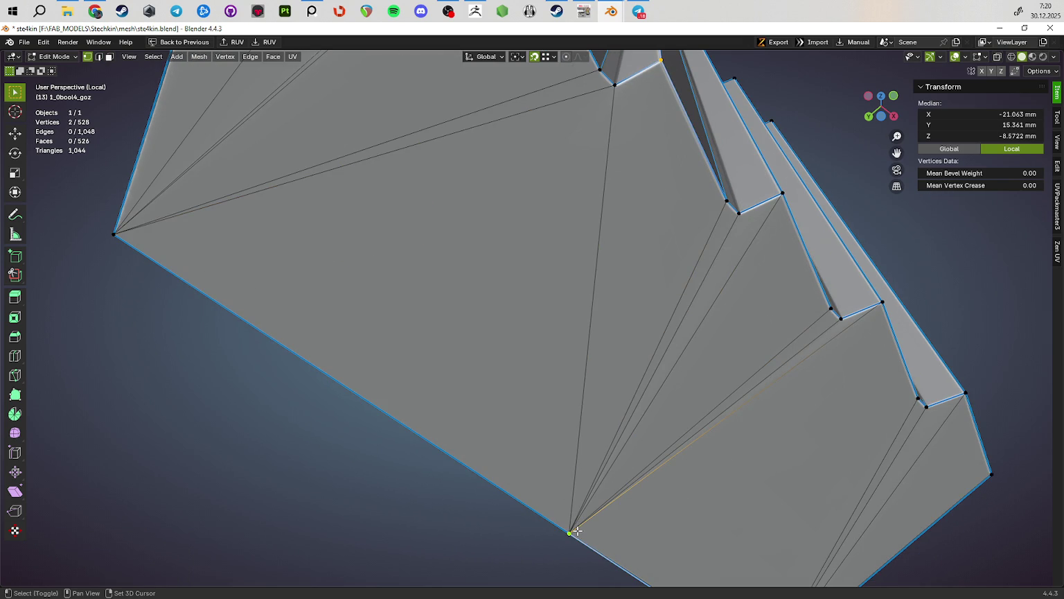
key("j")
middle_click_drag(704, 427, 648, 363)
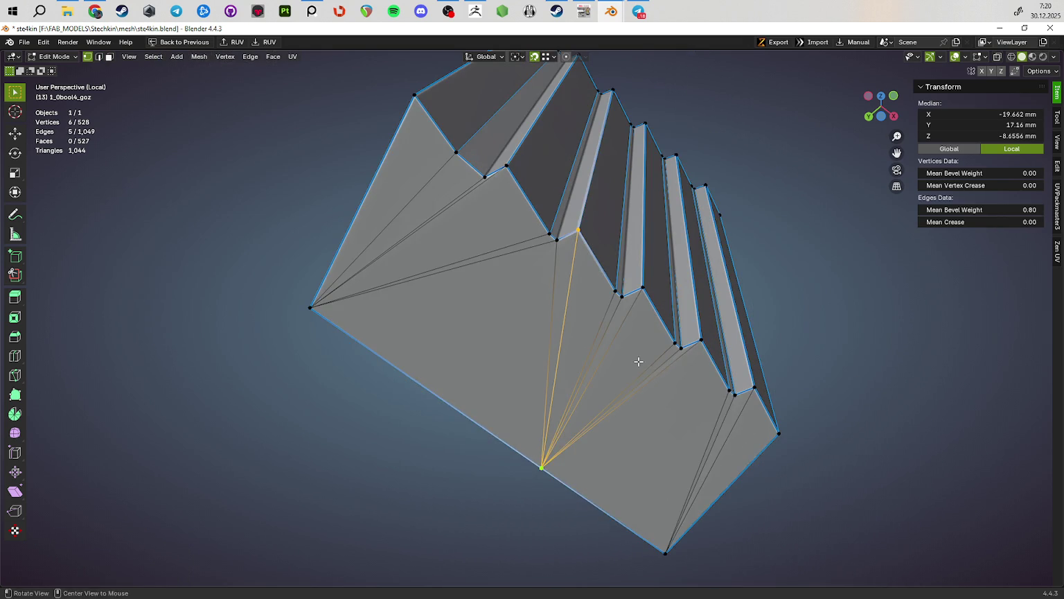
Step: Select the strip of top faces to the end triangle and flatten them with S Z 0
key("3")
left_click(429, 176)
left_click(661, 430, "ctrl")
left_click(736, 453, "ctrl")
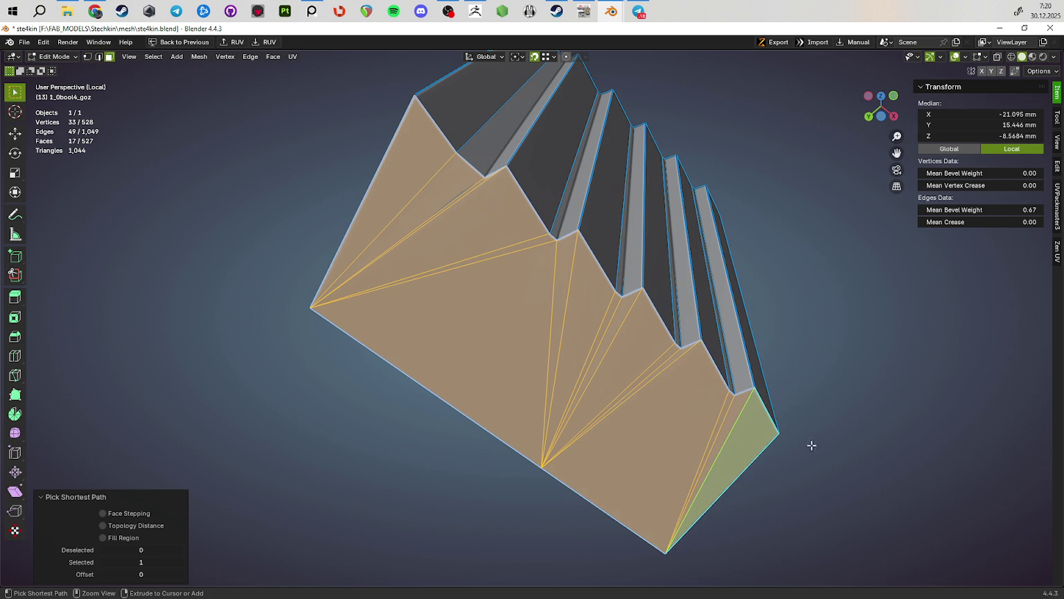
type("z0")
key("Return")
Step: Switch between Edit and Object Mode to check the shading of the flattened, bevelled top
key("Tab")
middle_click_drag(639, 423, 606, 413)
key("Tab")
scroll(551, 344, "up", 5)
scroll(551, 345, "down", 3)
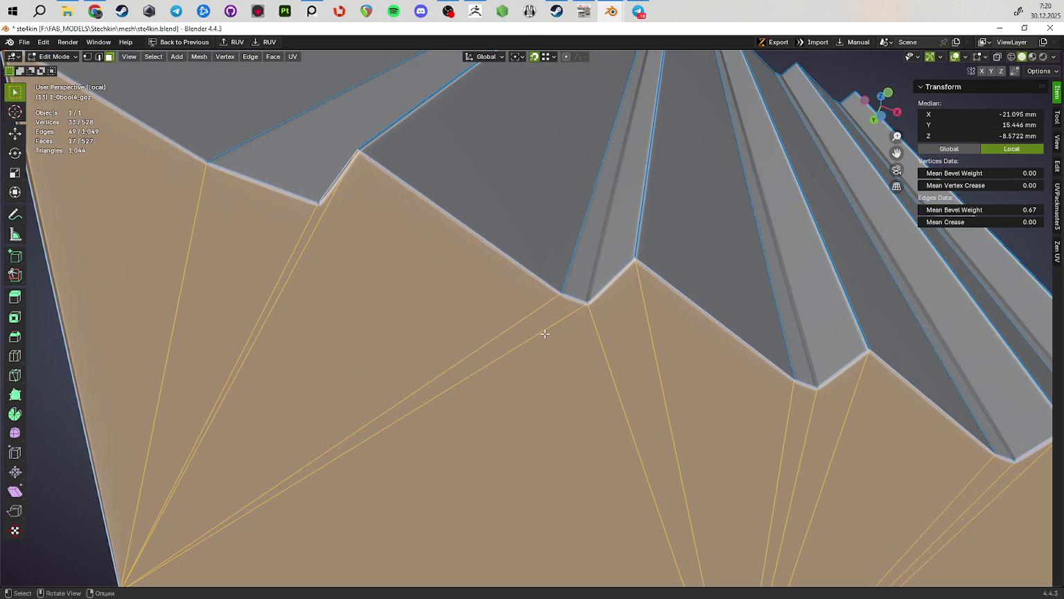
key("Tab")
mouse_move(604, 350)
middle_mouse_down()
mouse_move(575, 373)
mouse_move(611, 388)
mouse_move(527, 373)
mouse_move(497, 413)
mouse_move(566, 470)
mouse_move(576, 357)
mouse_move(532, 399)
mouse_move(542, 247)
mouse_move(564, 358)
mouse_move(418, 319)
mouse_move(494, 333)
mouse_move(180, 335)
mouse_move(316, 302)
mouse_move(515, 433)
middle_mouse_up()
scroll(611, 388, "down", 5)
scroll(567, 470, "down", 4)
scroll(417, 322, "up", 3)
key("Tab")
key("Tab")
scroll(515, 433, "up", 3)
key("Tab")
mouse_move(473, 309)
middle_mouse_down()
mouse_move(429, 296)
mouse_move(791, 356)
mouse_move(672, 304)
mouse_move(427, 328)
middle_mouse_up()
key("Tab")
mouse_move(522, 308)
middle_mouse_down()
mouse_move(516, 263)
mouse_move(528, 288)
mouse_move(519, 343)
mouse_move(541, 404)
mouse_move(726, 424)
mouse_move(706, 398)
mouse_move(585, 402)
middle_mouse_up()
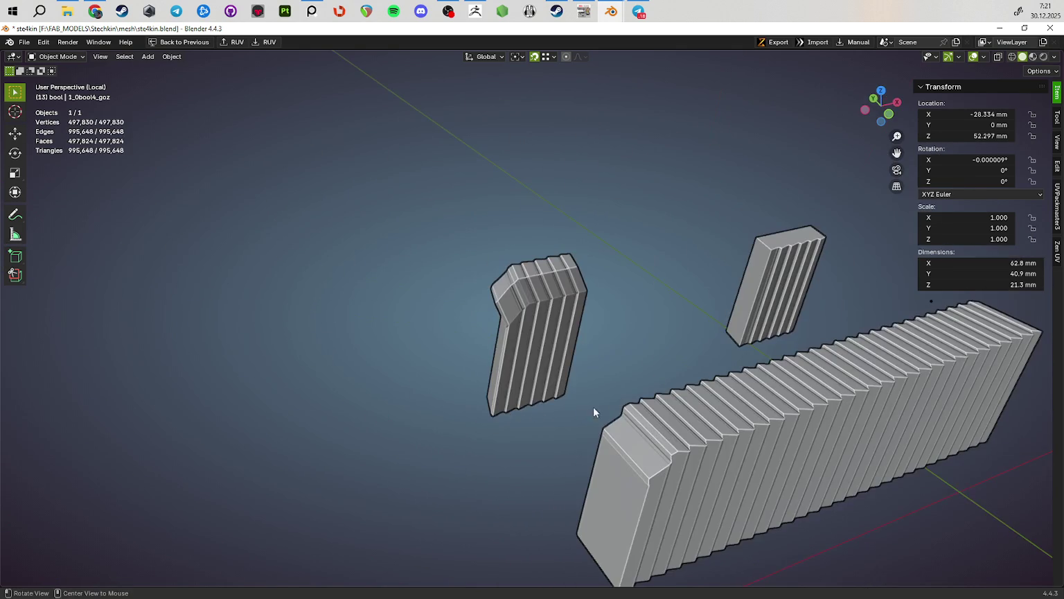
Step: Select face strips along the long ribbed part's top and scale them vertically
key("Tab")
scroll(677, 448, "up", 3)
left_click(415, 470)
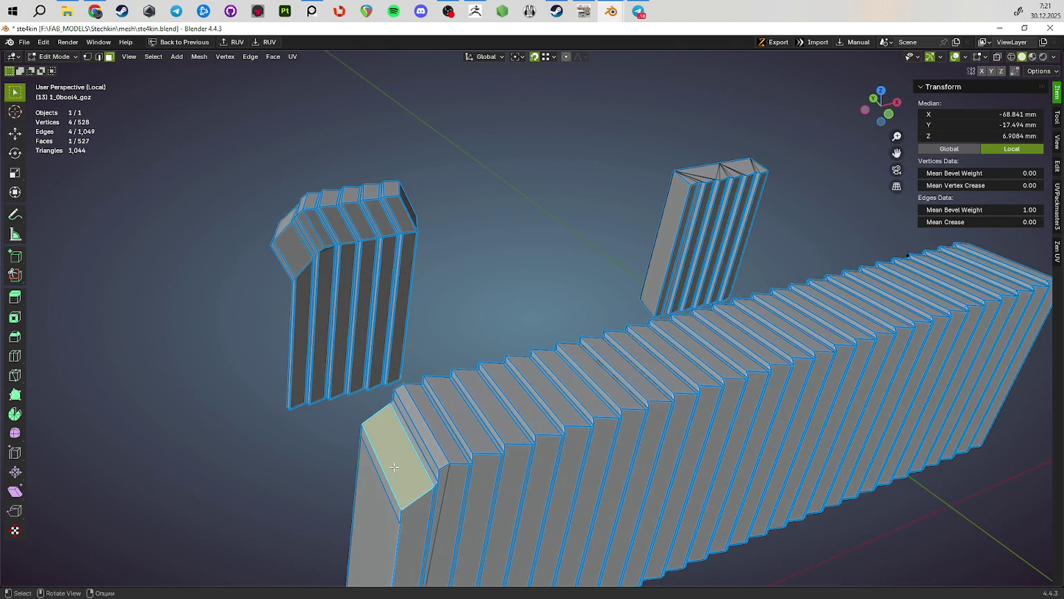
middle_click_drag(560, 429, 865, 296)
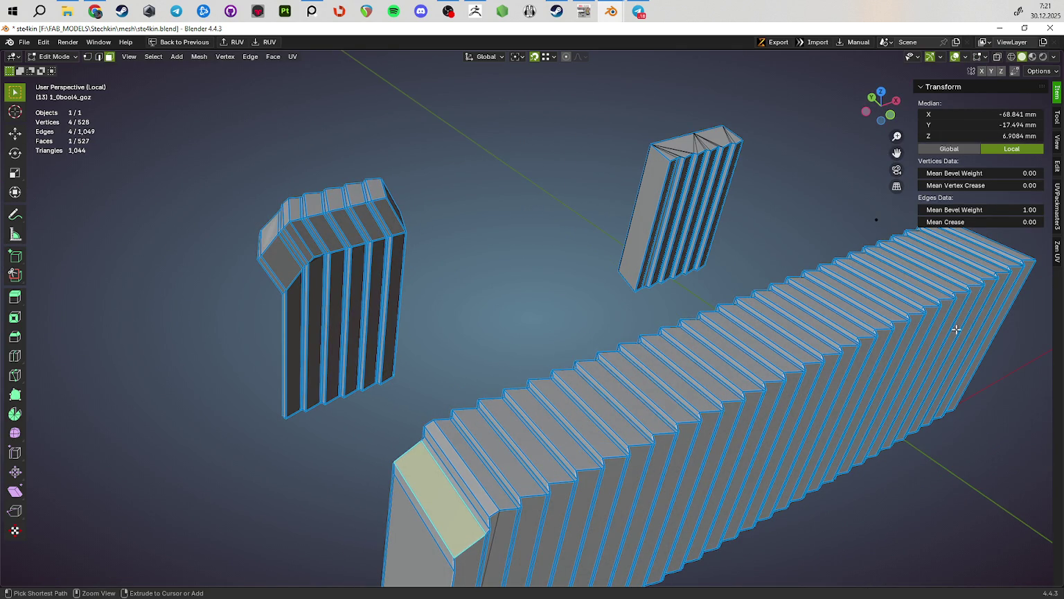
left_click(968, 314, "ctrl")
middle_click_drag(899, 368, 957, 369)
key("s")
key("z")
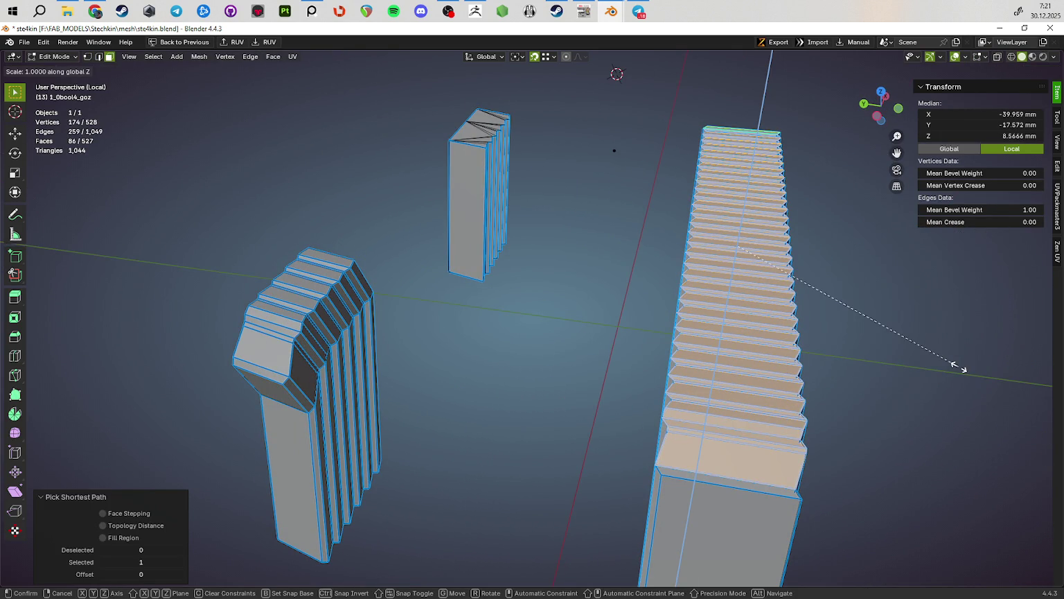
left_click(996, 410)
Step: Add the last top face and flatten the ribbed part's top faces with S Z 0
mouse_move(995, 411)
middle_mouse_down()
mouse_move(473, 395)
mouse_move(562, 385)
mouse_move(600, 345)
middle_mouse_up()
left_click(540, 358, "shift")
key("alt+shift")
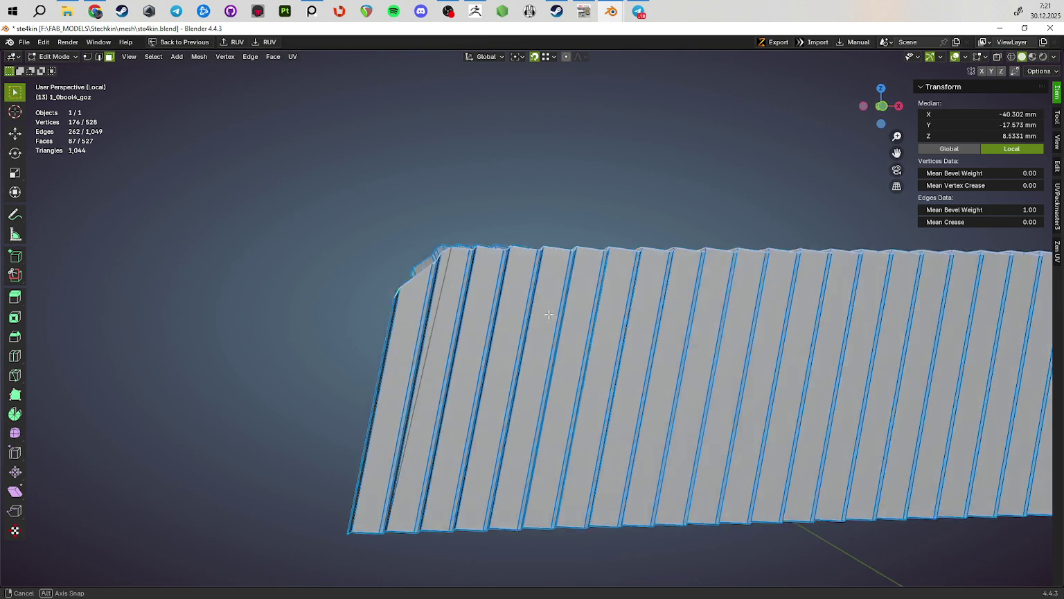
type("sz0")
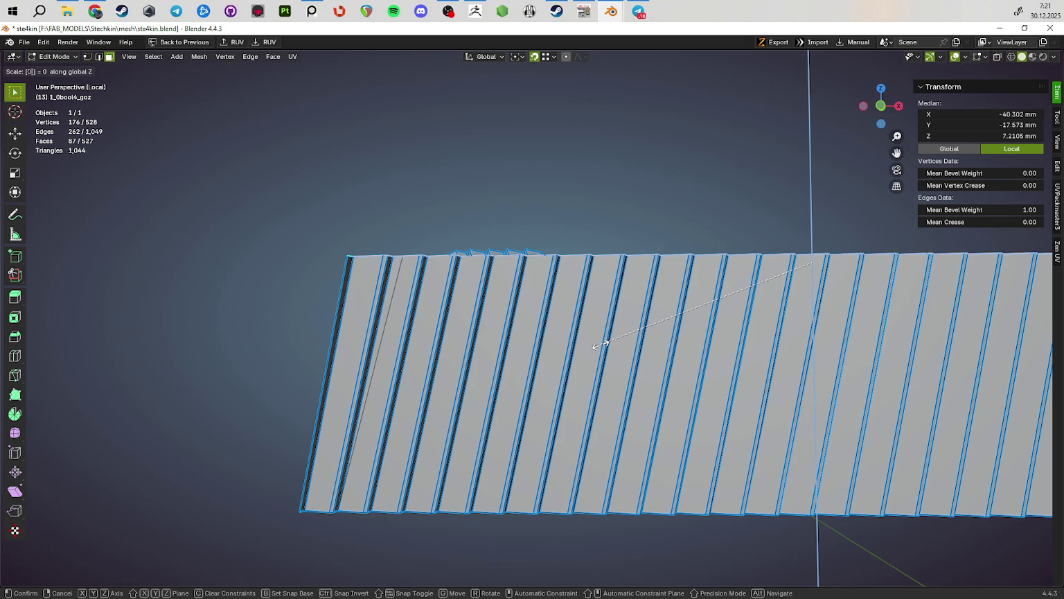
key("Return")
type("z0")
key("Escape")
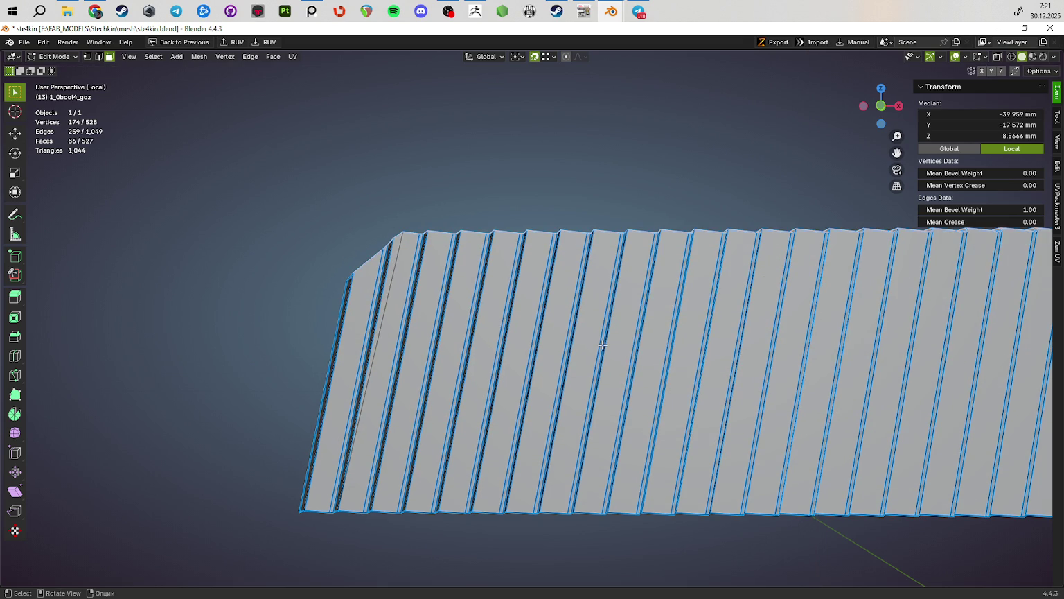
scroll(600, 343, "down", 5)
Step: Leave Edit Mode and exit local view to show the whole gun model
key("Tab")
middle_click_drag(600, 344, 604, 448)
scroll(604, 449, "up", 2)
key("KP_Divide")
mouse_move(728, 128)
middle_mouse_down()
mouse_move(606, 268)
mouse_move(712, 298)
mouse_move(625, 350)
middle_mouse_up()
Step: Extrude the small ribbed block's top face strip upward about 4 mm
key("Tab")
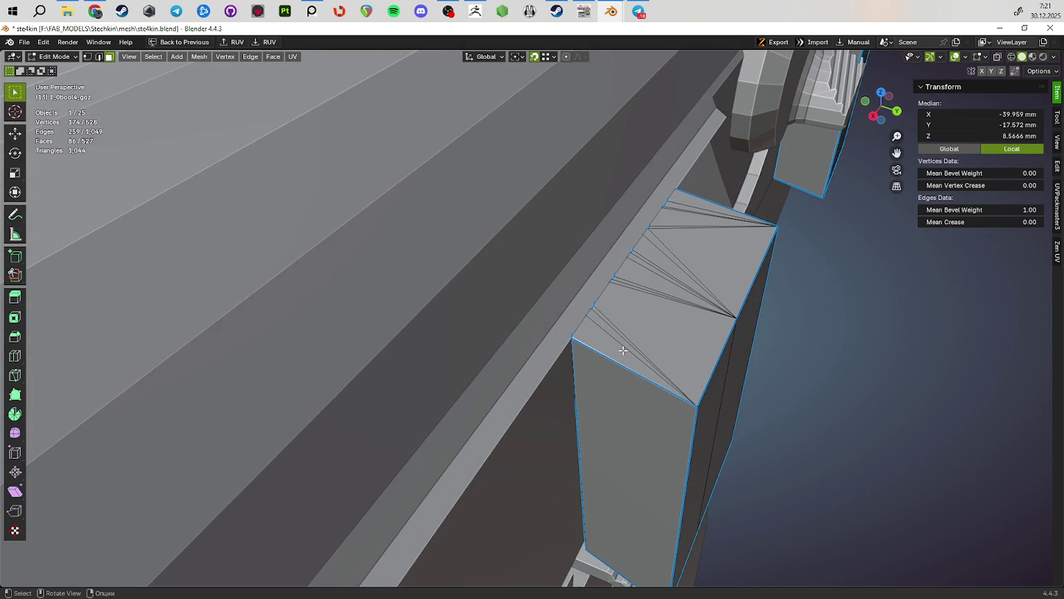
left_click(702, 240, "ctrl")
middle_click_drag(702, 240, 869, 290)
key("e")
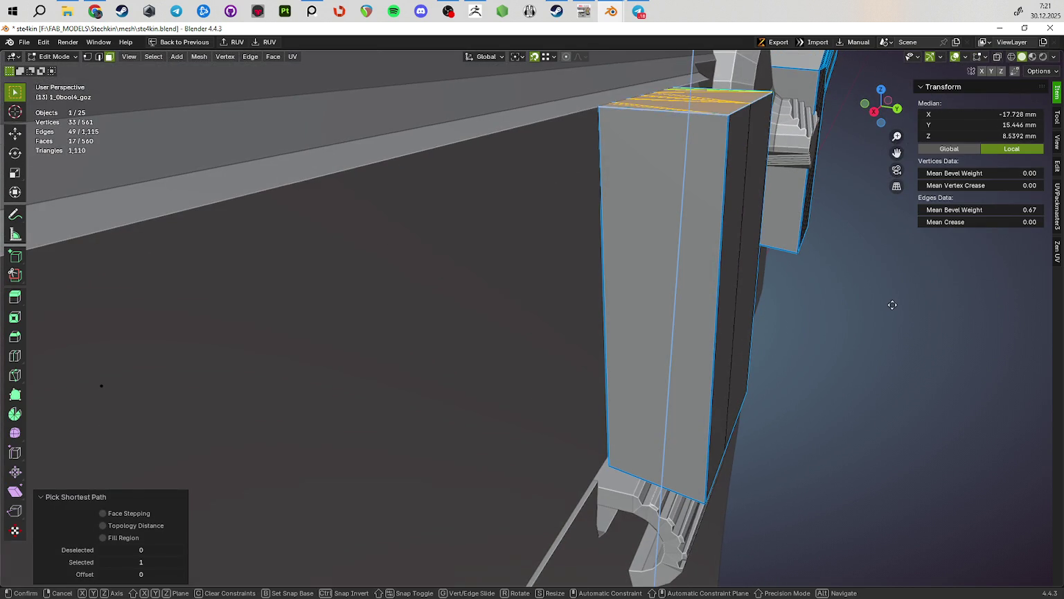
left_click(894, 220)
Step: Isolate the part in edge mode and select the top block's vertical edges
mouse_move(779, 253)
middle_mouse_down()
mouse_move(623, 344)
mouse_move(596, 311)
mouse_move(599, 292)
mouse_move(698, 283)
mouse_move(556, 307)
middle_mouse_up()
scroll(596, 312, "up", 3)
key("2")
left_click(570, 280)
key("KP_Divide")
scroll(698, 282, "up", 4)
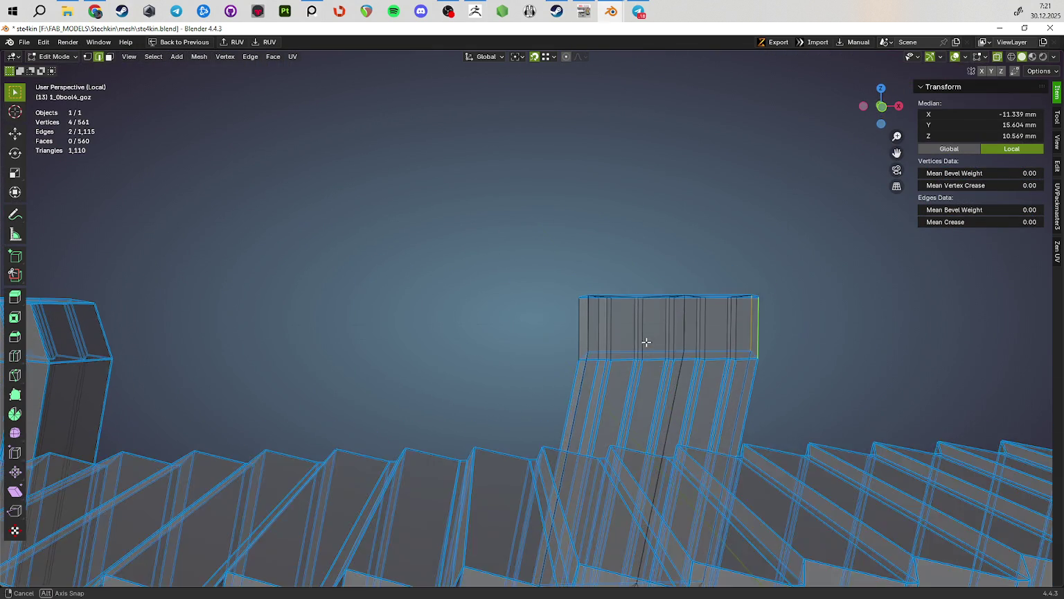
left_click(589, 315, "ctrl+alt")
middle_click_drag(800, 330, 732, 342)
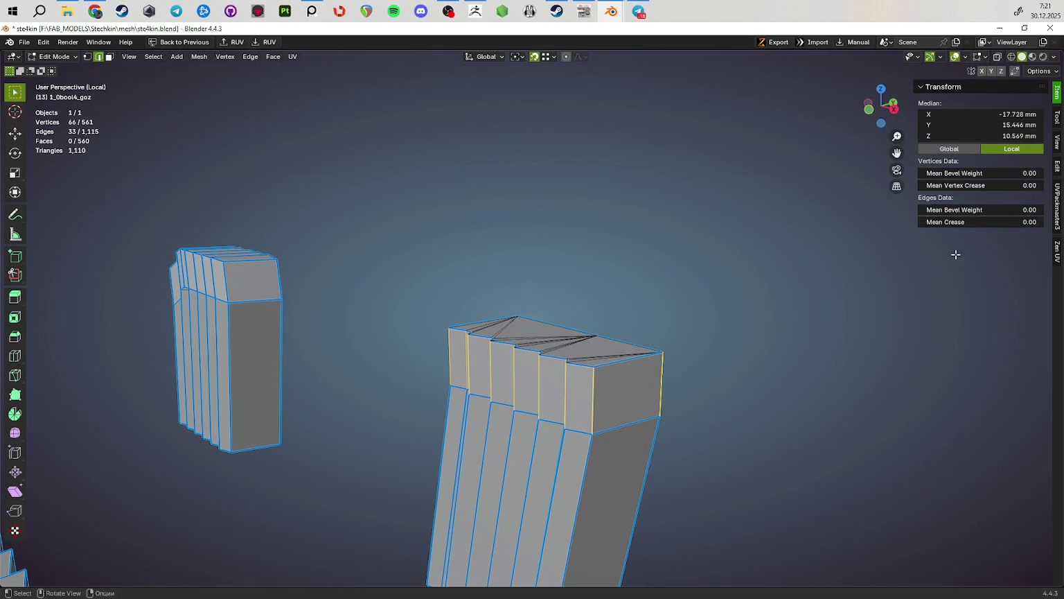
scroll(662, 404, "down", 5)
Step: Inspect the GoZ-imported slide's serrations and vent slots in ZBrush, then orbit Blender's three ribbed blocks
key("Tab")
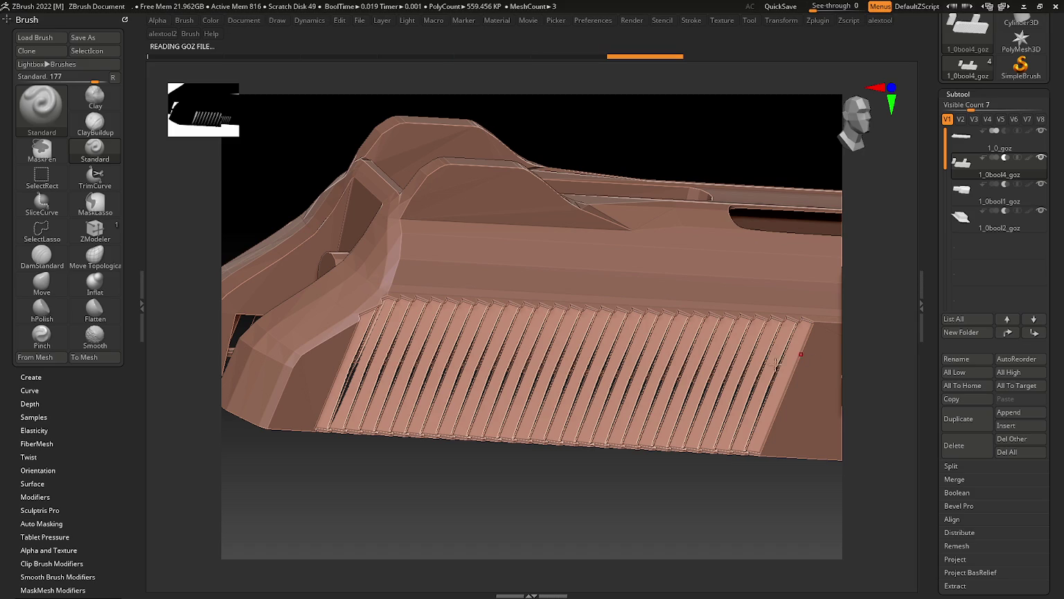
mouse_move(808, 356)
right_mouse_down()
mouse_move(584, 390)
mouse_move(562, 404)
right_mouse_up()
mouse_move(601, 375)
right_mouse_down()
mouse_move(647, 408)
mouse_move(644, 377)
mouse_move(606, 379)
right_mouse_up()
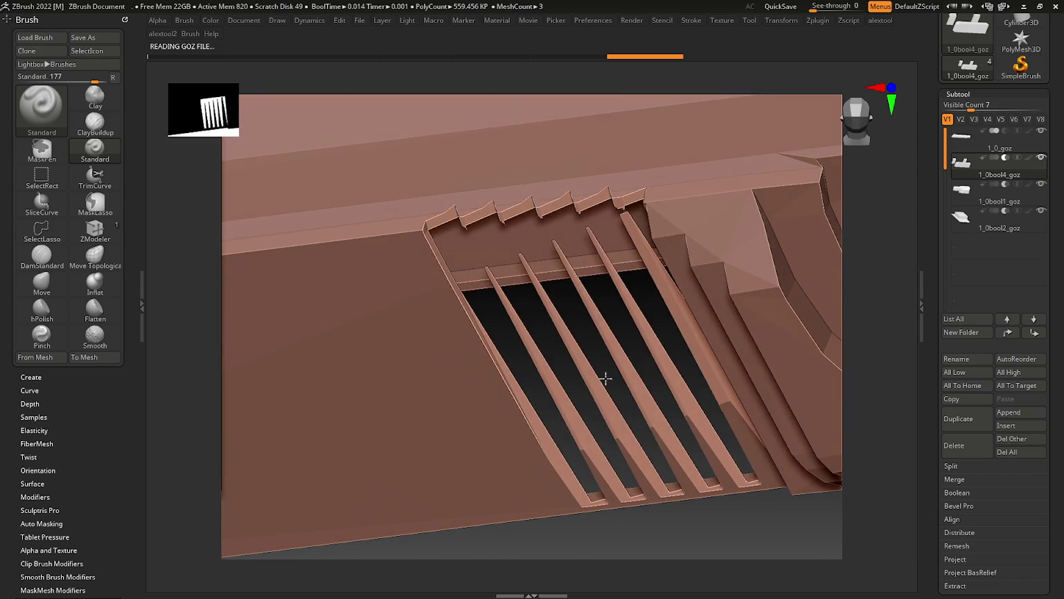
key("alt+Tab")
mouse_move(581, 387)
middle_mouse_down()
mouse_move(533, 379)
mouse_move(550, 376)
middle_mouse_up()
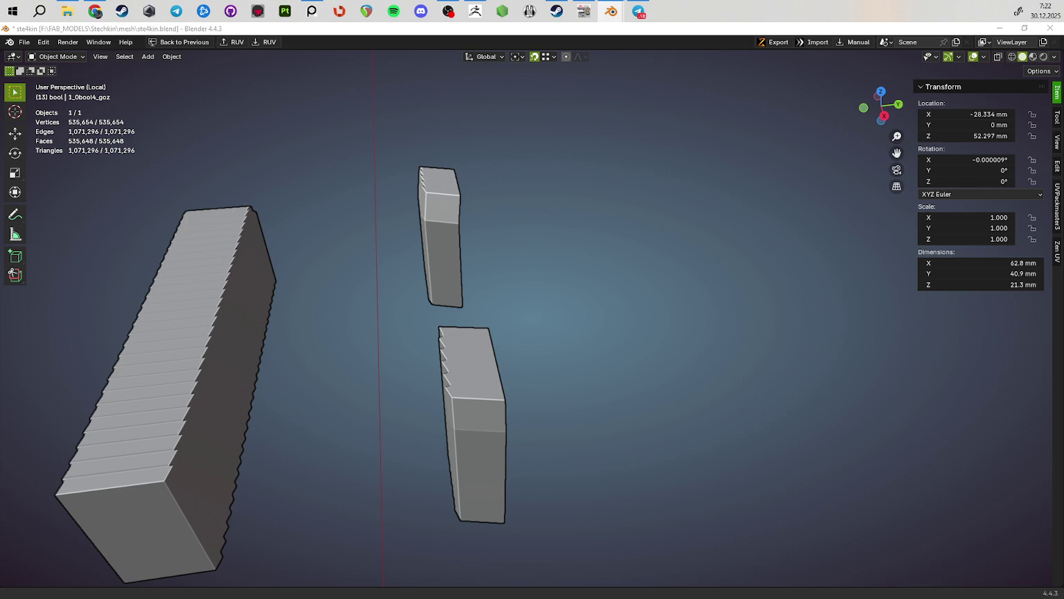
Step: Delete the boolean blocks object, save, and exit local view to the full gun
key("Delete")
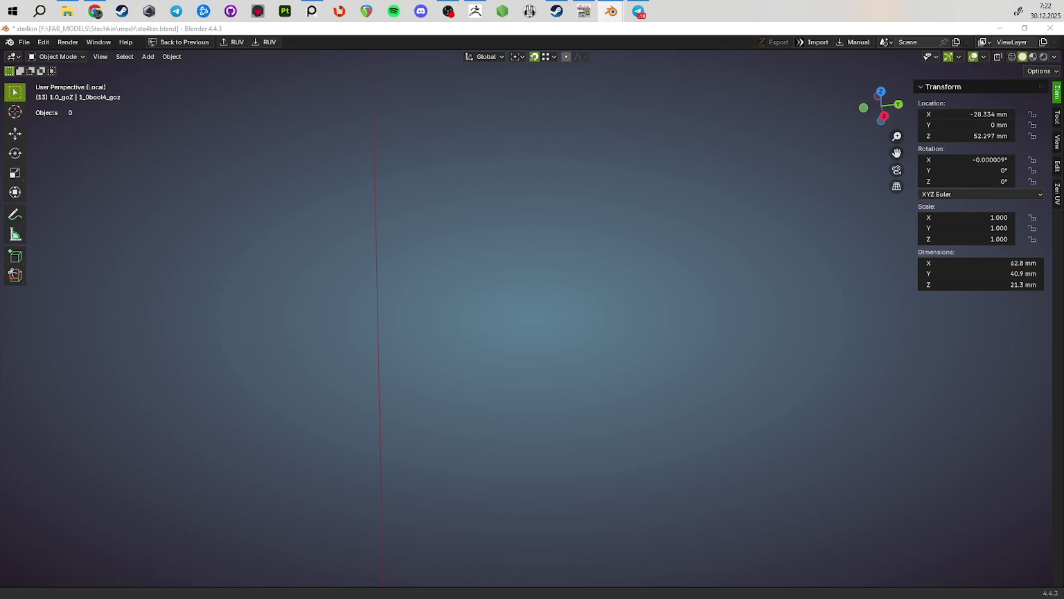
key("ctrl+s")
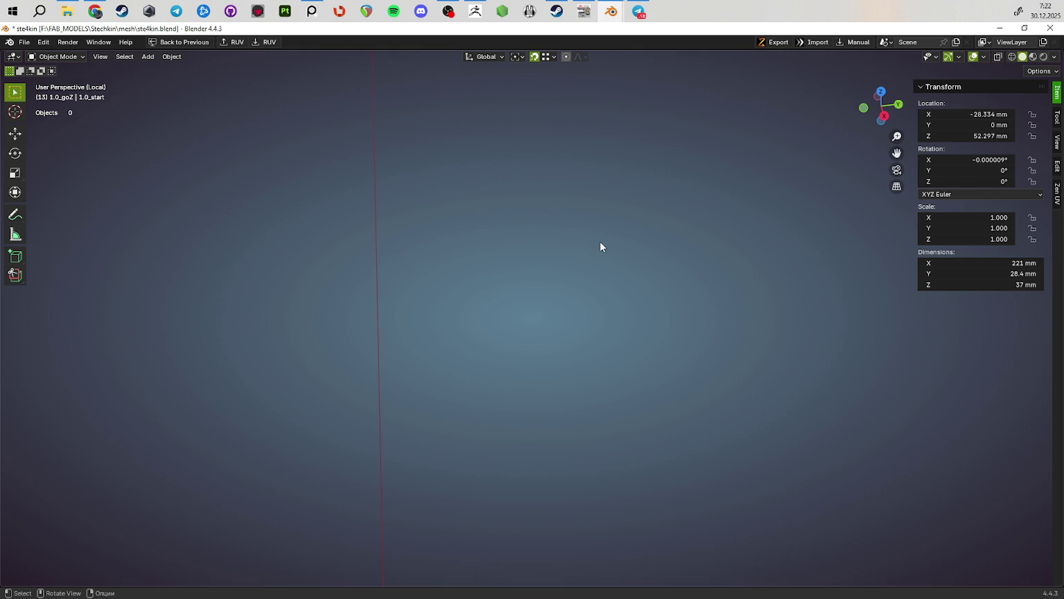
key("KP_Divide")
mouse_move(564, 220)
middle_mouse_down()
mouse_move(556, 290)
mouse_move(730, 319)
mouse_move(678, 331)
mouse_move(710, 296)
mouse_move(696, 285)
mouse_move(547, 346)
mouse_move(558, 231)
mouse_move(536, 206)
mouse_move(624, 331)
mouse_move(698, 332)
mouse_move(556, 323)
middle_mouse_up()
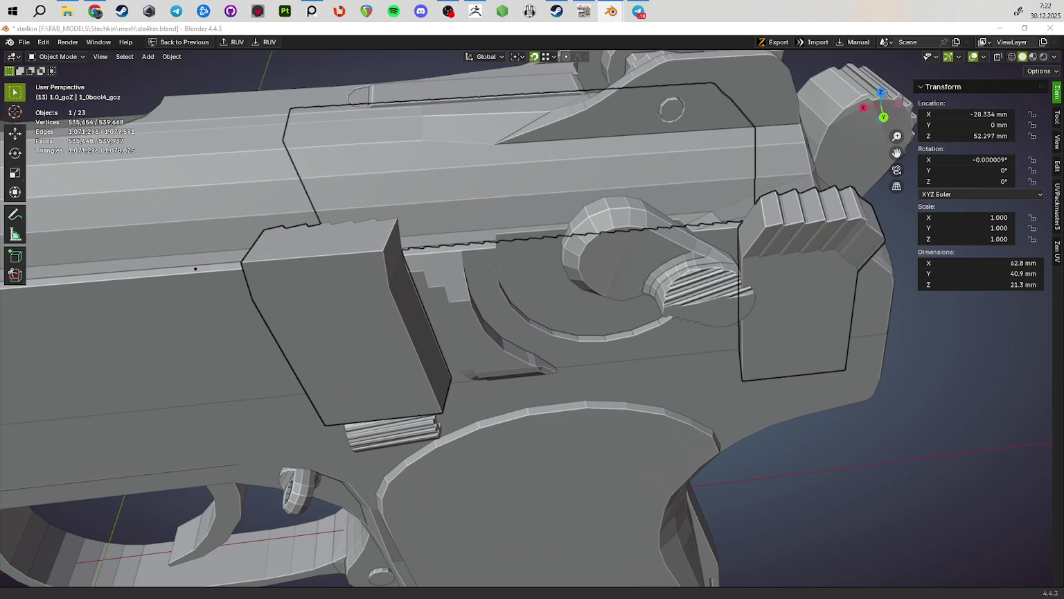
Step: Isolate the slide with its 1.0_start part in local view and snap Blender left
left_click(578, 323, "shift")
key("KP_Divide")
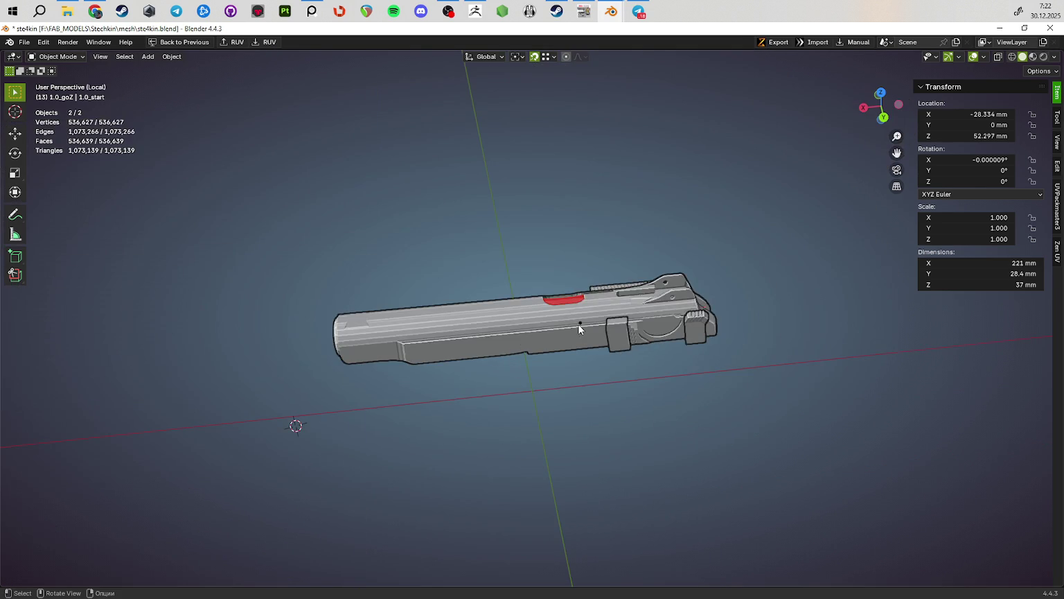
mouse_move(607, 304)
middle_mouse_down()
mouse_move(666, 423)
mouse_move(670, 407)
mouse_move(743, 416)
mouse_move(725, 308)
middle_mouse_up()
scroll(667, 423, "up", 6)
scroll(698, 340, "up", 3)
key("alt+Tab")
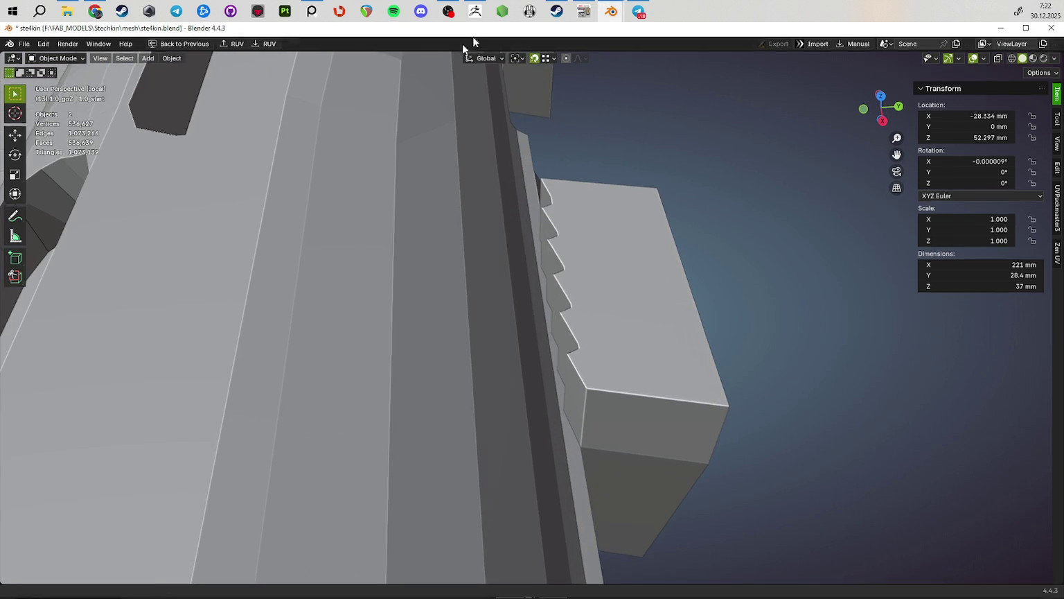
key("super+Left")
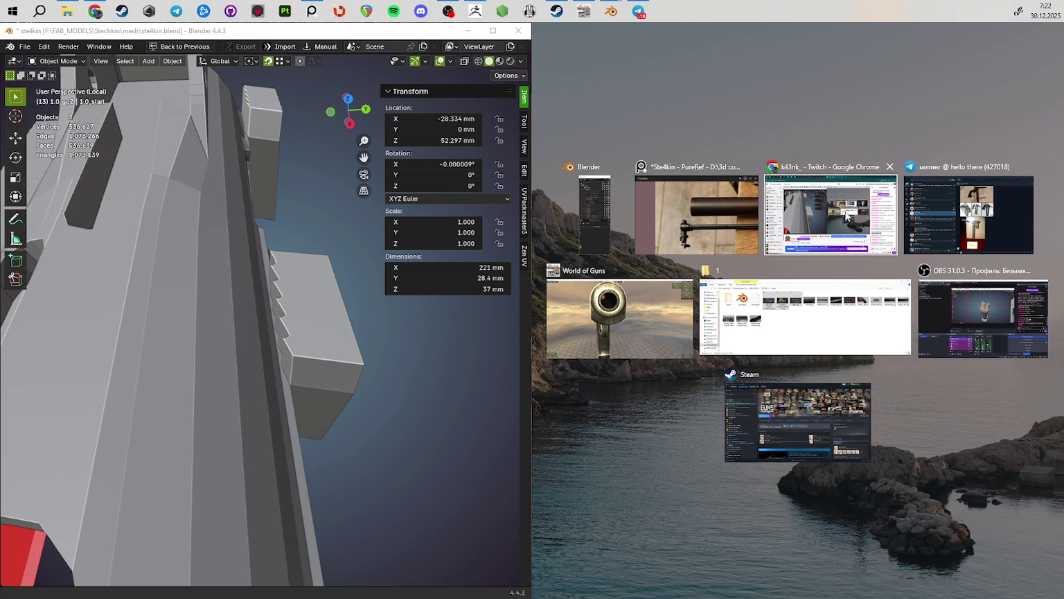
Step: Bring ZBrush up maximized with full interface and rotate in on the slide's vent fins
left_click(485, 12)
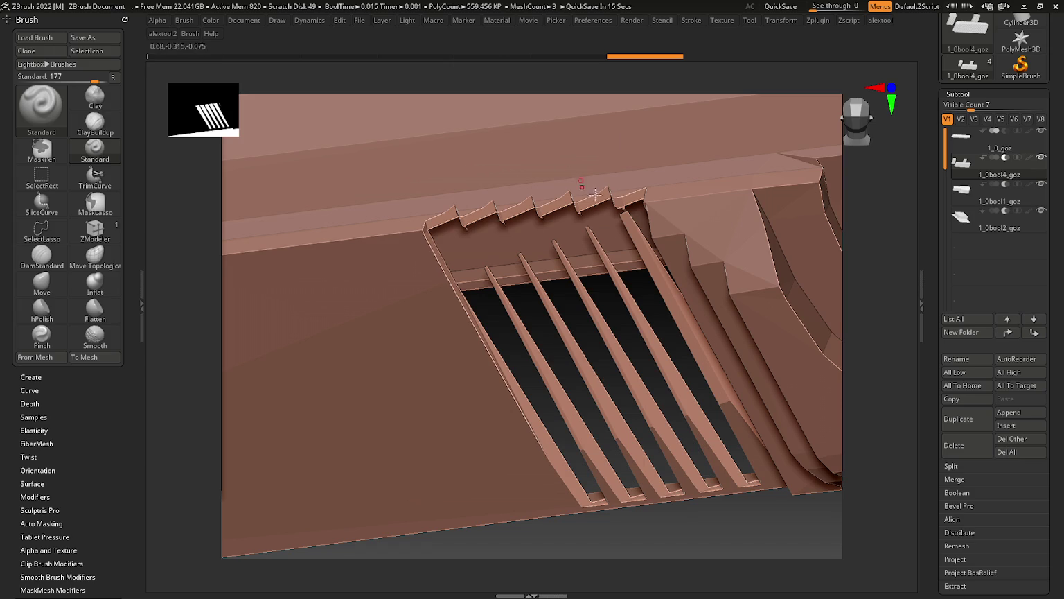
key("Tab")
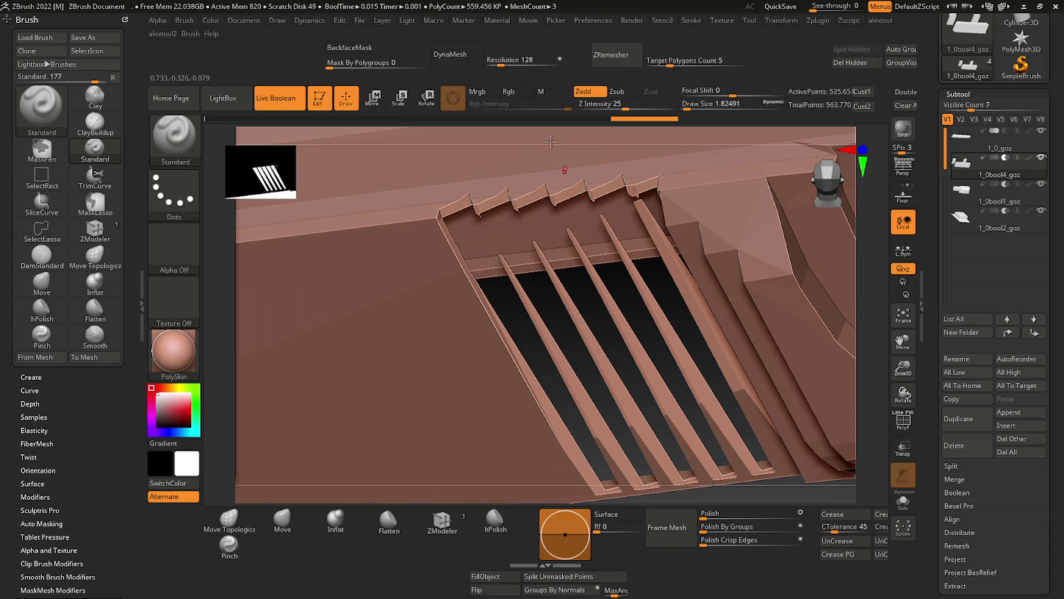
left_click(1024, 7)
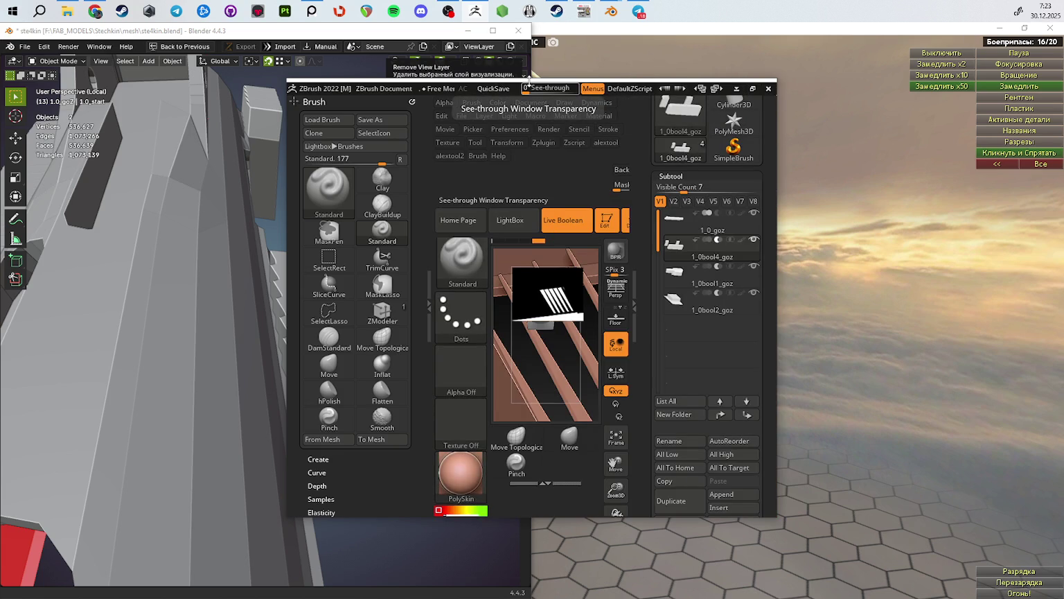
left_click(753, 88)
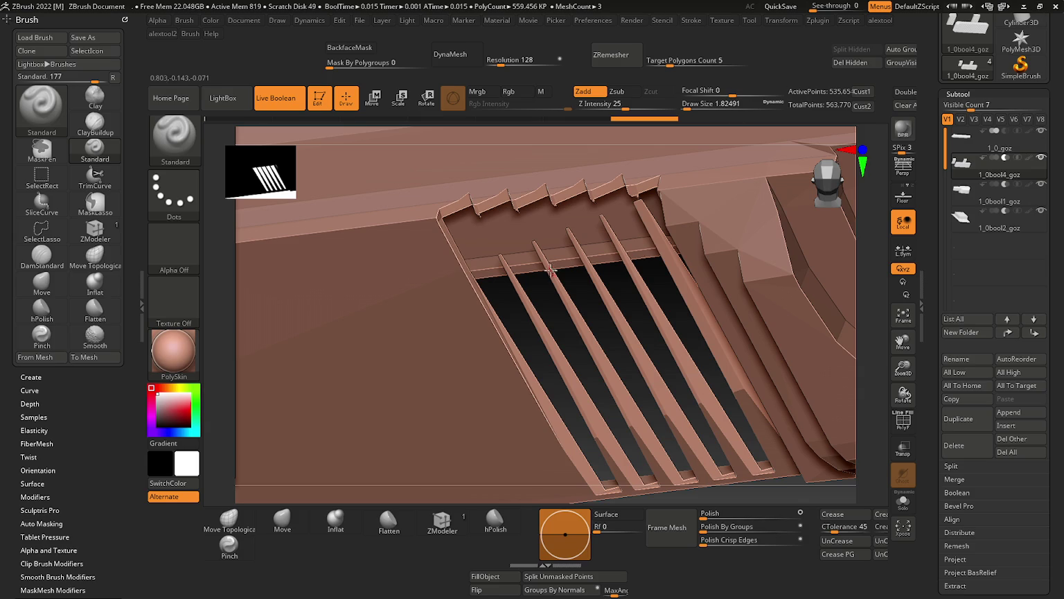
mouse_move(600, 268)
right_mouse_down()
mouse_move(629, 290)
mouse_move(693, 264)
mouse_move(698, 255)
mouse_move(612, 209)
mouse_move(637, 162)
mouse_move(652, 202)
right_mouse_up()
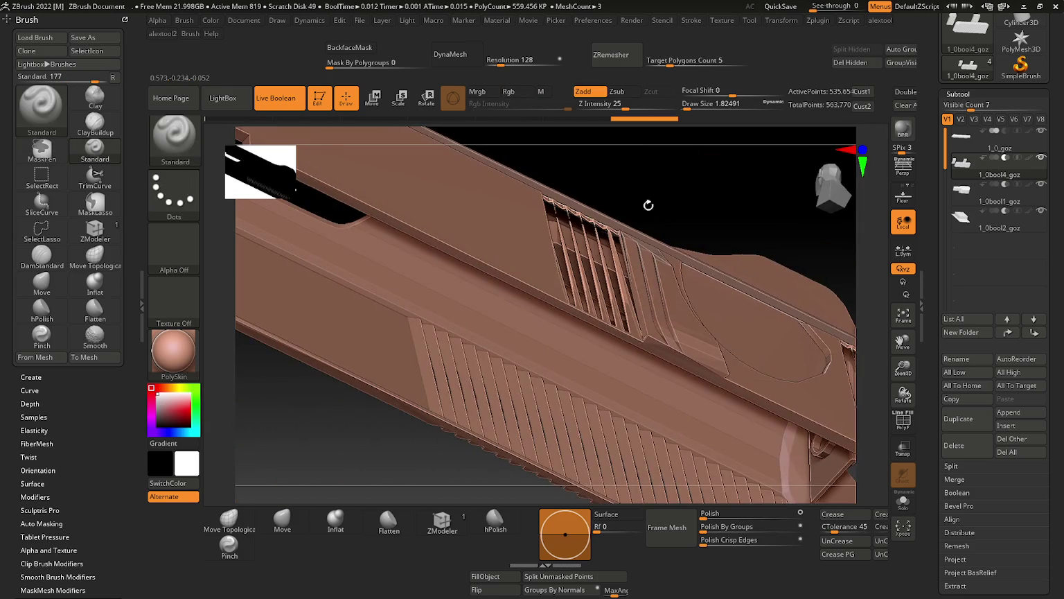
mouse_move(671, 244)
right_mouse_down()
mouse_move(672, 202)
mouse_move(620, 194)
mouse_move(628, 330)
mouse_move(542, 302)
mouse_move(555, 308)
mouse_move(547, 331)
right_mouse_up()
mouse_move(492, 360)
middle_mouse_down()
mouse_move(343, 348)
mouse_move(225, 304)
mouse_move(257, 220)
mouse_move(286, 254)
mouse_move(290, 215)
mouse_move(255, 65)
mouse_move(164, 100)
mouse_move(264, 194)
mouse_move(248, 305)
mouse_move(285, 408)
mouse_move(369, 391)
mouse_move(411, 417)
mouse_move(351, 372)
mouse_move(368, 364)
mouse_move(352, 316)
mouse_move(371, 317)
mouse_move(365, 298)
mouse_move(294, 334)
mouse_move(271, 317)
mouse_move(199, 307)
mouse_move(284, 323)
mouse_move(223, 285)
mouse_move(220, 298)
middle_mouse_up()
Step: Rotate the slide to an end-on muzzle view, then close ZBrush without saving
key("alt+Tab")
mouse_move(465, 339)
left_mouse_down()
mouse_move(553, 357)
mouse_move(575, 381)
mouse_move(560, 361)
mouse_move(534, 373)
mouse_move(568, 360)
mouse_move(588, 303)
left_mouse_up()
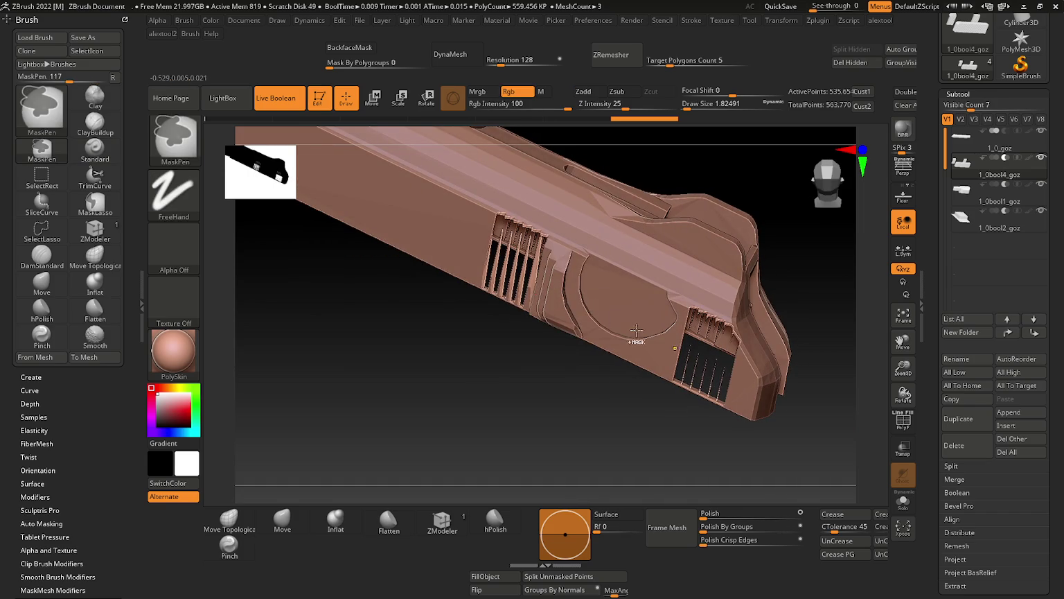
right_click_drag(594, 309, 608, 268)
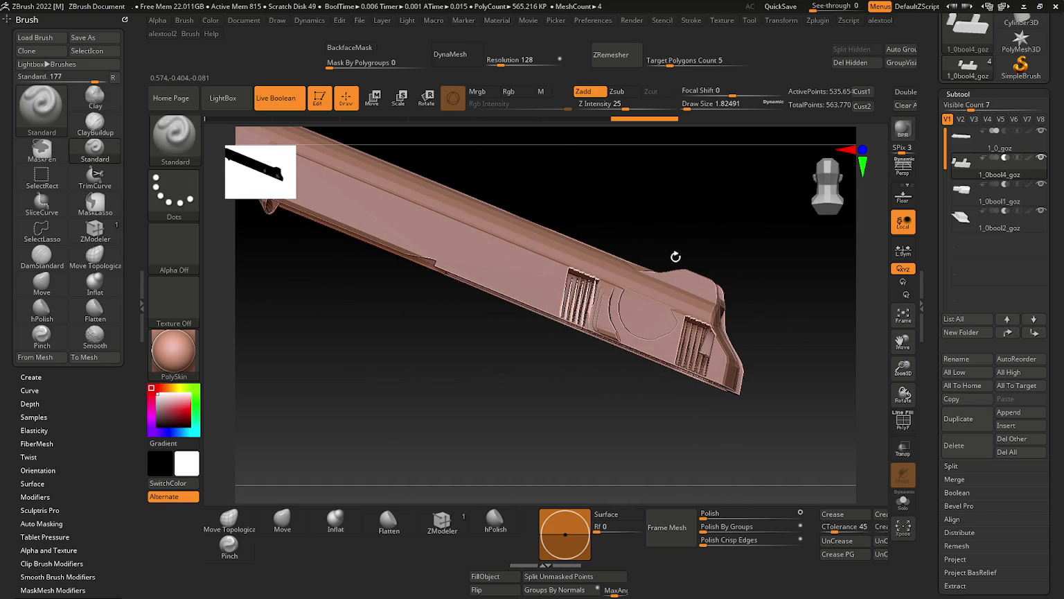
right_click_drag(682, 255, 734, 277)
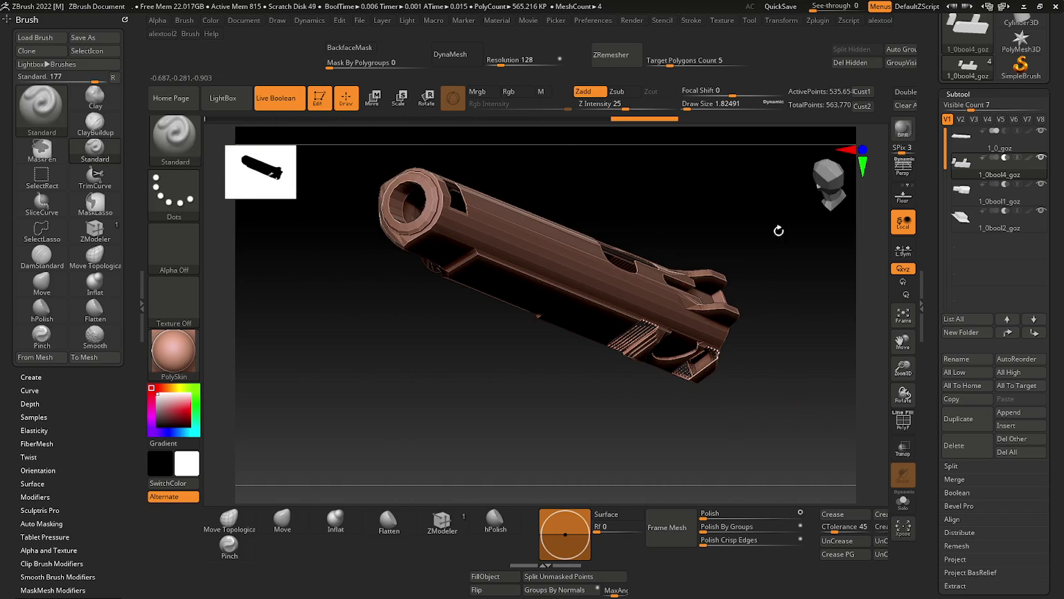
left_click(1039, 6)
left_click(759, 36)
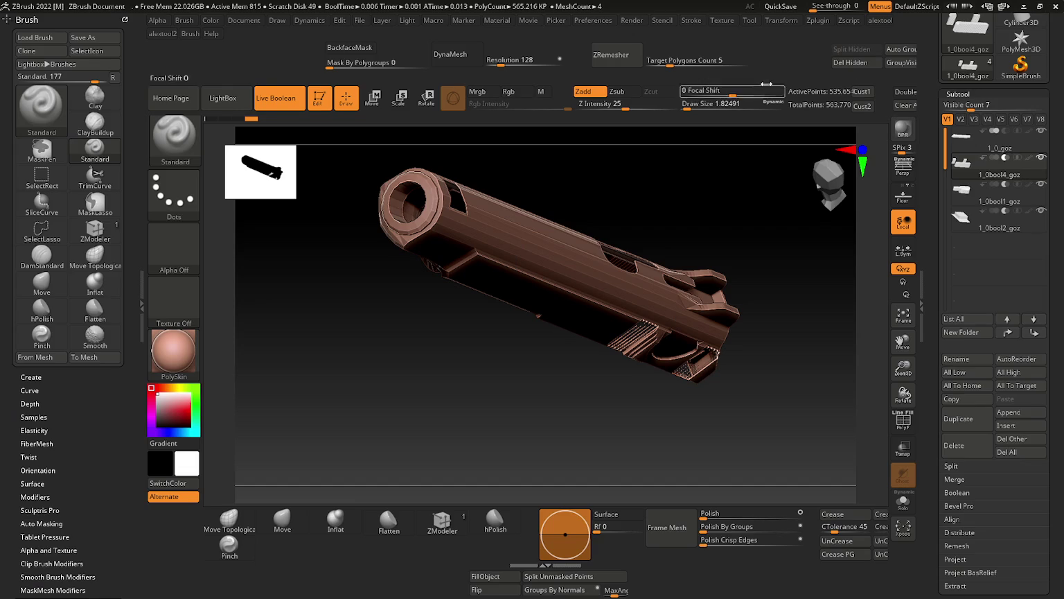
left_click(1055, 7)
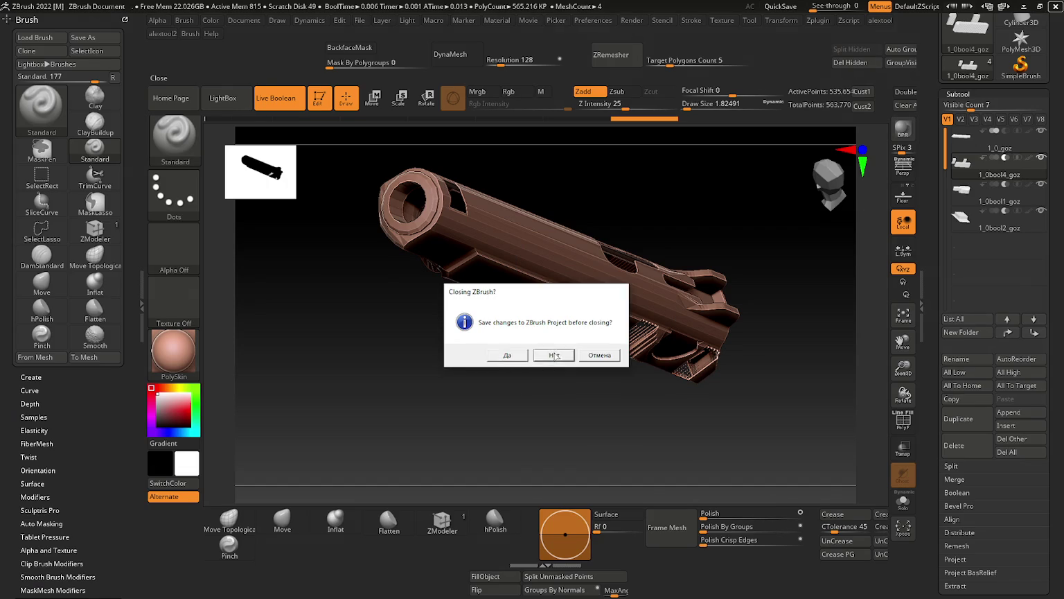
left_click(554, 355)
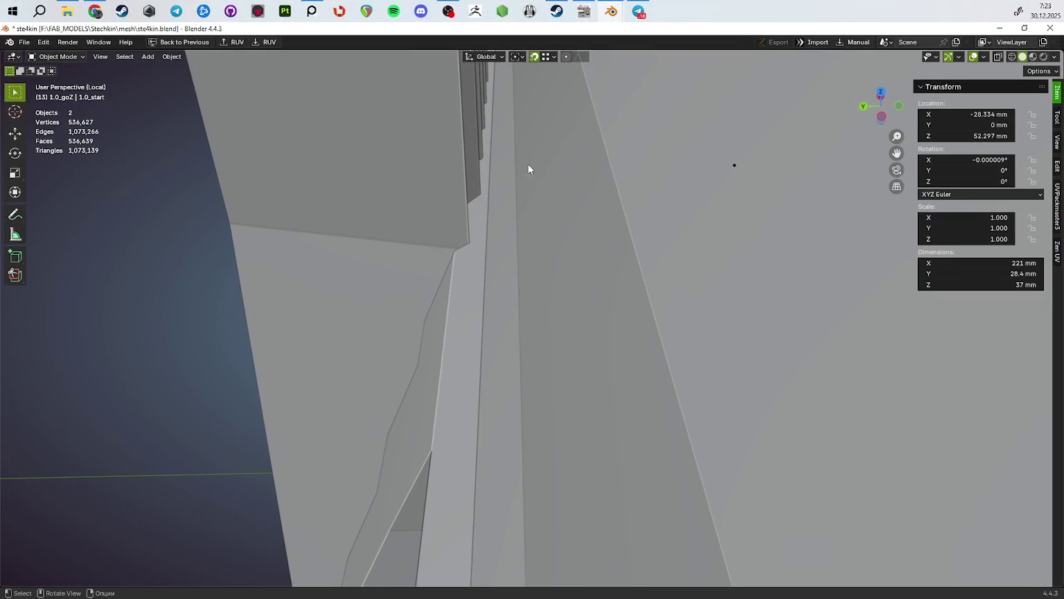
Step: Orbit around the isolated slide to view its serrated rear from several angles
left_click(95, 11)
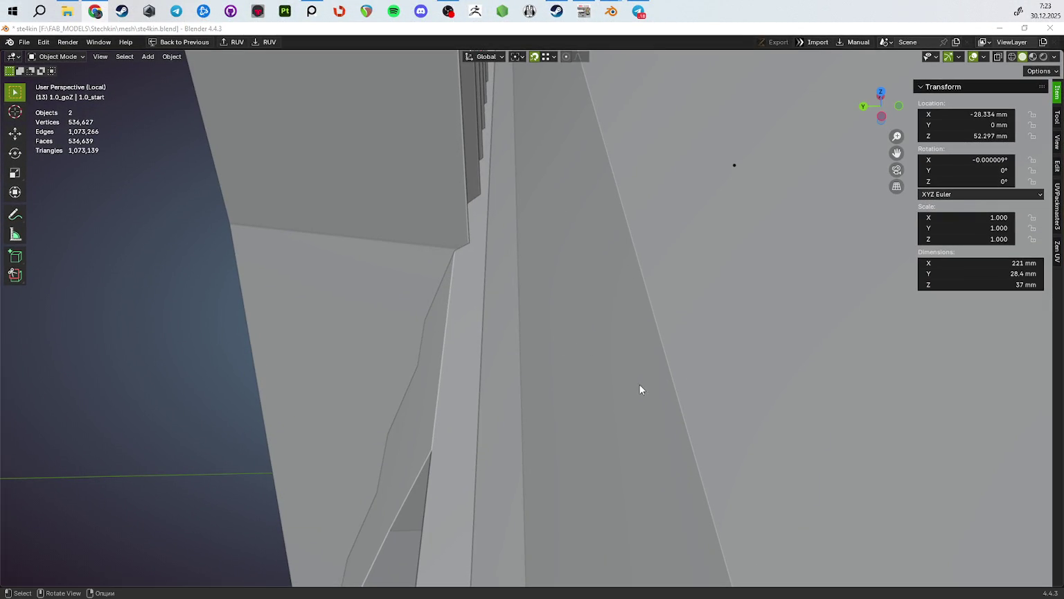
middle_click_drag(558, 287, 517, 332)
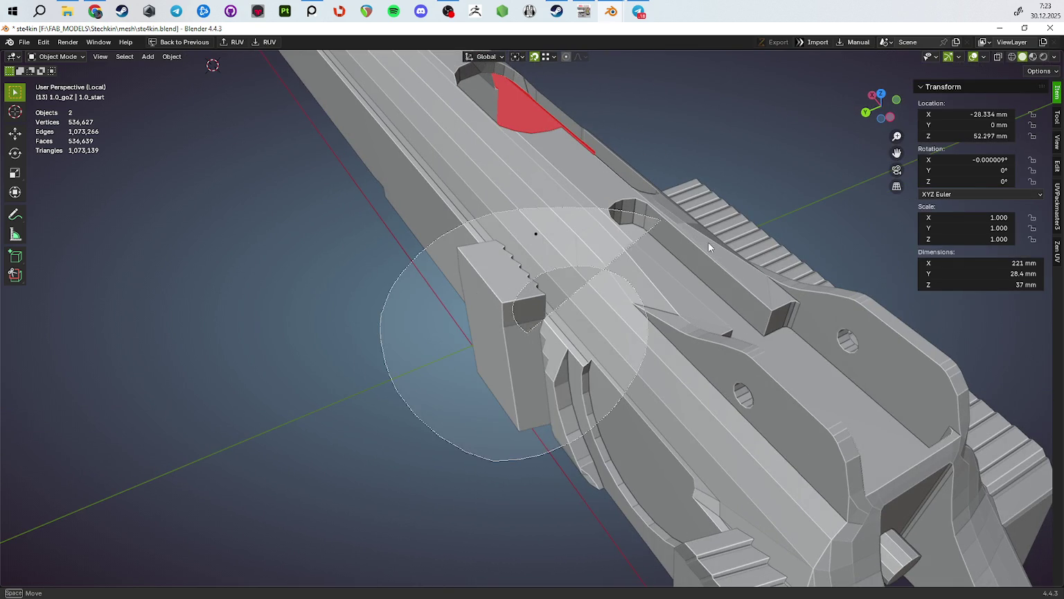
middle_click_drag(650, 219, 621, 404)
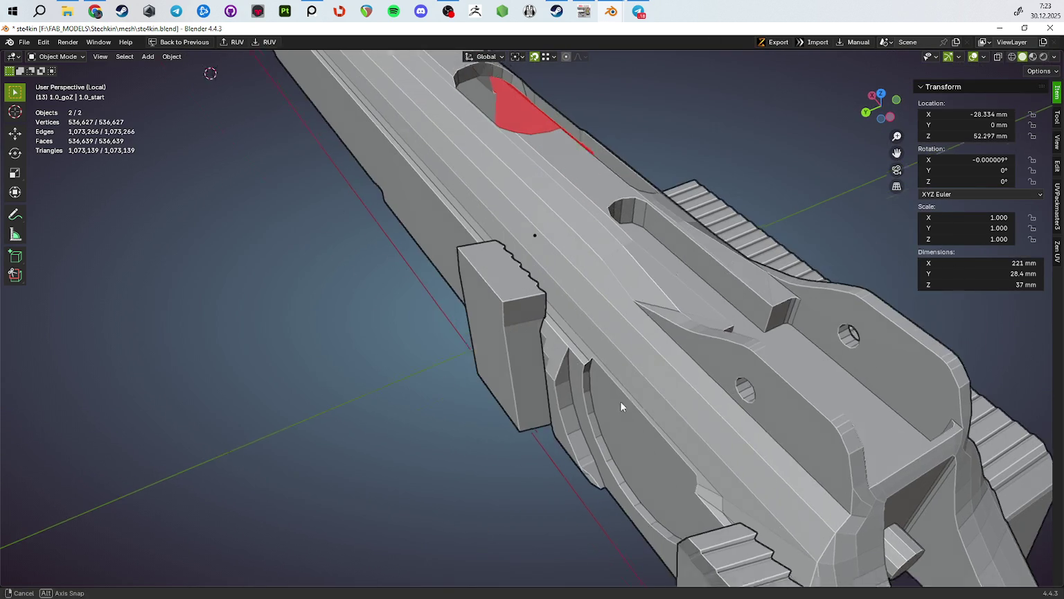
scroll(562, 411, "down", 5)
middle_click_drag(561, 411, 627, 398)
scroll(657, 297, "up", 6)
mouse_move(657, 296)
middle_mouse_down()
mouse_move(467, 323)
mouse_move(402, 370)
mouse_move(503, 367)
mouse_move(527, 388)
middle_mouse_up()
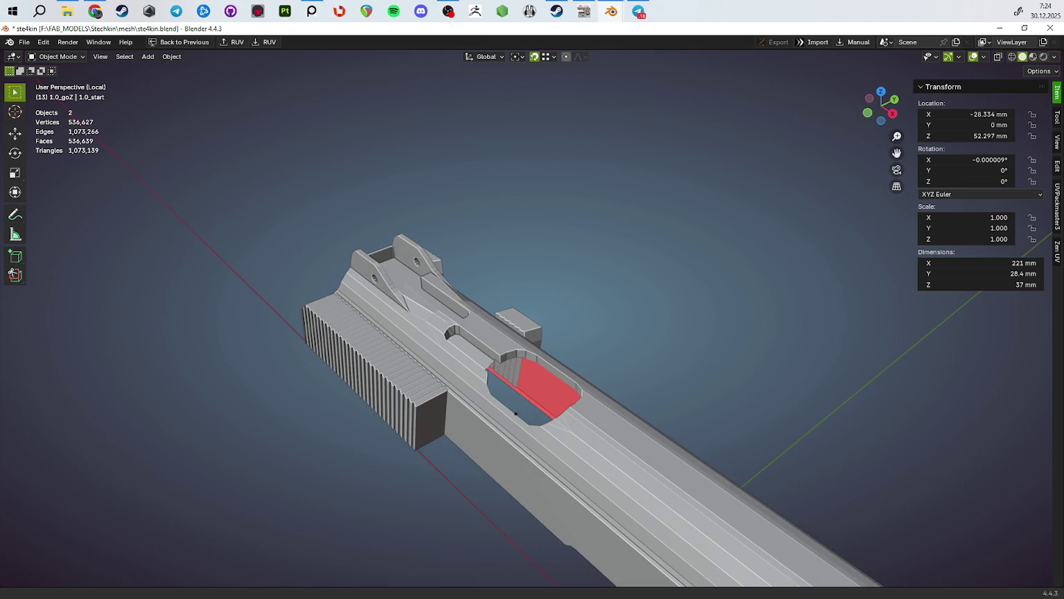
Step: Hide the slide body to see the serrated blocks, then exit local view to the pistol's rear
key("h")
middle_click_drag(699, 270, 852, 312)
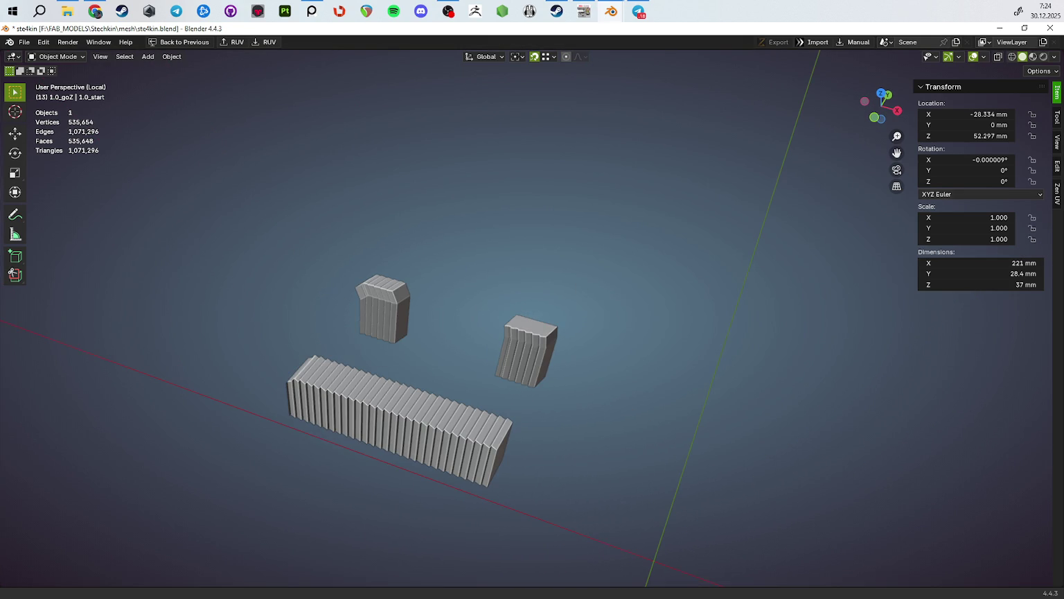
key("KP_Divide")
mouse_move(600, 373)
middle_mouse_down()
mouse_move(580, 335)
mouse_move(774, 321)
mouse_move(790, 347)
mouse_move(771, 329)
mouse_move(787, 313)
mouse_move(815, 326)
mouse_move(670, 356)
middle_mouse_up()
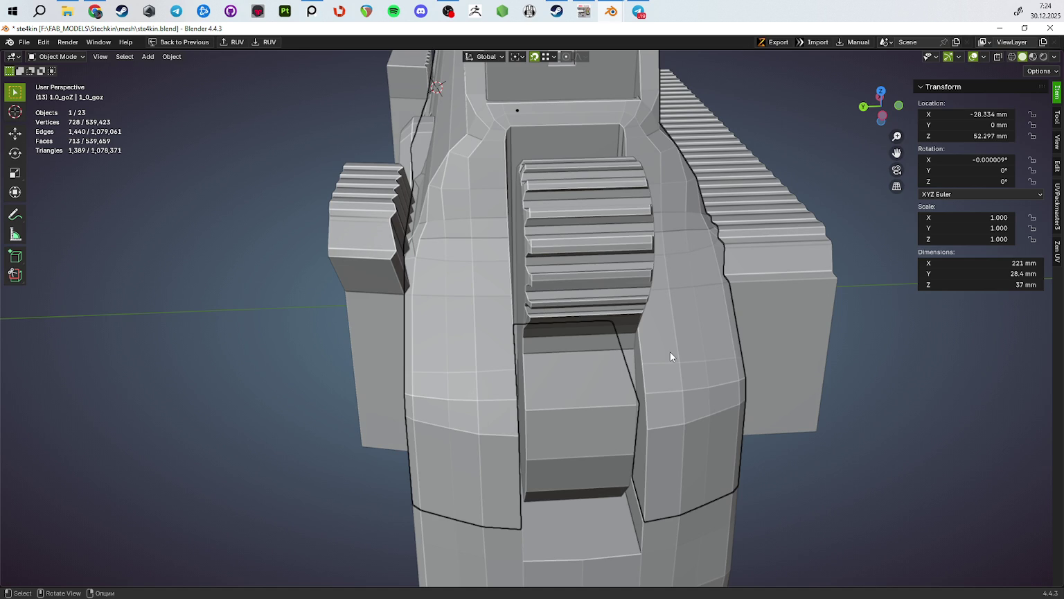
Step: Frame the whole pistol, hide one part, and zoom toward the rear sight
key("Home")
left_click(657, 395)
middle_click_drag(658, 396, 736, 398)
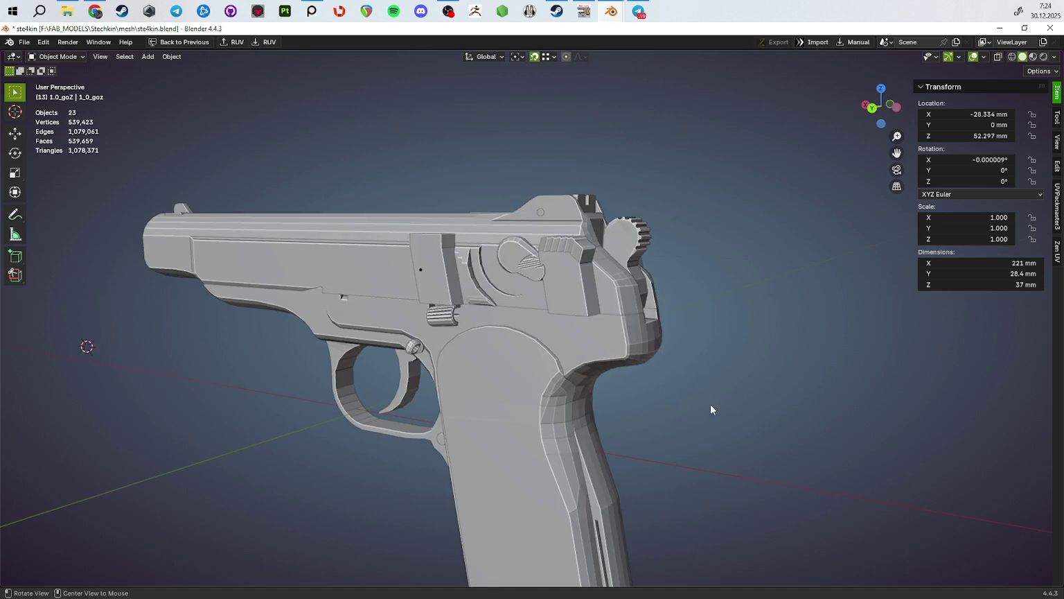
scroll(728, 405, "up", 3)
left_click(661, 262)
key("h")
mouse_move(650, 299)
middle_mouse_down()
mouse_move(619, 380)
mouse_move(686, 434)
middle_mouse_up()
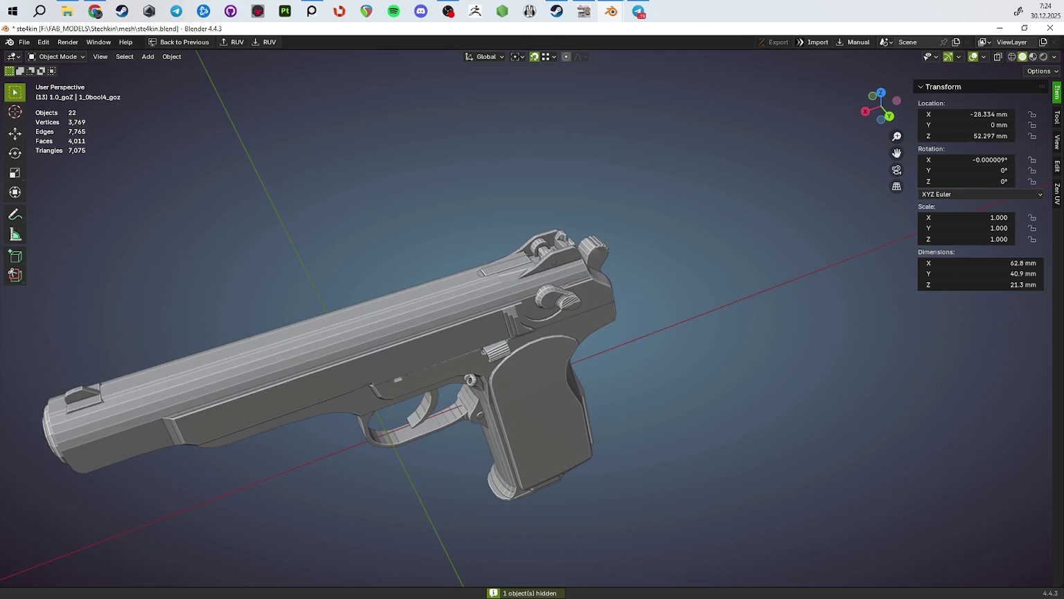
scroll(586, 320, "up", 5)
scroll(558, 259, "up", 1)
scroll(531, 417, "up", 4)
mouse_move(531, 418)
middle_mouse_down()
mouse_move(590, 392)
mouse_move(641, 415)
mouse_move(592, 437)
mouse_move(504, 404)
mouse_move(547, 374)
mouse_move(523, 297)
mouse_move(365, 450)
middle_mouse_up()
Step: Enter Edit Mode on the rear sight and select its side faces in face mode
left_click(641, 414)
key("Tab")
scroll(580, 424, "up", 3)
key("3")
left_click(589, 433)
left_click(504, 404, "ctrl")
left_click(562, 355, "shift")
left_click(366, 451, "ctrl")
mouse_move(269, 425)
middle_mouse_down()
mouse_move(475, 336)
mouse_move(669, 345)
middle_mouse_up()
left_click(474, 336, "ctrl")
scroll(746, 301, "down", 5)
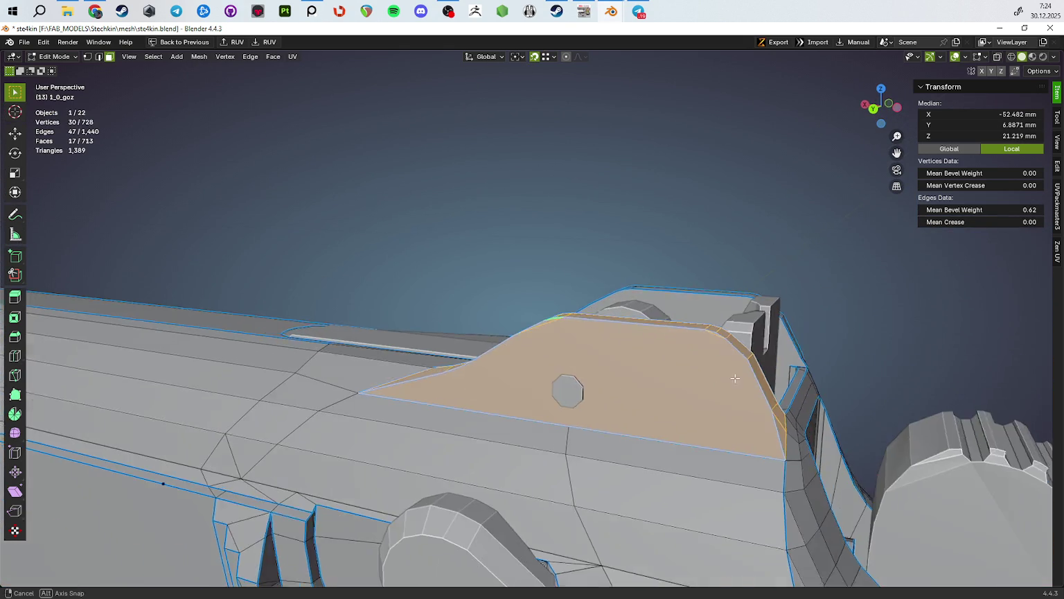
middle_click_drag(570, 388, 285, 345)
key("alt+Tab")
Step: Zoom in and out across the PureRef board's pistol photo groups
scroll(622, 342, "down", 2)
scroll(622, 342, "up", 3)
scroll(582, 260, "down", 5)
scroll(583, 260, "up", 5)
scroll(583, 260, "up", 3)
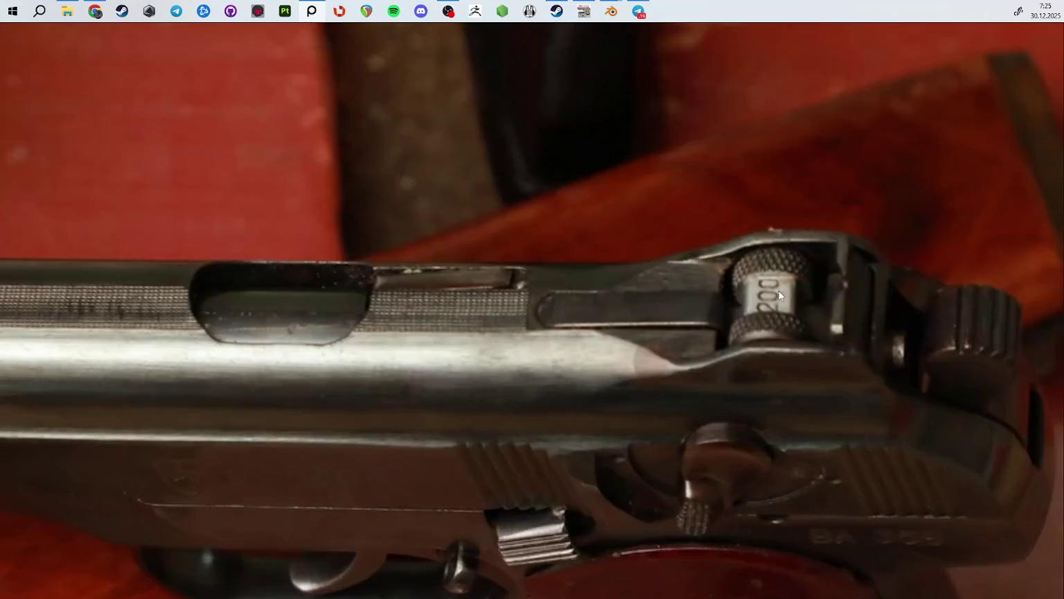
scroll(527, 298, "down", 5)
scroll(465, 286, "down", 3)
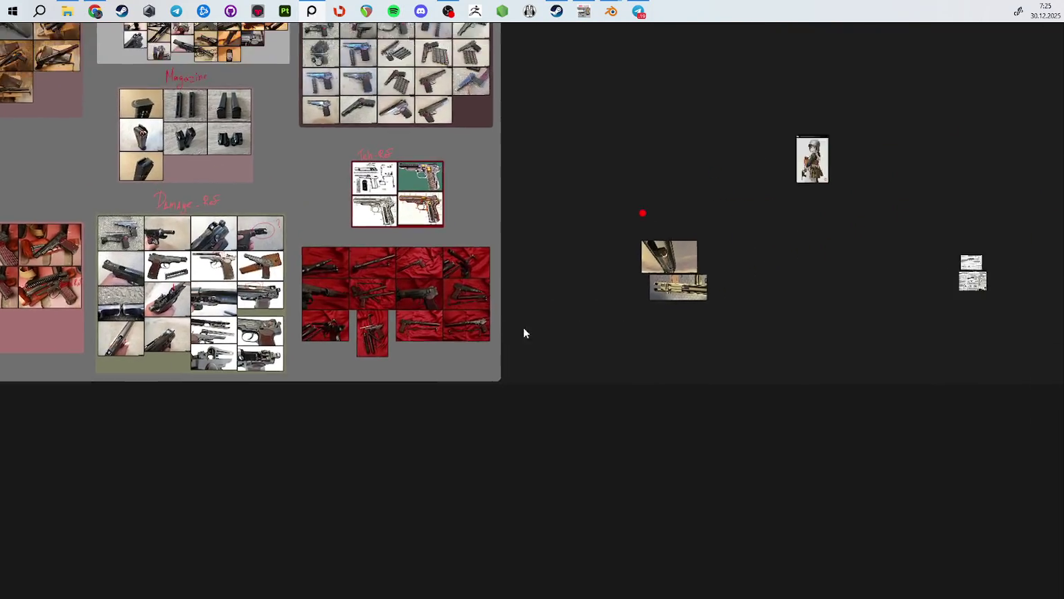
scroll(514, 323, "down", 2)
scroll(521, 284, "up", 5)
middle_click_drag(522, 284, 921, 291)
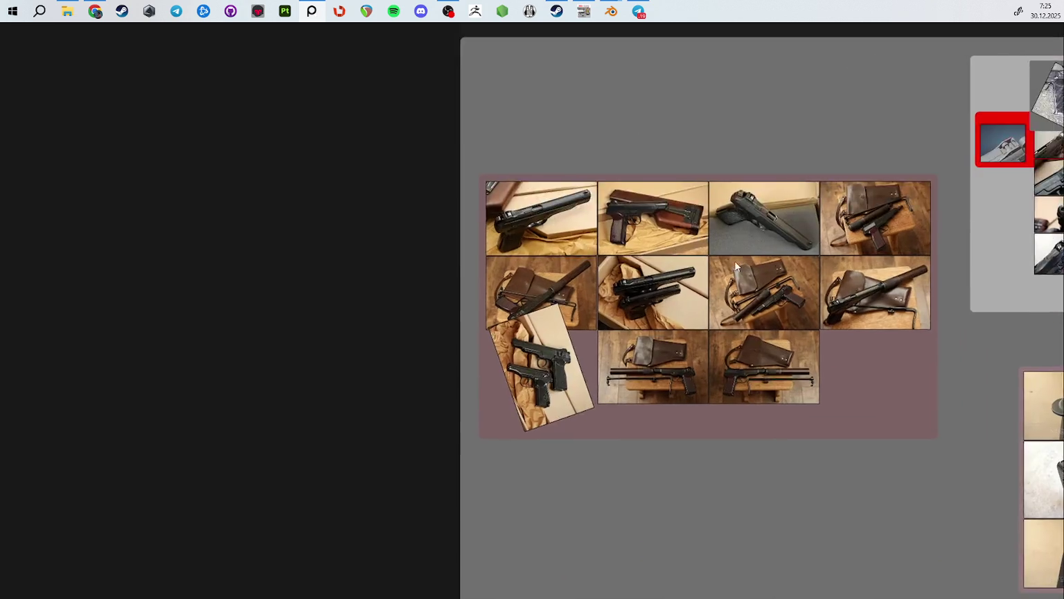
scroll(674, 371, "up", 5)
scroll(675, 371, "up", 3)
scroll(637, 348, "up", 3)
scroll(637, 347, "down", 3)
scroll(612, 332, "down", 3)
scroll(471, 320, "up", 4)
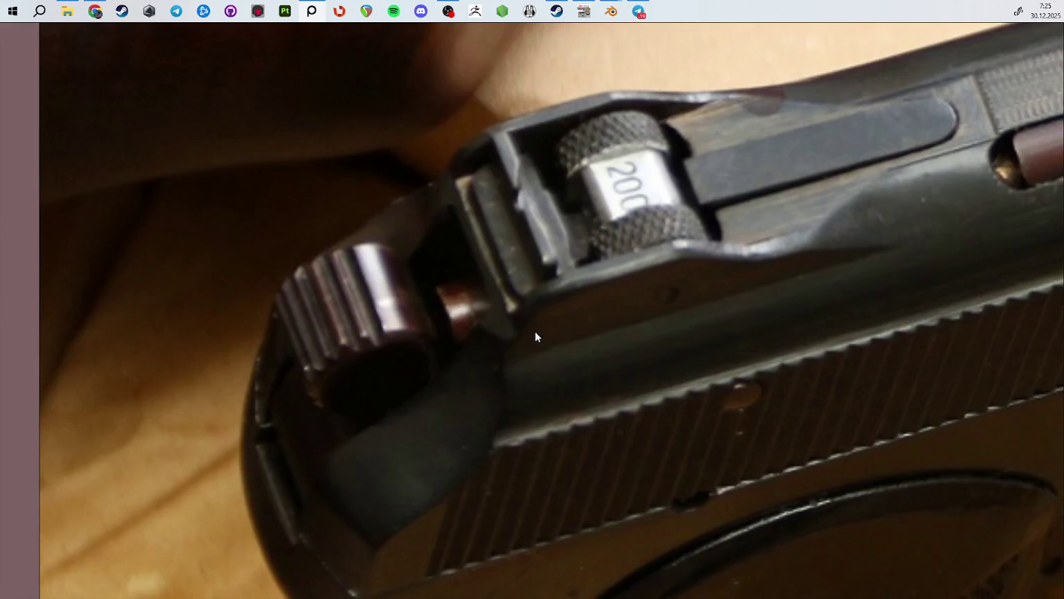
scroll(492, 343, "down", 2)
scroll(502, 349, "down", 3)
scroll(534, 388, "down", 3)
Step: Pan across the photo tiles and zoom in on the hammer and rear-sight close-up
middle_click_drag(564, 427, 616, 177)
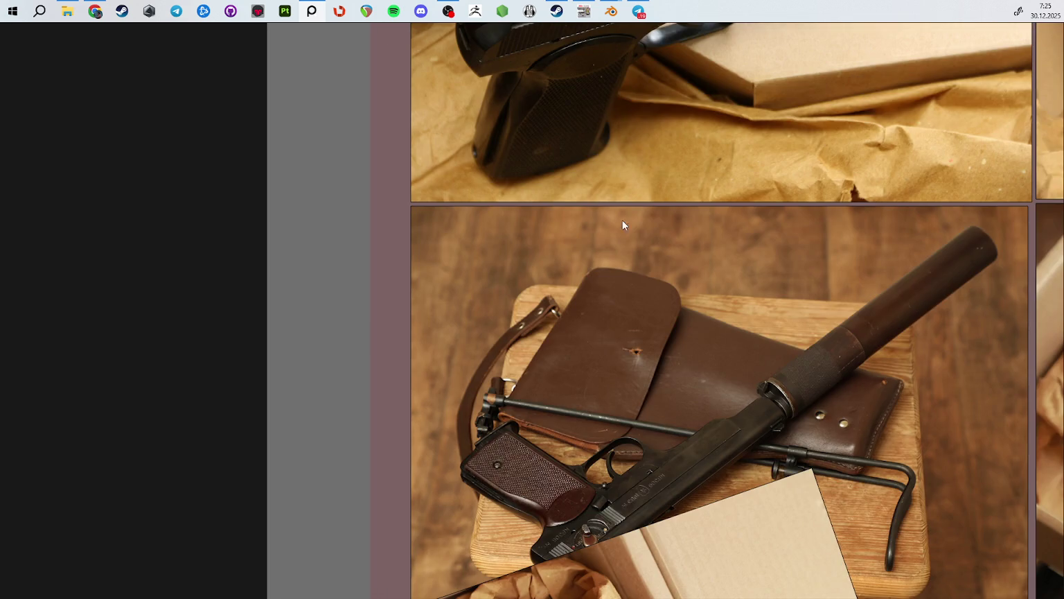
middle_click_drag(649, 489, 333, 184)
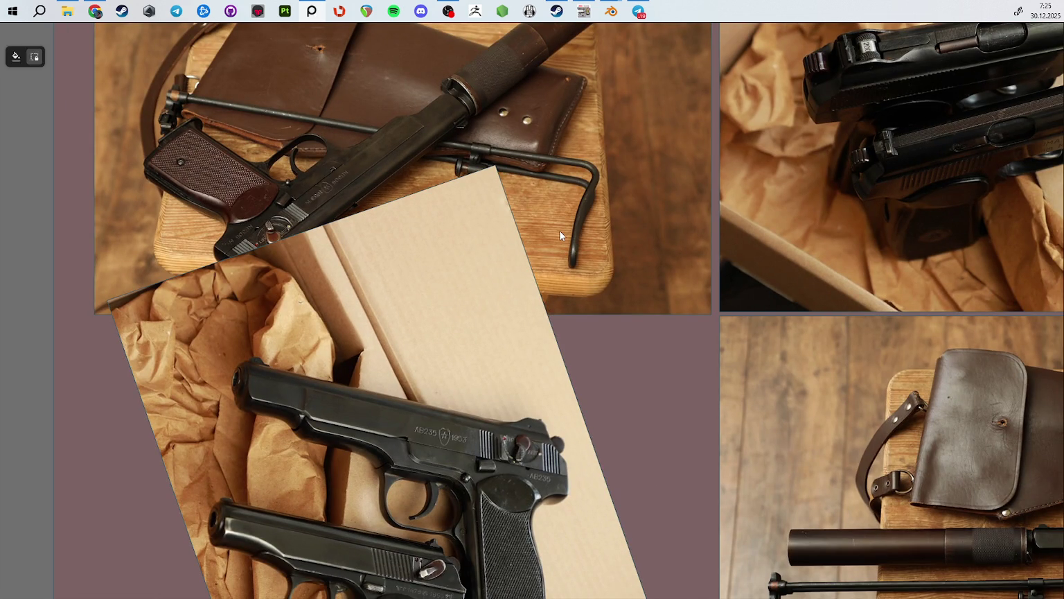
scroll(322, 228, "up", 5)
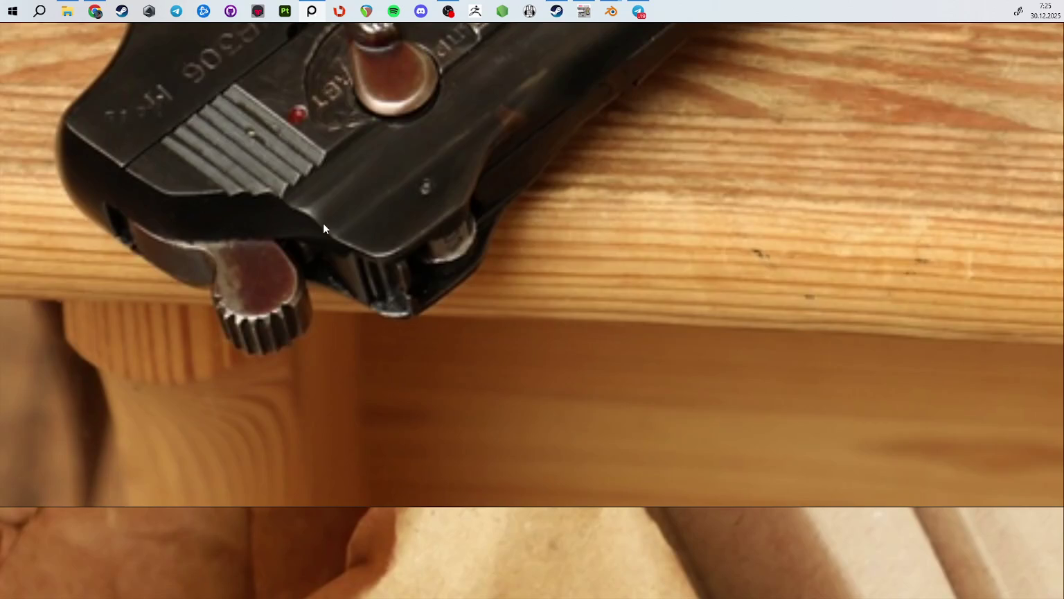
scroll(322, 228, "up", 3)
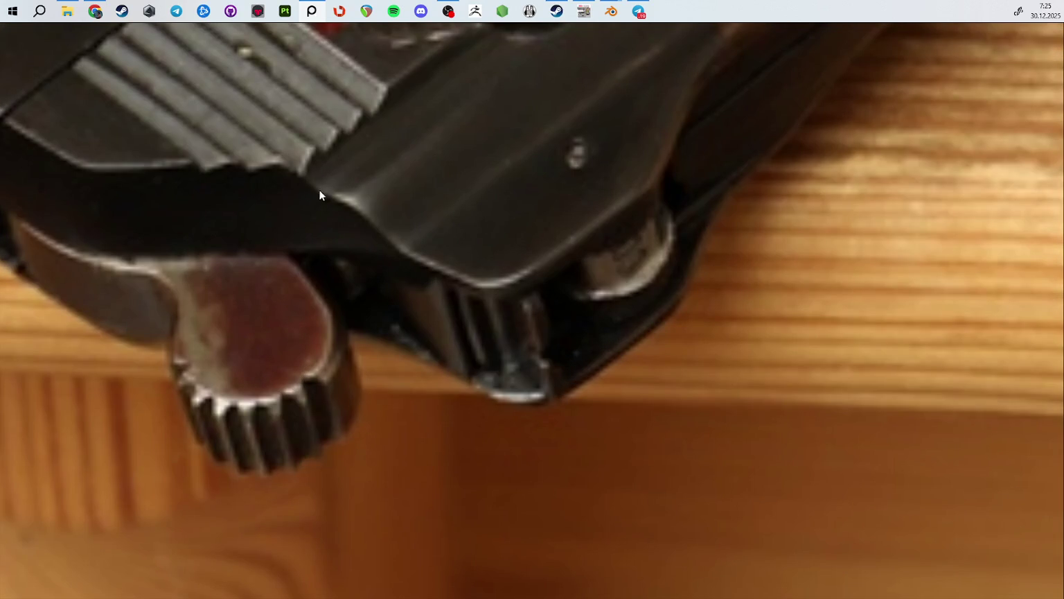
scroll(581, 280, "down", 8)
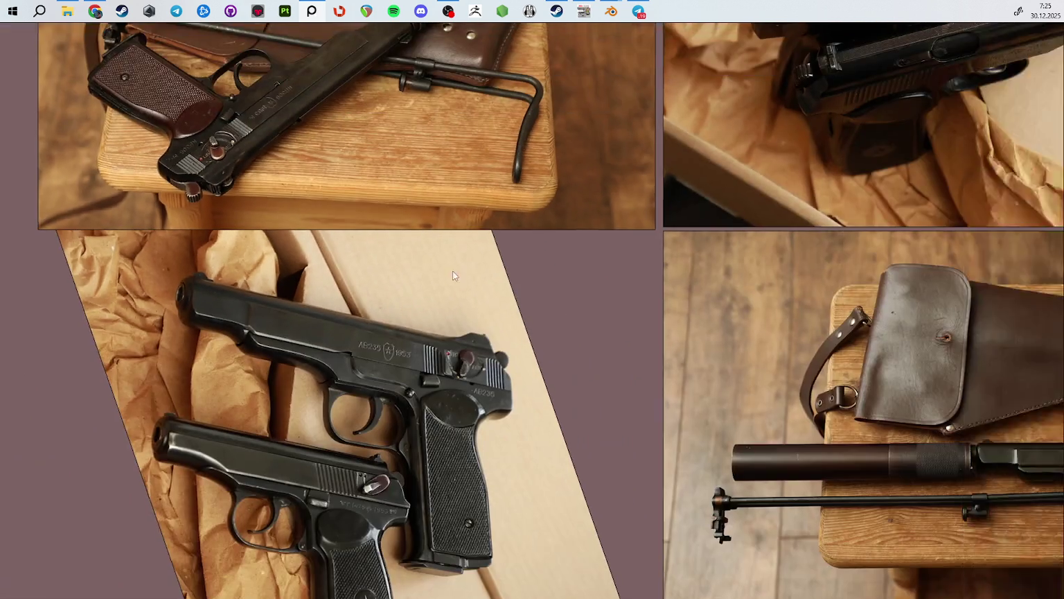
mouse_move(417, 254)
middle_mouse_down()
mouse_move(434, 270)
mouse_move(452, 257)
mouse_move(66, 333)
middle_mouse_up()
scroll(435, 275, "up", 5)
scroll(451, 257, "down", 5)
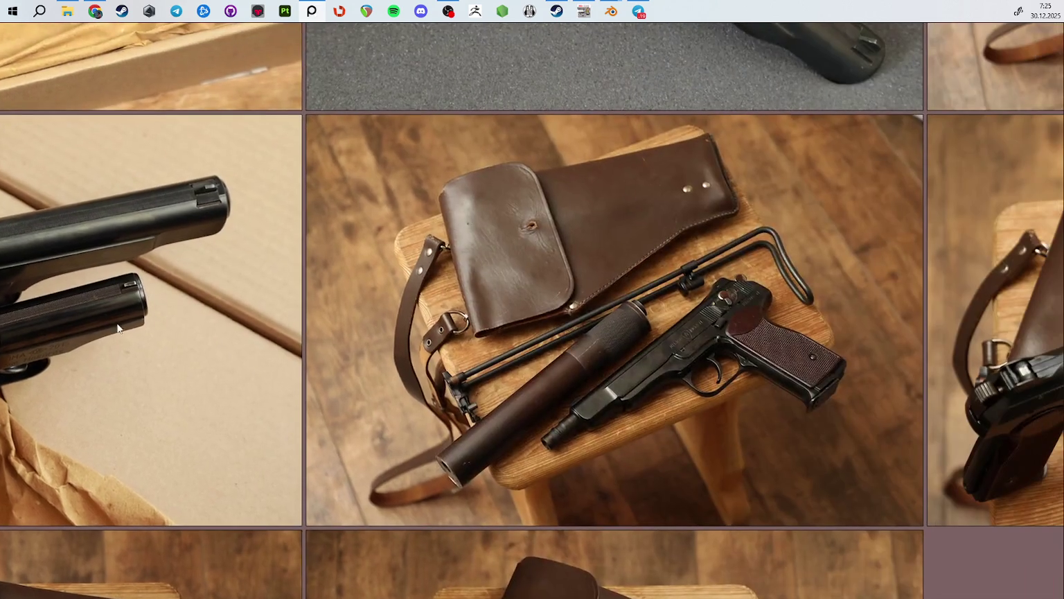
scroll(564, 339, "down", 4)
scroll(587, 334, "up", 5)
middle_click_drag(487, 217, 591, 352)
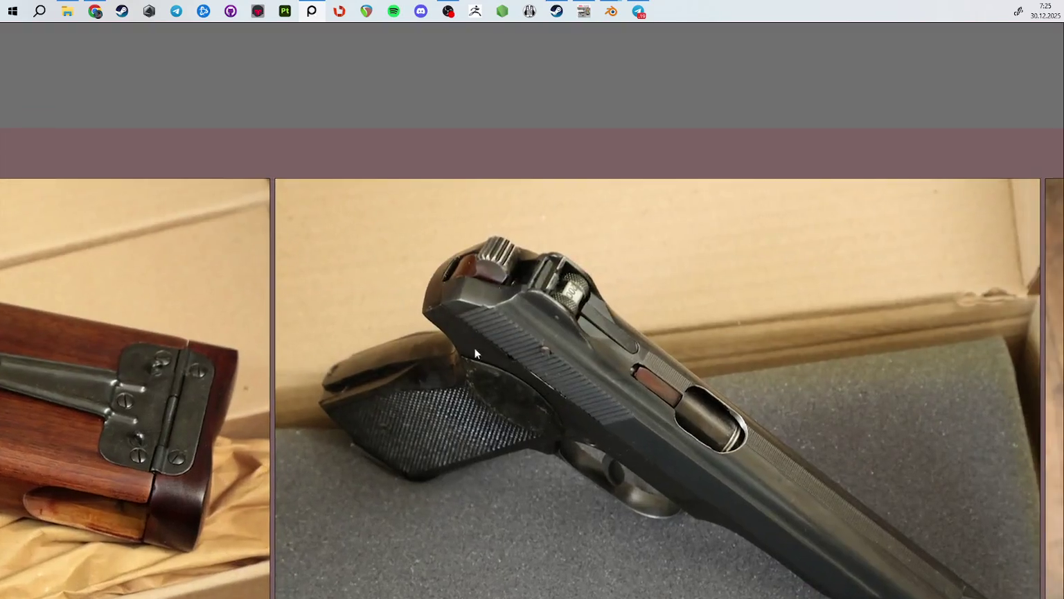
scroll(591, 352, "up", 4)
scroll(614, 345, "down", 2)
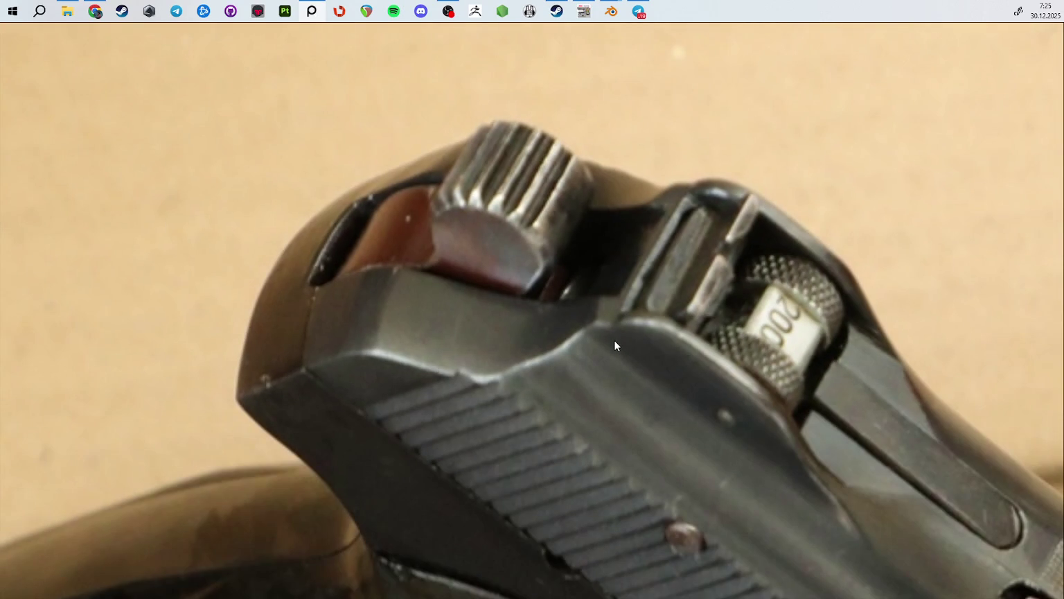
scroll(560, 371, "up", 3)
Step: Move PureRef's hammer close-up to a small lower-right window and orbit Blender to compare the rear-sight block
key("ctrl+f")
left_click_drag(561, 400, 843, 468)
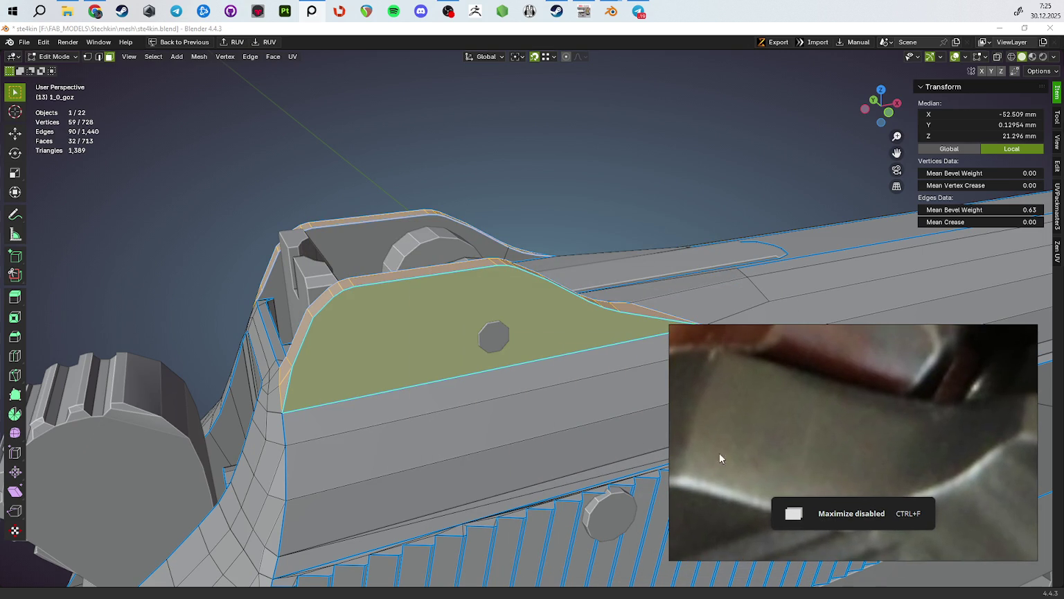
middle_click_drag(293, 395, 444, 375)
scroll(946, 426, "down", 3)
scroll(946, 426, "up", 3)
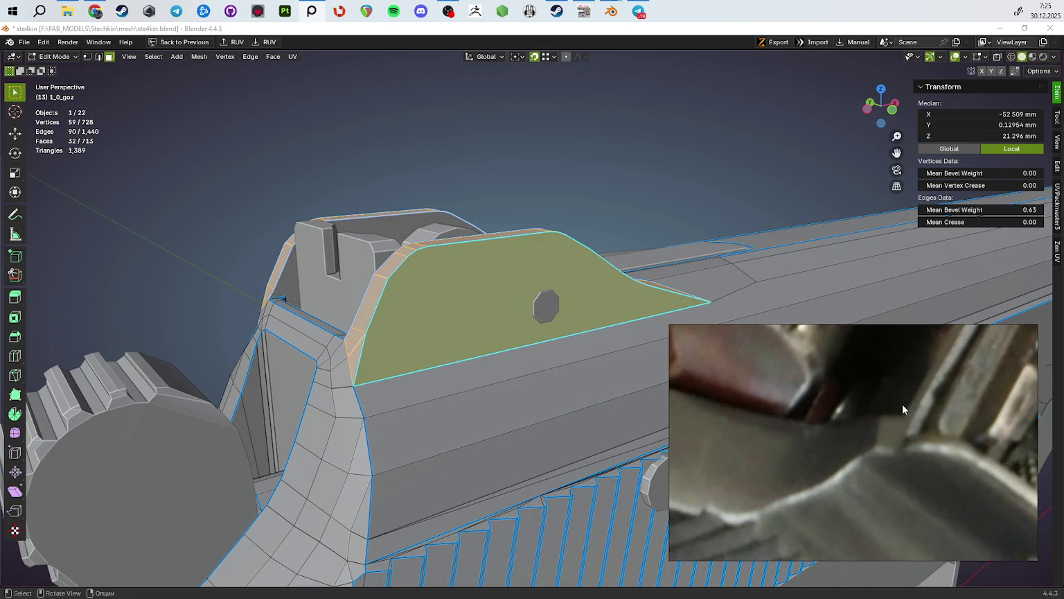
scroll(903, 405, "up", 2)
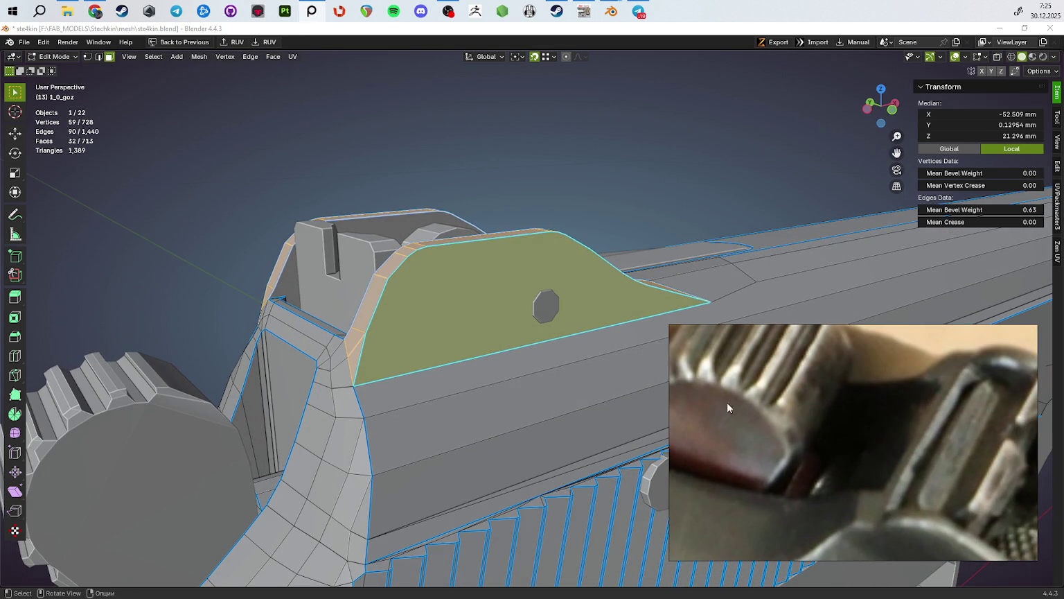
middle_click_drag(352, 441, 470, 382)
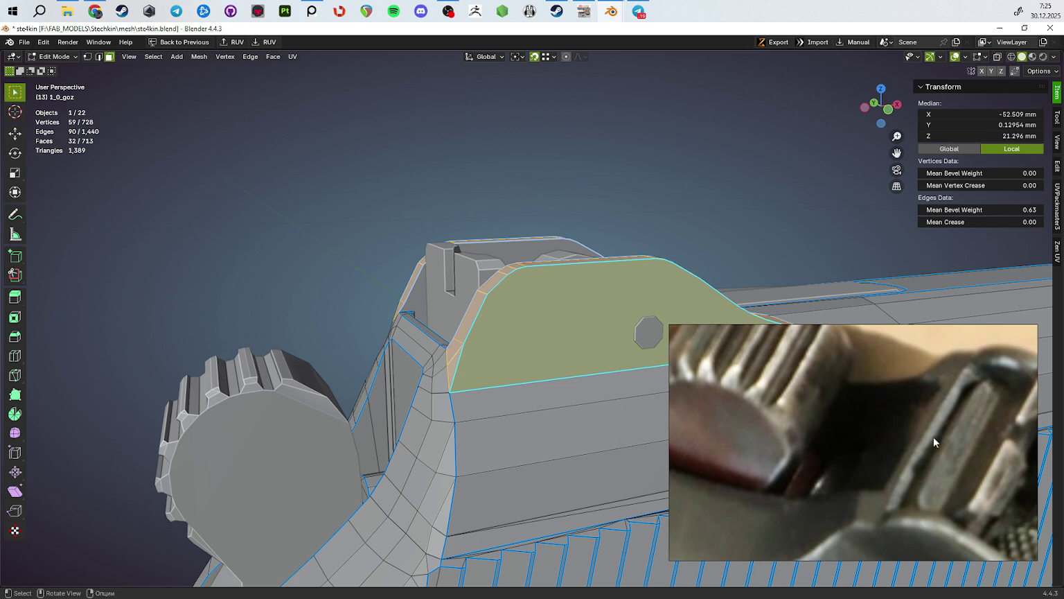
scroll(891, 500, "down", 2)
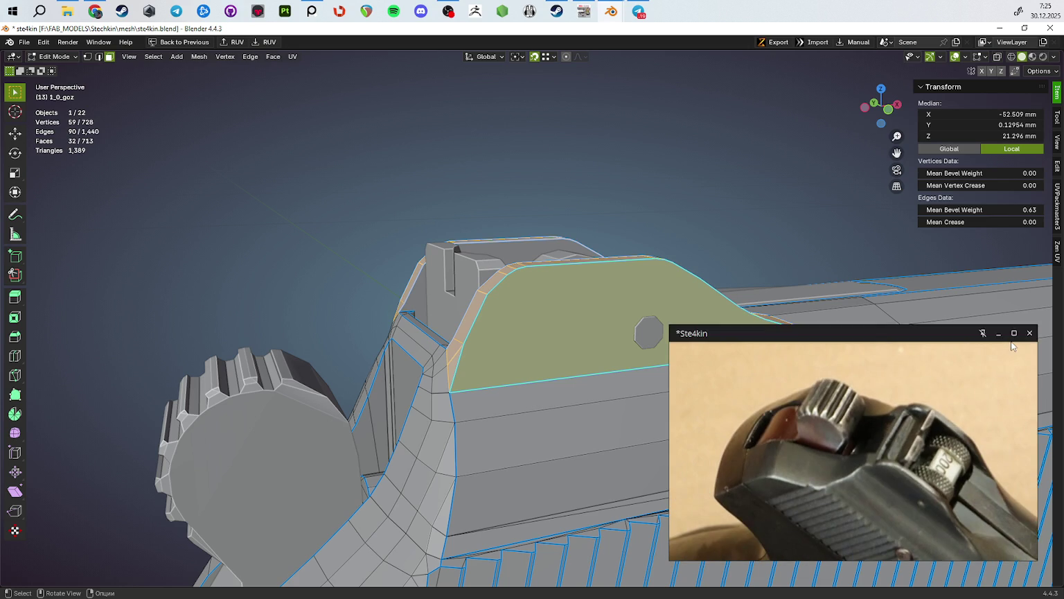
left_click(1012, 340)
Step: Test the pen on the hammer photo and set the pen colour to red F40202
scroll(819, 415, "up", 3)
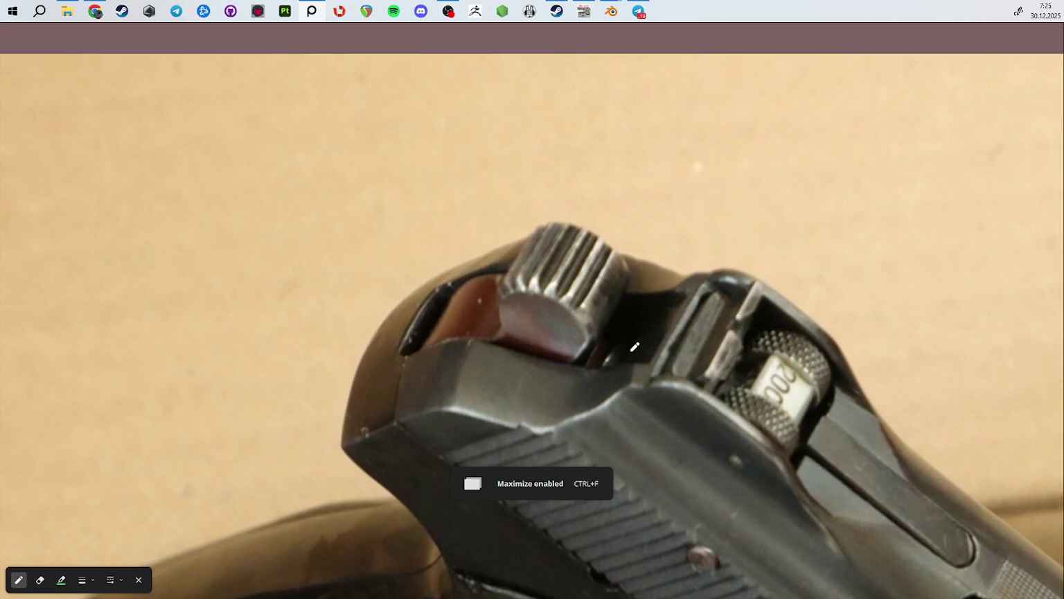
left_click_drag(629, 351, 726, 271)
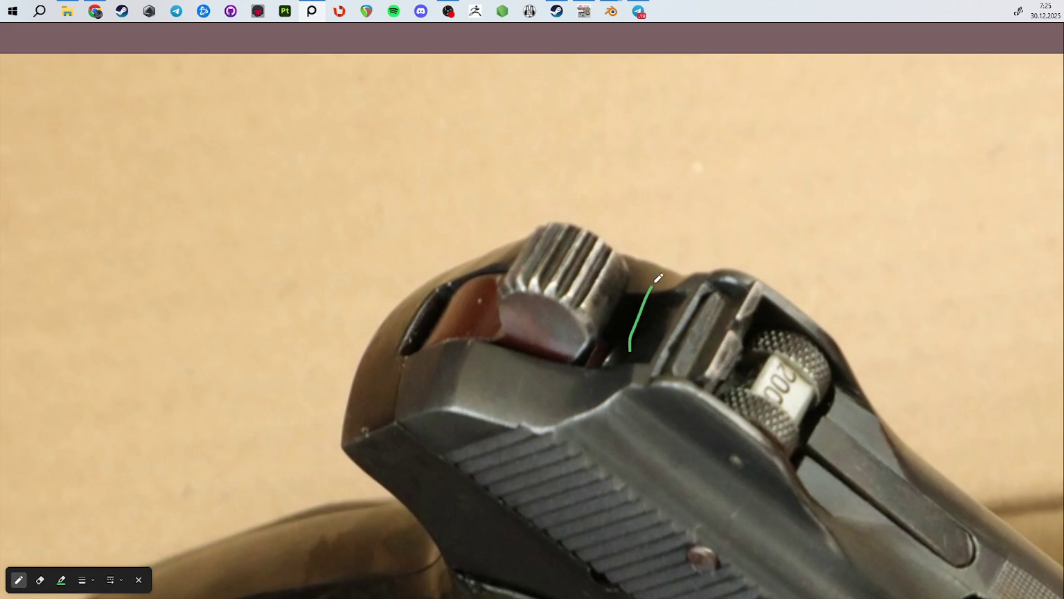
left_click(60, 579)
left_click(627, 406)
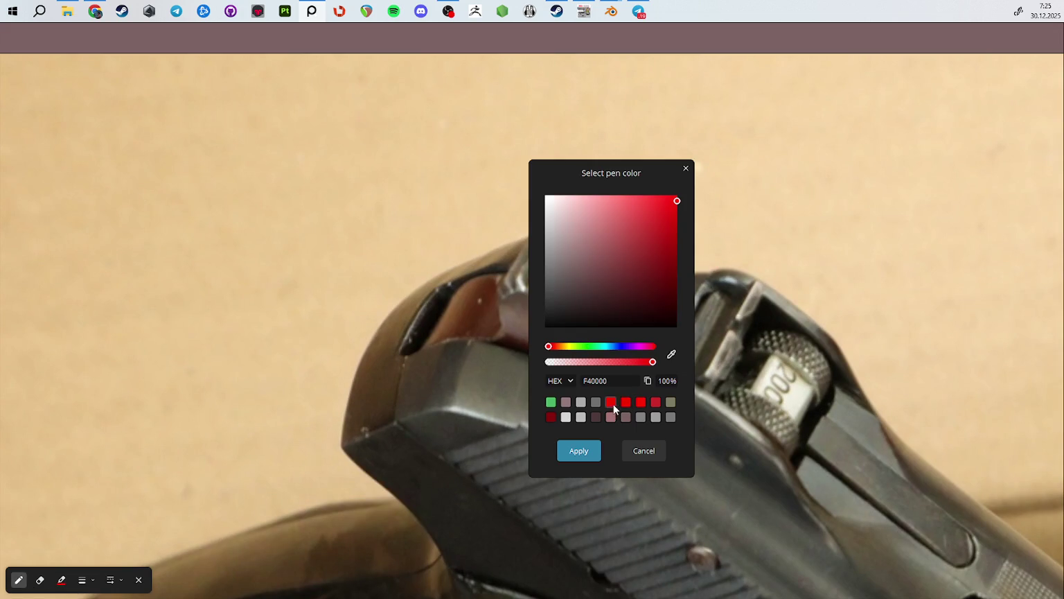
left_click(567, 458)
Step: Circle the flat face beside the rear sight, add an arrow, and handwrite the 'плоскость' label
left_click_drag(636, 302, 718, 281)
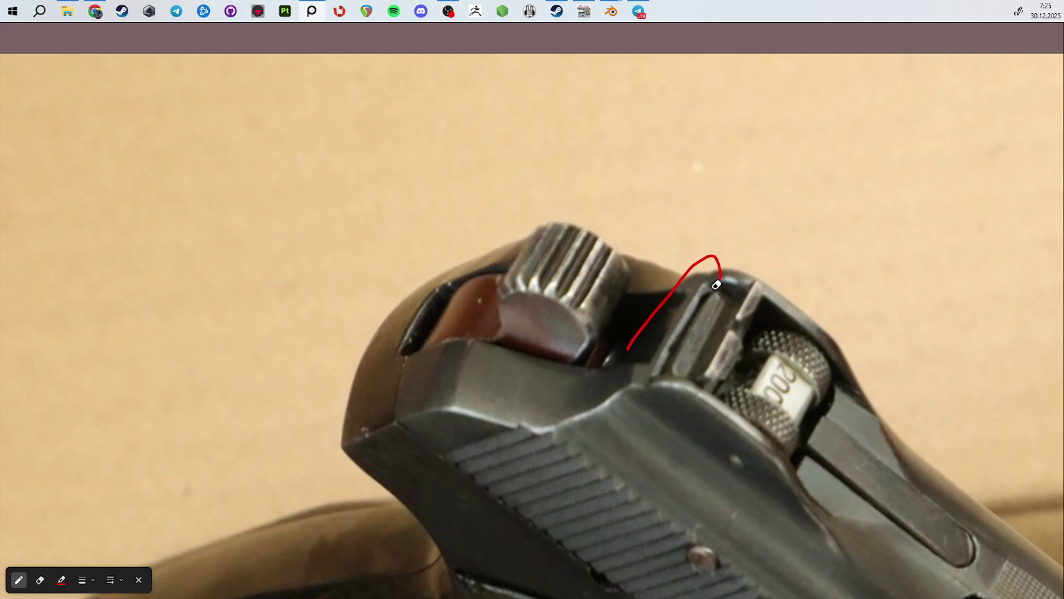
mouse_move(660, 299)
left_mouse_down()
mouse_move(714, 254)
mouse_move(707, 326)
mouse_move(655, 391)
mouse_move(627, 333)
mouse_move(680, 275)
left_mouse_up()
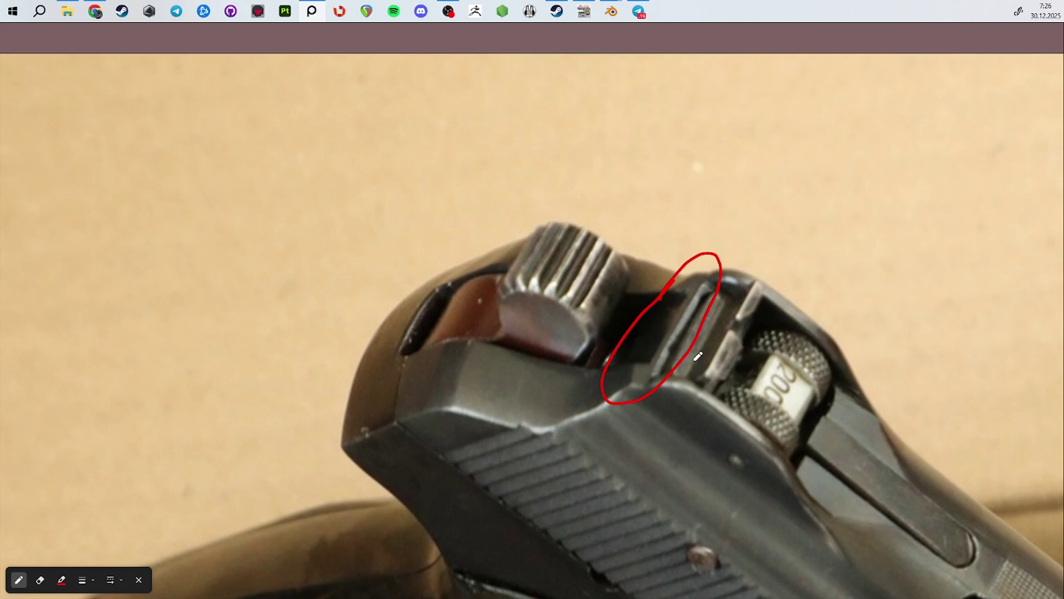
left_click_drag(729, 255, 775, 185)
left_click_drag(731, 258, 745, 240)
mouse_move(742, 179)
left_mouse_down()
mouse_move(774, 177)
mouse_move(784, 147)
mouse_move(820, 173)
left_mouse_up()
mouse_move(832, 146)
left_mouse_down()
mouse_move(835, 173)
mouse_move(836, 153)
mouse_move(896, 174)
mouse_move(903, 147)
mouse_move(899, 172)
left_mouse_up()
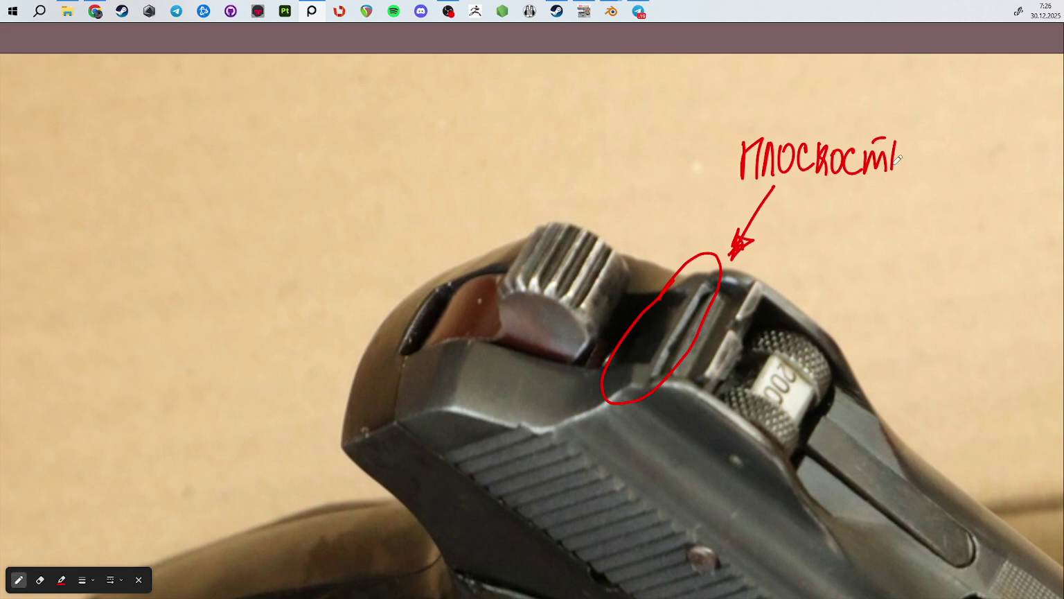
key("ctrl+z")
Step: Zoom out and browse the reference grid past the Magazine group and the AB235 pistol close-up
scroll(776, 395, "down", 5)
scroll(748, 465, "up", 1)
scroll(745, 467, "up", 3)
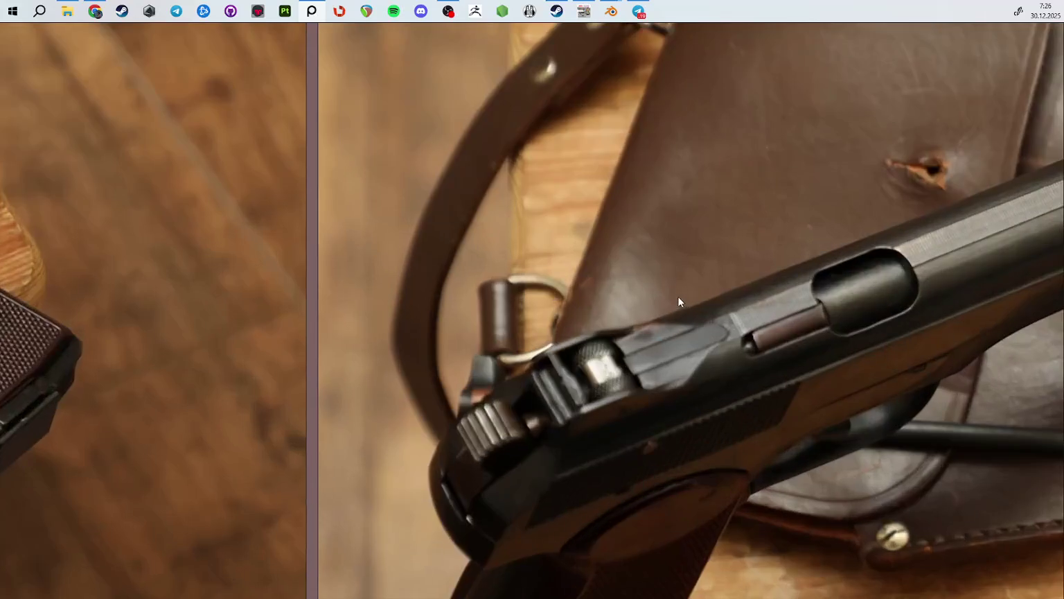
scroll(666, 339, "up", 1)
scroll(666, 339, "down", 4)
scroll(666, 340, "up", 4)
scroll(666, 339, "down", 4)
scroll(782, 298, "down", 3)
scroll(625, 239, "up", 5)
scroll(832, 382, "up", 3)
scroll(834, 382, "down", 3)
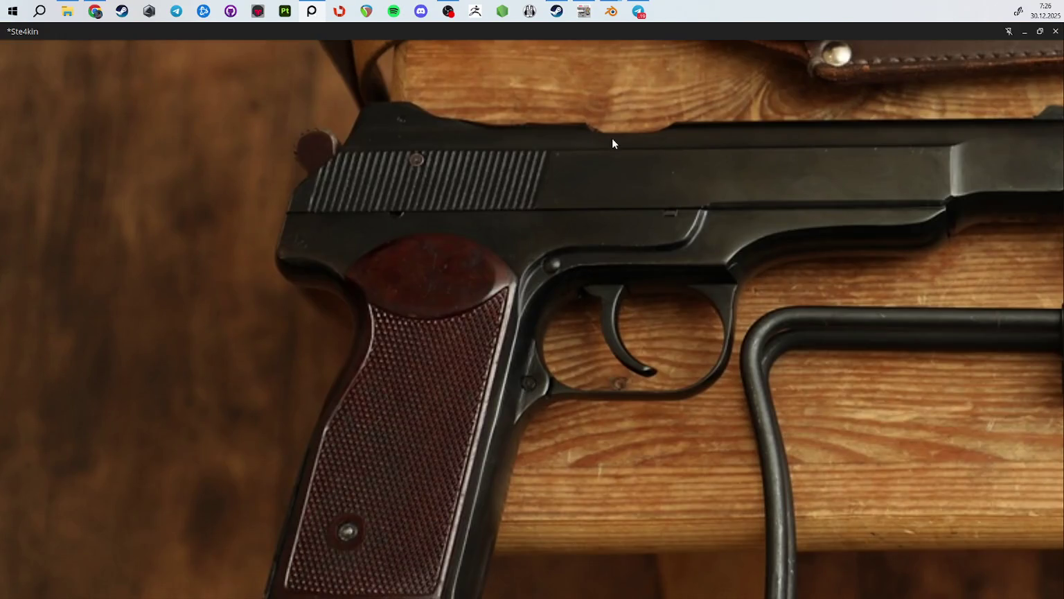
scroll(834, 382, "down", 3)
scroll(797, 312, "down", 3)
middle_click_drag(765, 285, 551, 226)
scroll(551, 227, "up", 3)
scroll(522, 223, "down", 2)
scroll(544, 223, "up", 2)
scroll(544, 223, "up", 4)
mouse_move(543, 364)
middle_mouse_down()
mouse_move(833, 298)
mouse_move(465, 226)
middle_mouse_up()
scroll(467, 236, "up", 3)
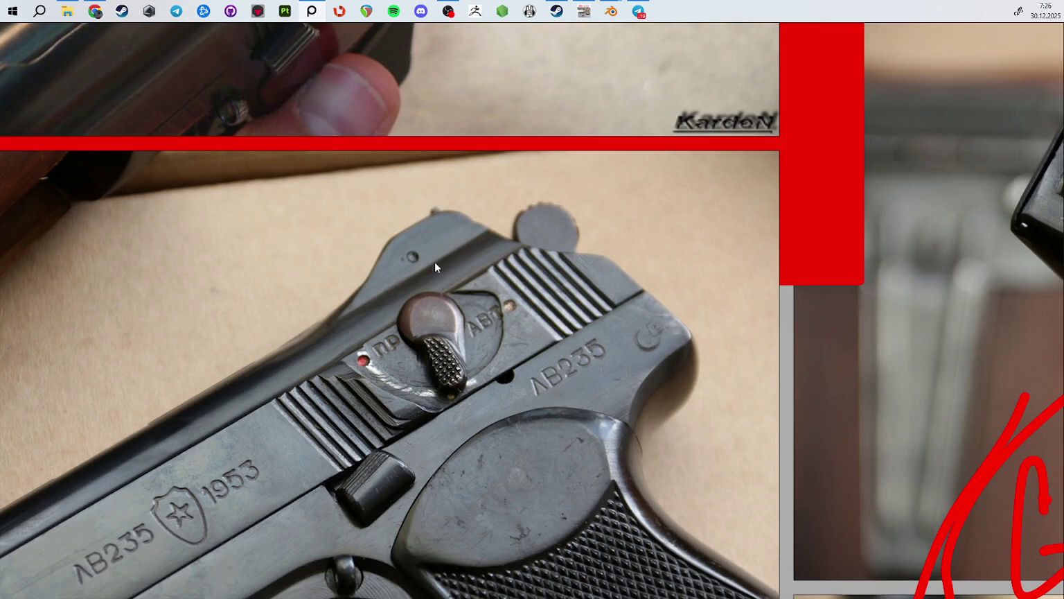
scroll(427, 248, "down", 4)
Step: Zoom in on the rear-sight photo with the 25 drum and turn on draw mode
middle_click_drag(693, 367, 624, 67)
middle_click_drag(464, 276, 483, 138)
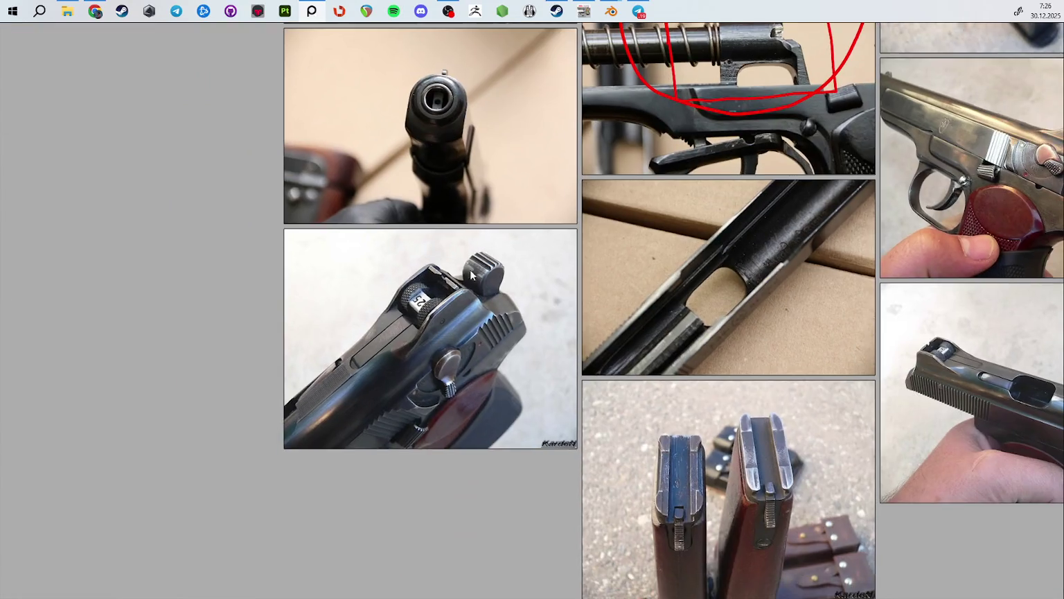
scroll(470, 314, "up", 5)
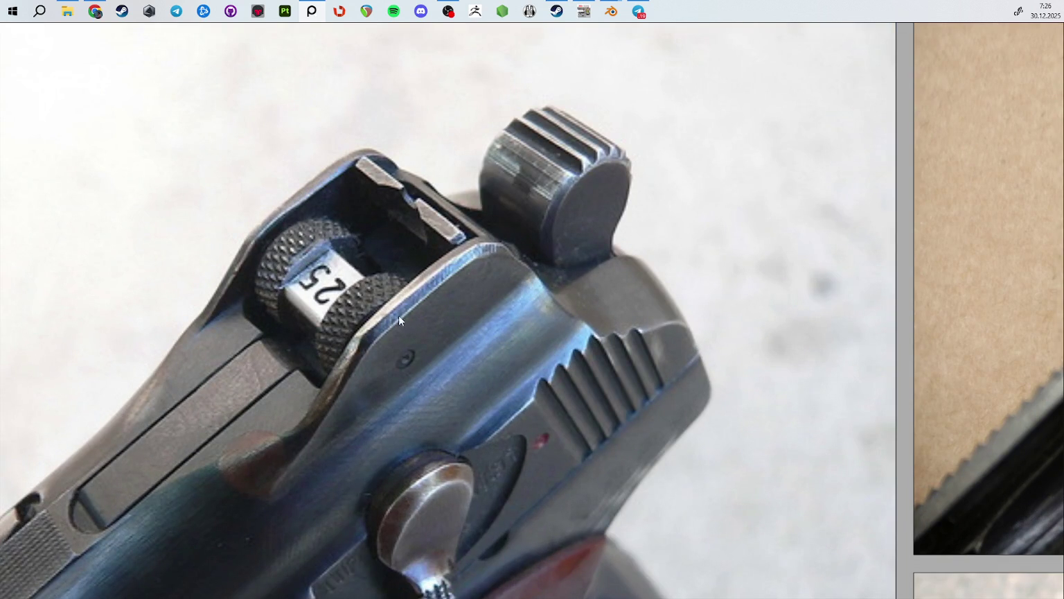
scroll(345, 393, "down", 4)
scroll(345, 392, "down", 2)
scroll(531, 309, "up", 5)
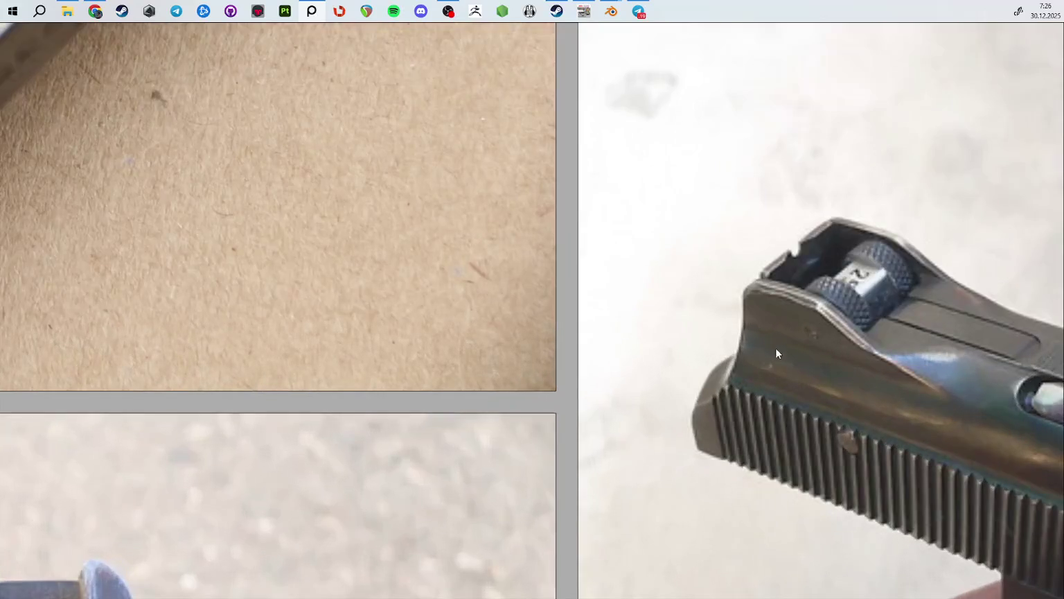
scroll(531, 308, "up", 2)
scroll(531, 309, "up", 2)
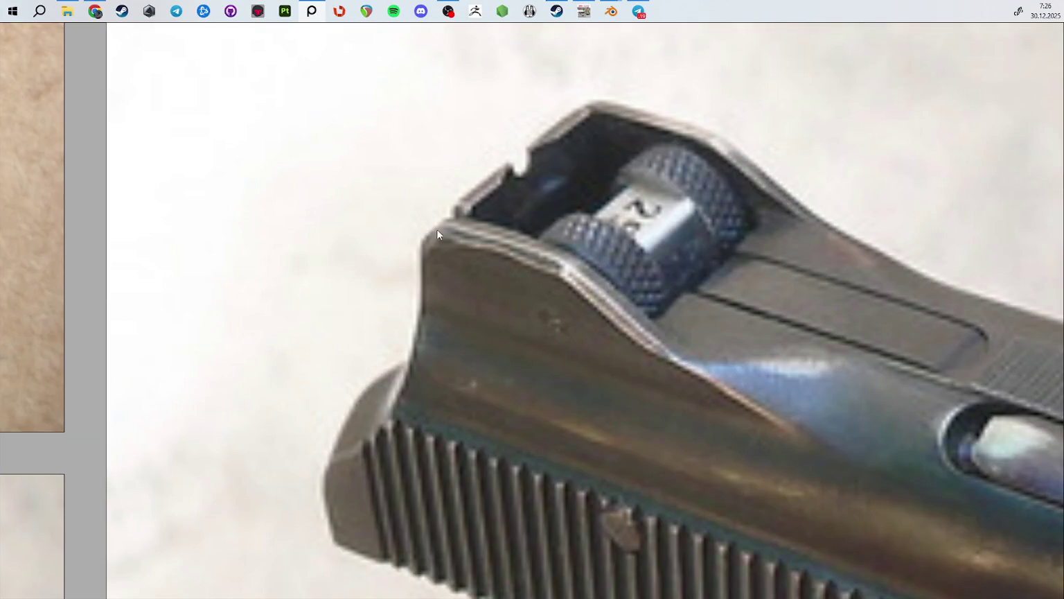
scroll(443, 234, "down", 5)
middle_click_drag(223, 296, 508, 265)
scroll(508, 265, "up", 2)
scroll(552, 288, "up", 3)
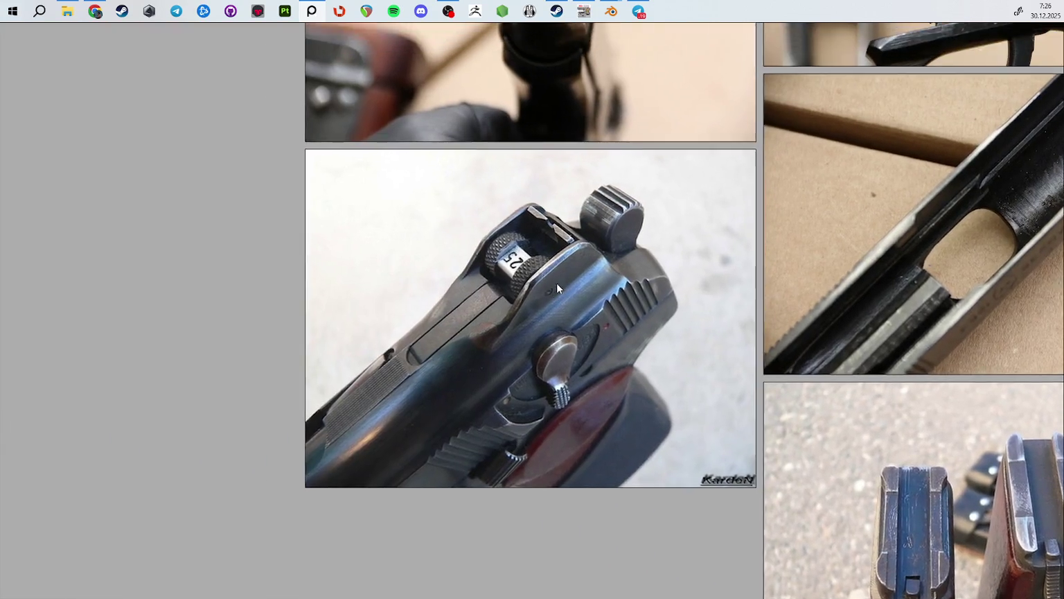
scroll(552, 288, "up", 2)
key("d")
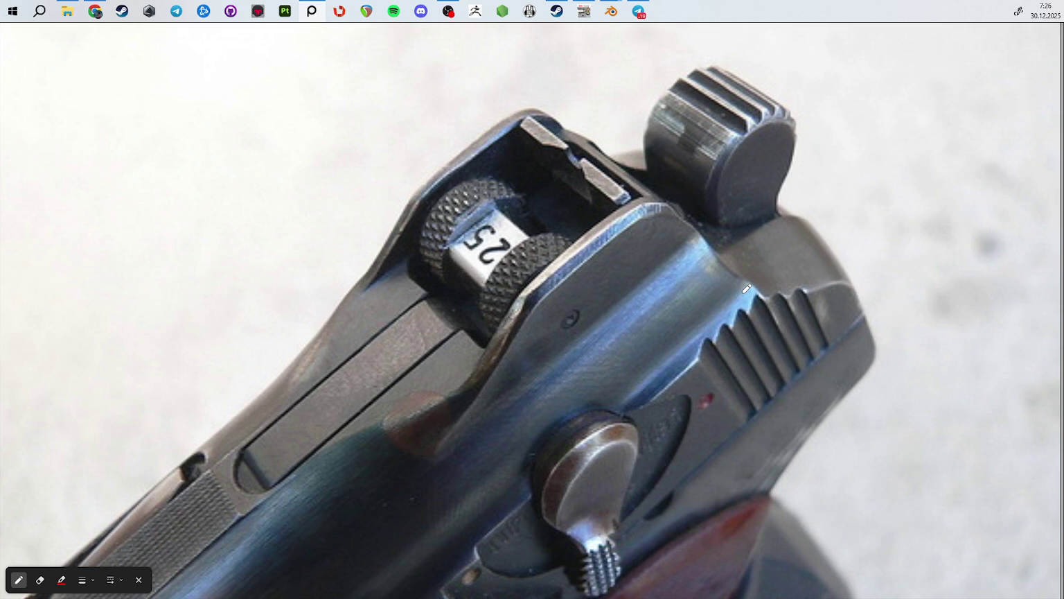
Step: Trace the slide edge by the rear sight in red, erase the bad strokes, and outline the slide top
mouse_move(562, 266)
left_mouse_down()
mouse_move(650, 319)
mouse_move(637, 266)
left_mouse_up()
key("e")
key("p")
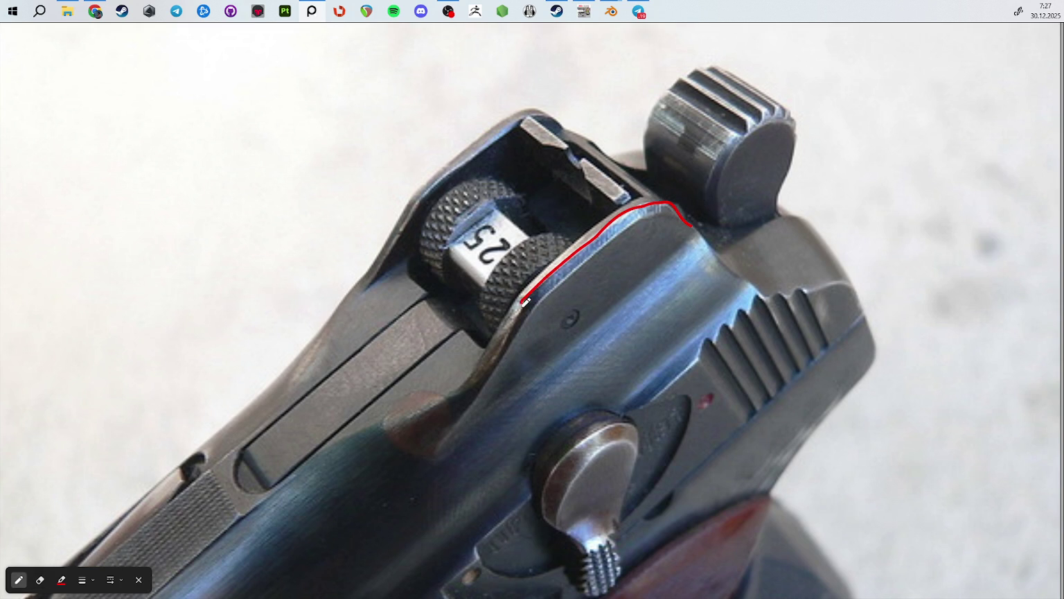
key("e")
left_click_drag(451, 368, 474, 391)
key("p")
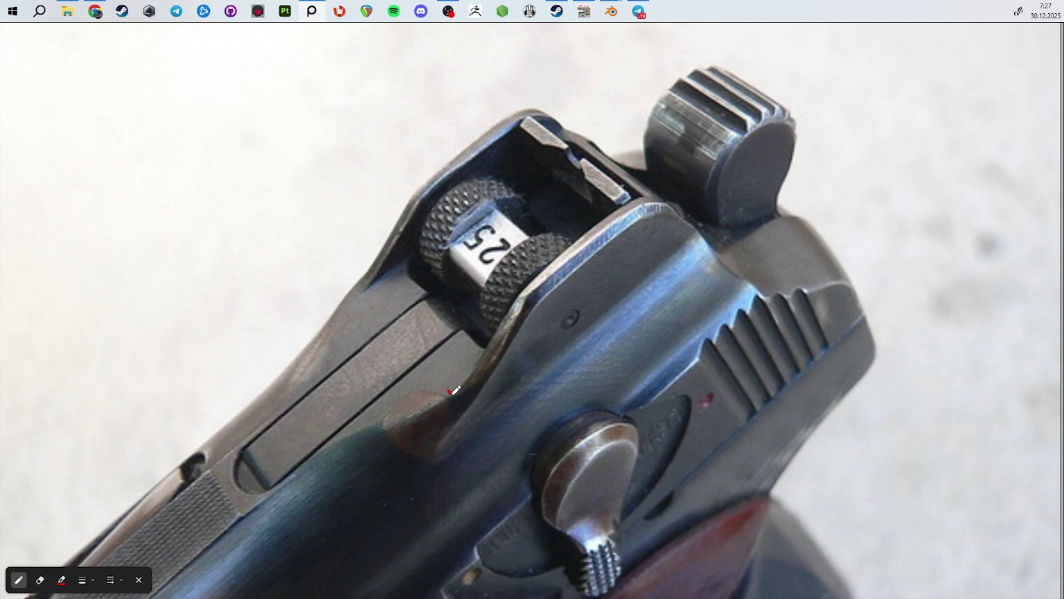
left_click_drag(586, 246, 653, 195)
key("e")
left_click_drag(627, 258, 549, 349)
key("p")
mouse_move(436, 409)
left_mouse_down()
mouse_move(487, 308)
mouse_move(644, 176)
mouse_move(704, 210)
mouse_move(513, 402)
mouse_move(416, 431)
left_mouse_up()
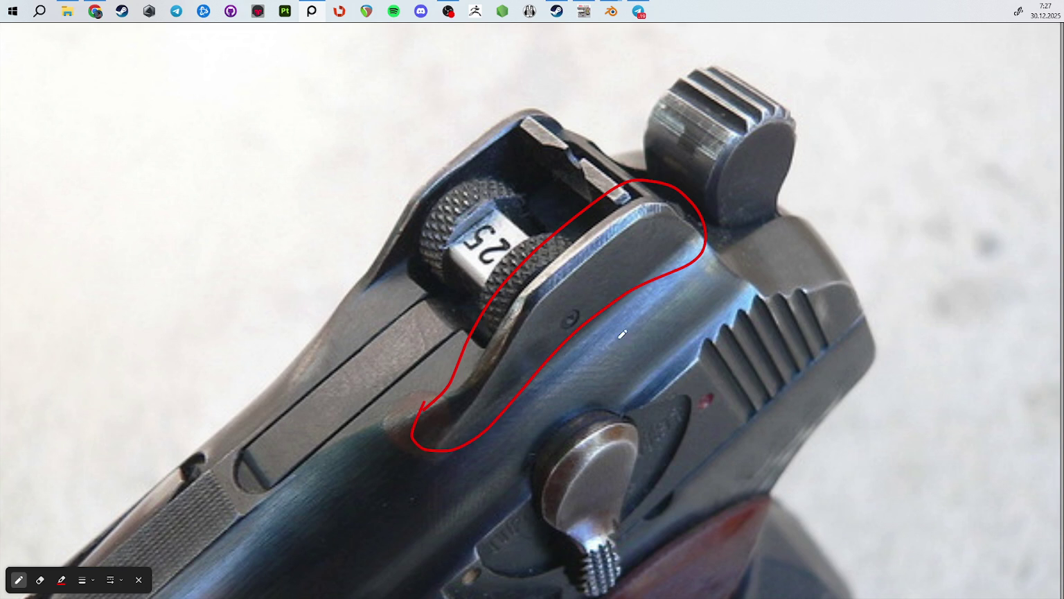
Step: Handwrite a red note on the slide with an arrow to its edge, erasing the misdrawn stroke
mouse_move(622, 331)
left_mouse_down()
mouse_move(622, 416)
mouse_move(628, 314)
left_mouse_up()
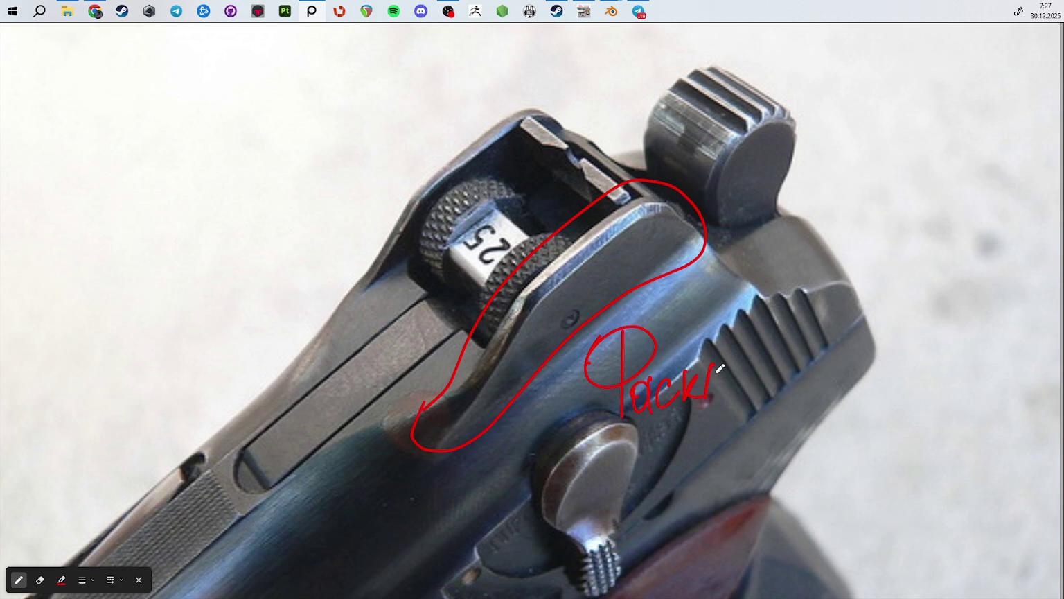
left_click_drag(686, 343, 642, 295)
left_click(649, 309)
scroll(637, 345, "down", 5)
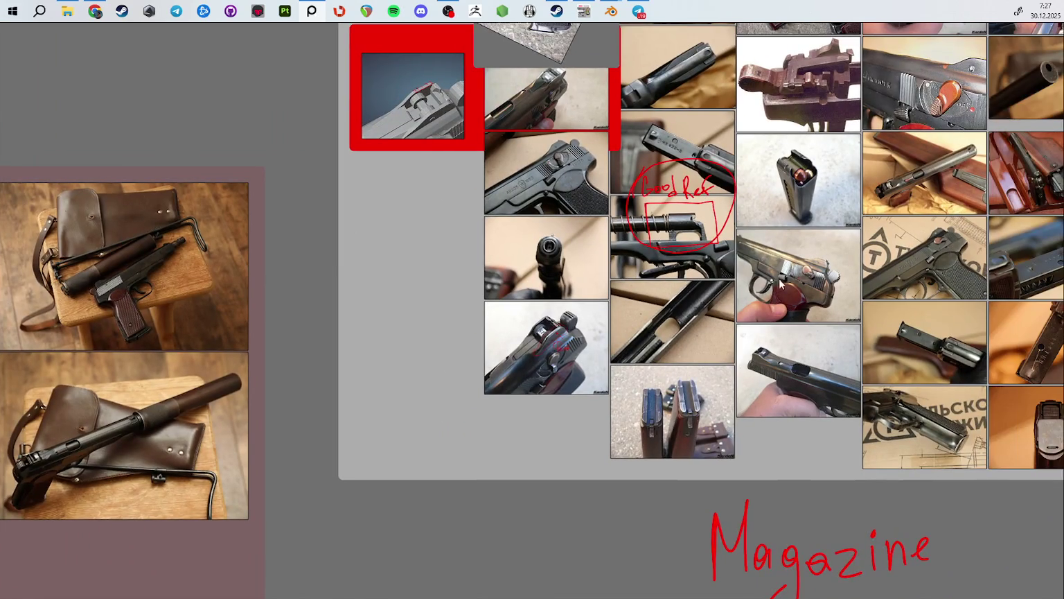
Step: Restore PureRef from maximized view and pan the pistol-slide photos into the centre
scroll(797, 277, "up", 5)
scroll(515, 292, "up", 3)
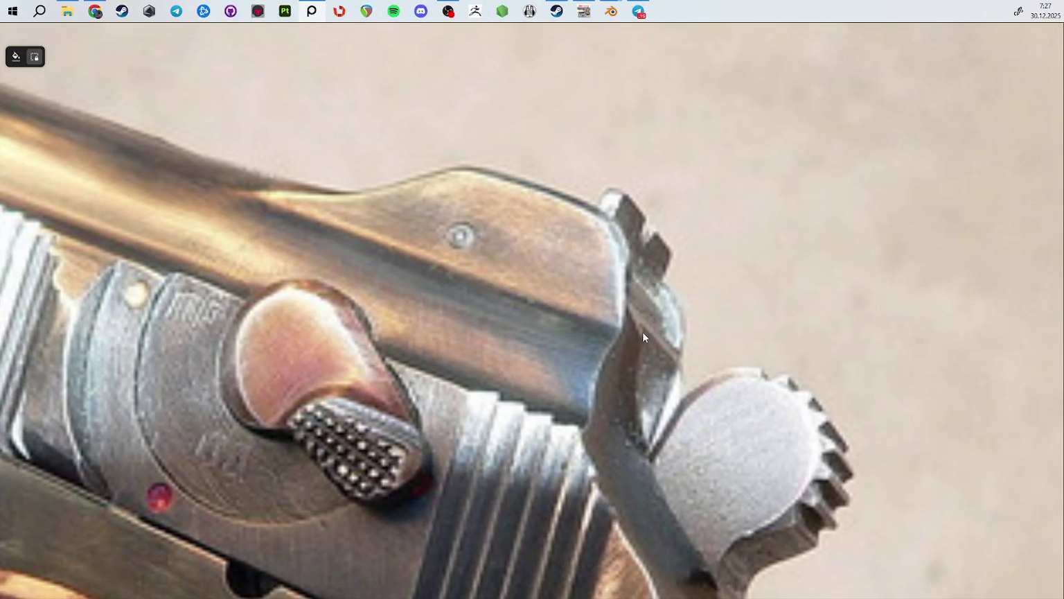
key("ctrl+f")
key("ctrl+f")
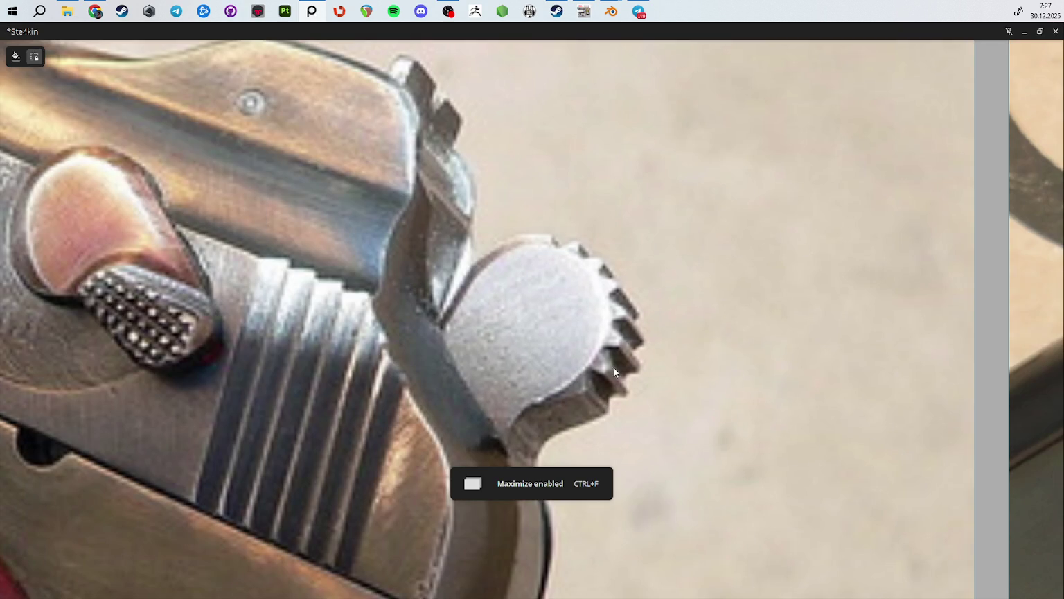
scroll(417, 175, "down", 5)
middle_click_drag(970, 304, 743, 331)
scroll(743, 331, "down", 2)
scroll(599, 187, "down", 3)
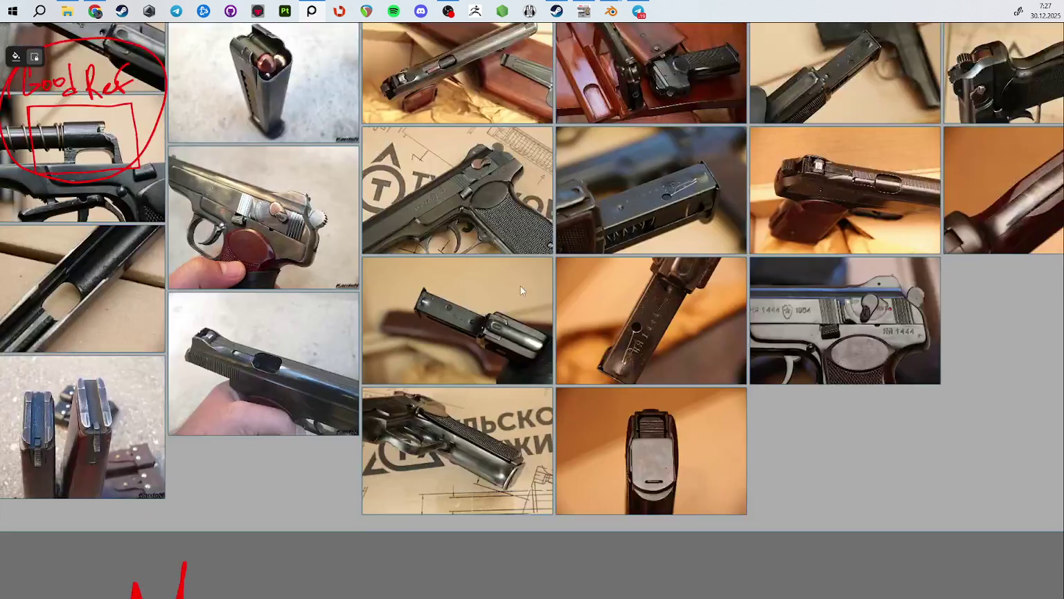
scroll(207, 291, "up", 5)
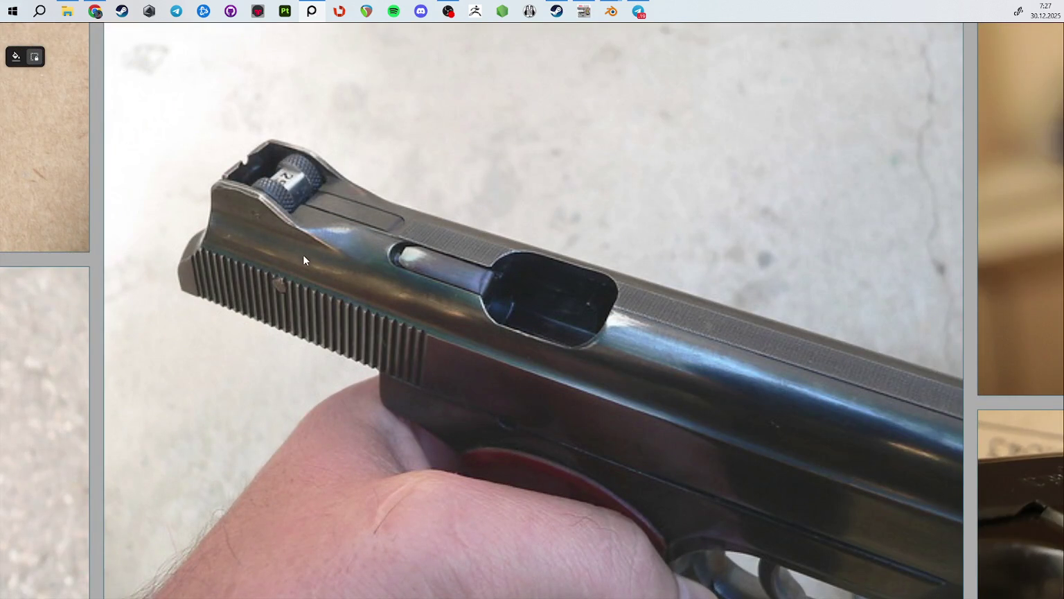
middle_click_drag(303, 260, 362, 257)
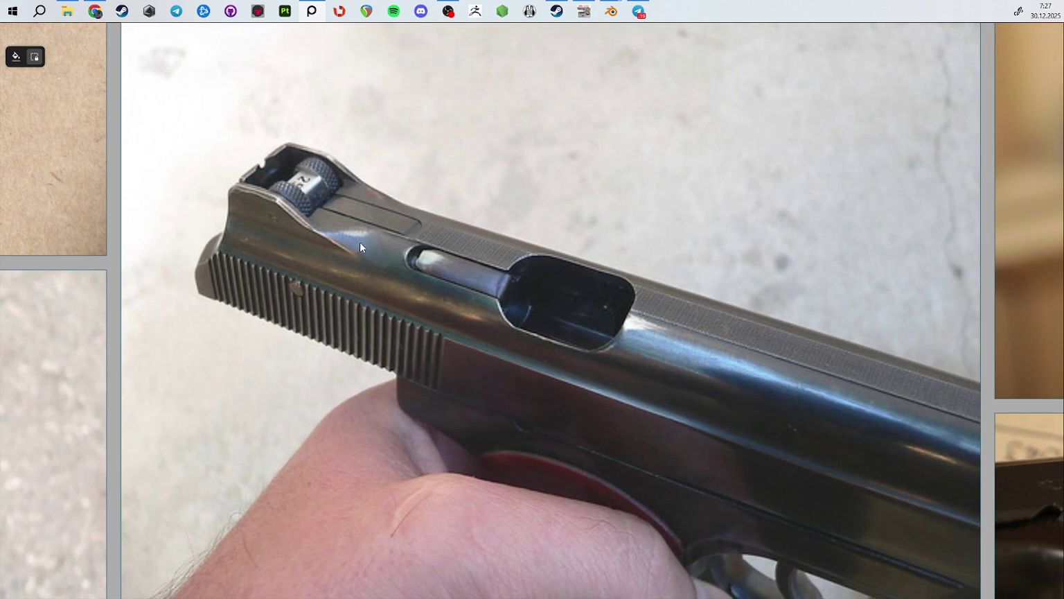
scroll(359, 241, "down", 2)
scroll(346, 184, "down", 3)
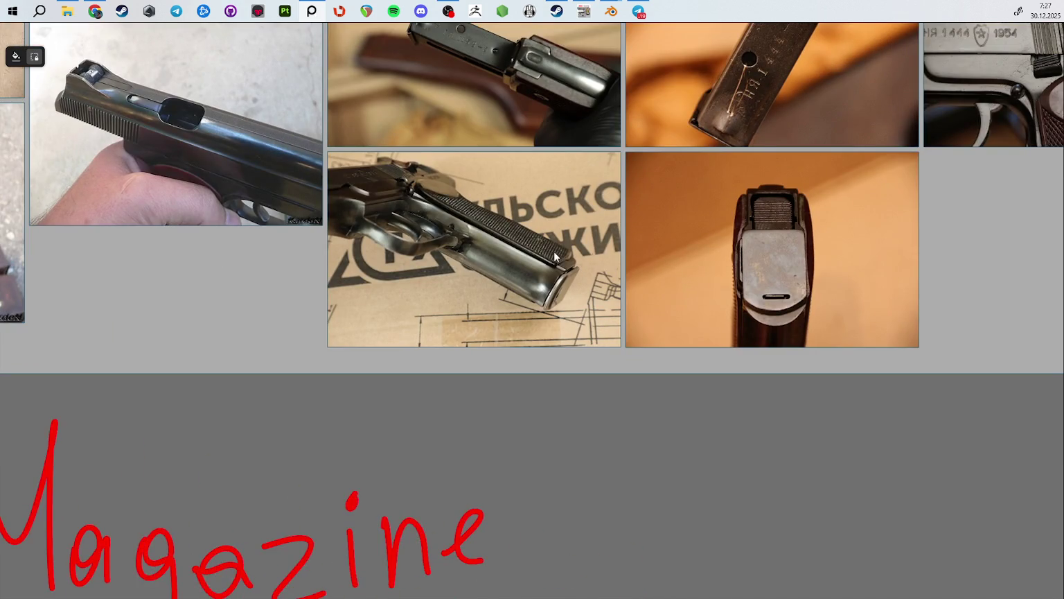
Step: Zoom into the close-up photo of the hammer, rear sight and safety lever
scroll(511, 247, "right", 5)
scroll(451, 231, "right", 4)
scroll(388, 298, "up", 3)
scroll(631, 188, "right", 3)
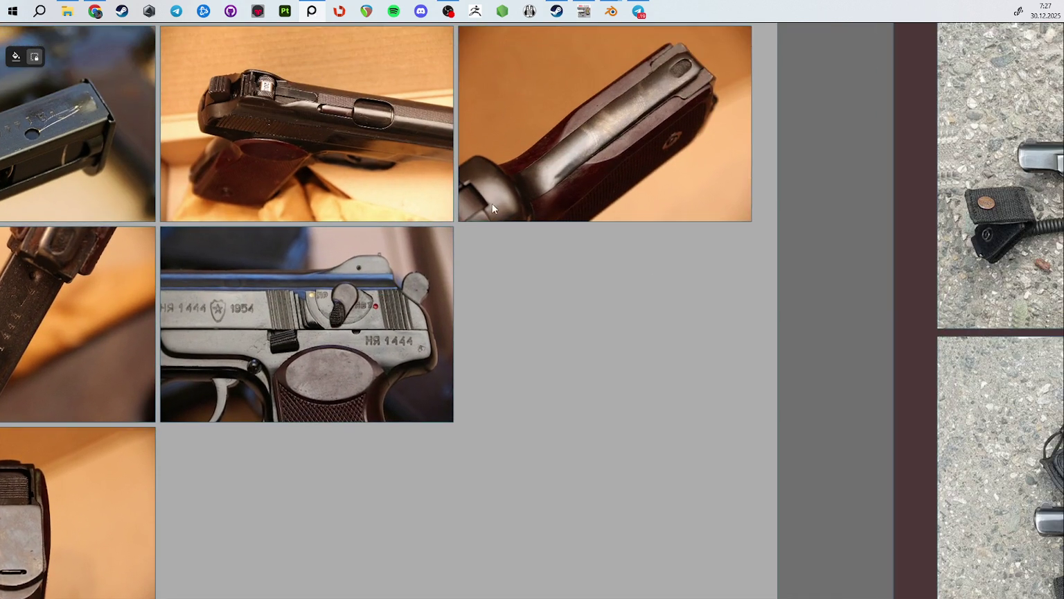
scroll(450, 252, "up", 1)
scroll(587, 309, "left", 3)
scroll(403, 259, "up", 5)
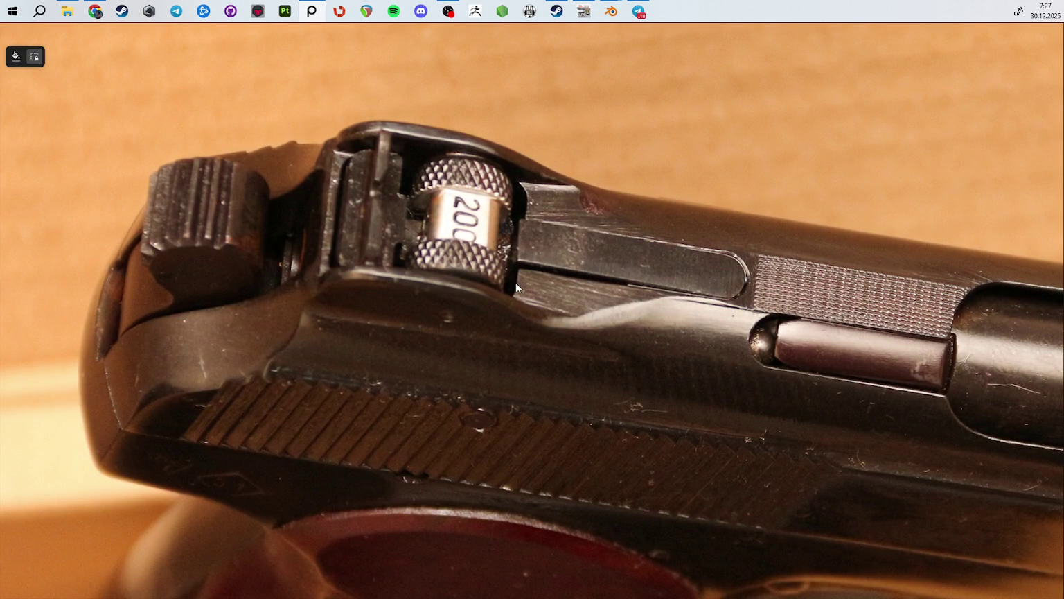
scroll(520, 282, "down", 1)
scroll(510, 276, "down", 3)
scroll(474, 254, "down", 3)
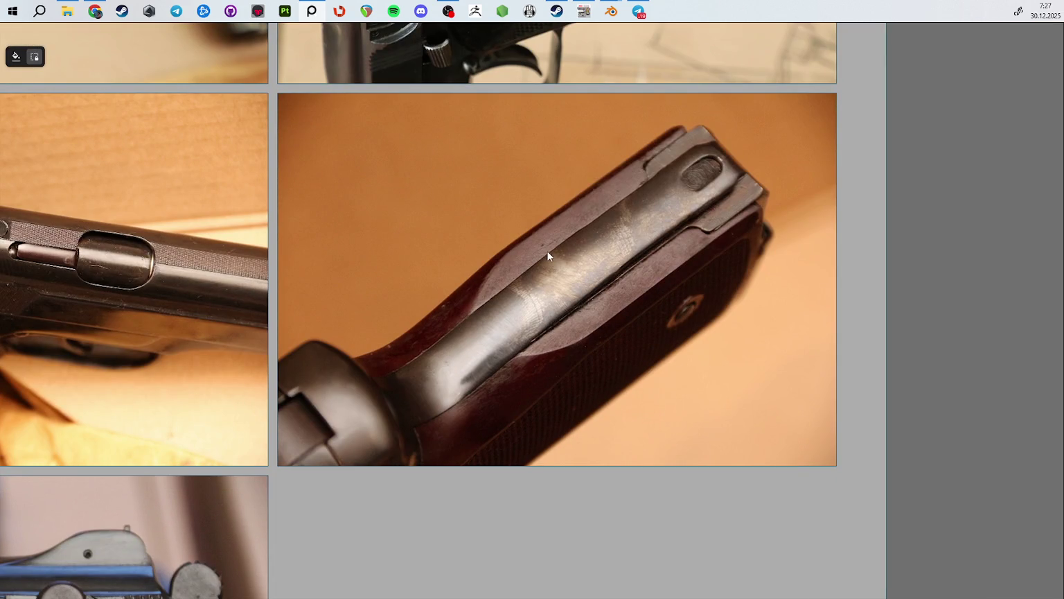
Step: Switch to the web browser and scroll through its page
key("alt+Tab")
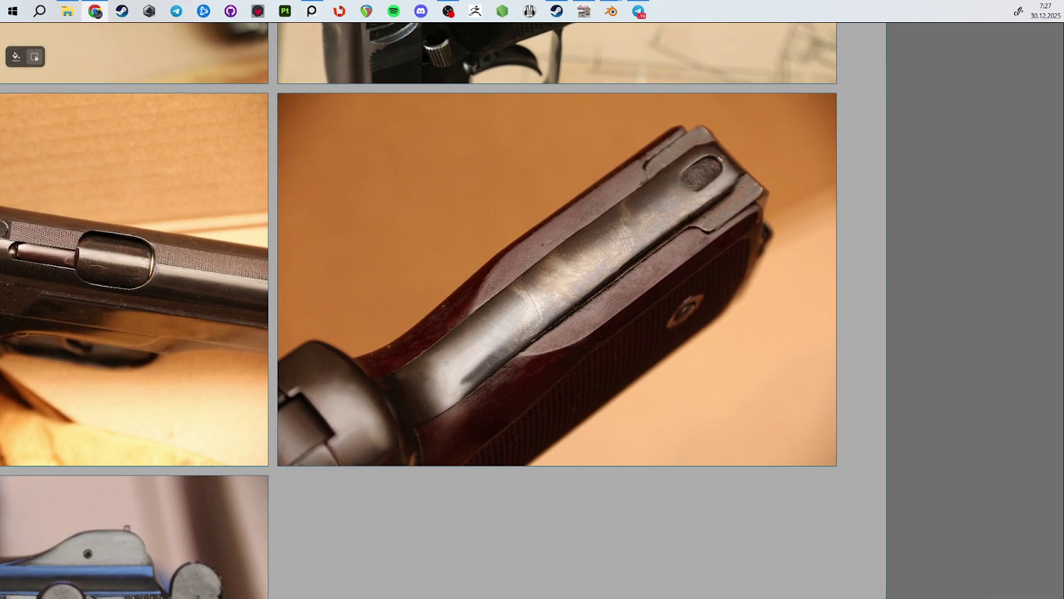
scroll(491, 235, "down", 3)
scroll(457, 343, "down", 2)
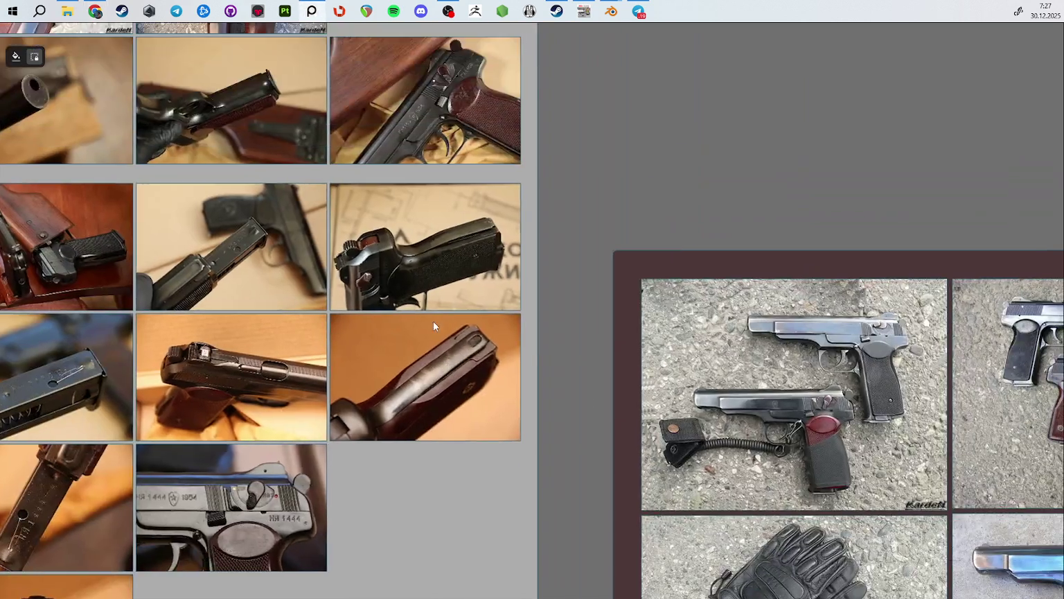
scroll(402, 346, "up", 4)
scroll(487, 287, "up", 2)
scroll(404, 331, "up", 2)
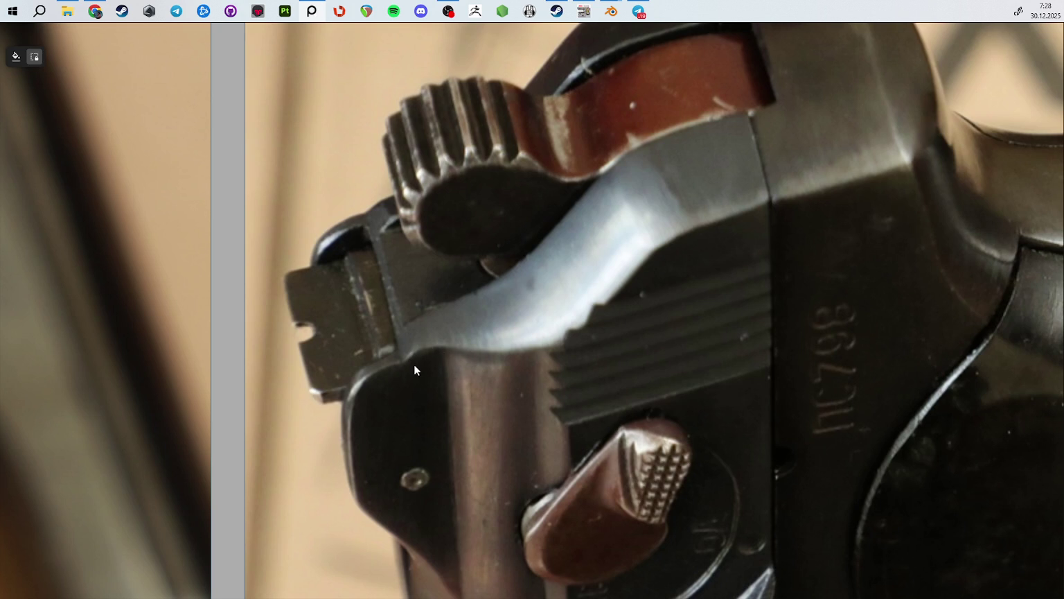
Step: Rotate the blueprint-background pistol photo 90° so the slide lies level, then bring it into view
scroll(415, 364, "down", 2)
scroll(448, 281, "down", 5)
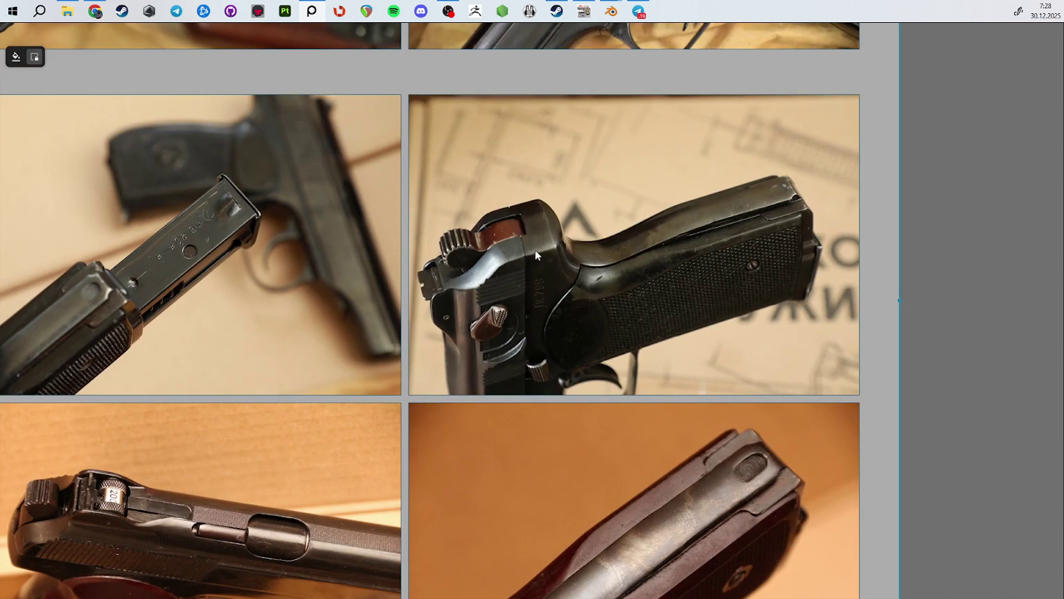
scroll(581, 240, "up", 3)
scroll(816, 202, "down", 1)
scroll(872, 130, "down", 4)
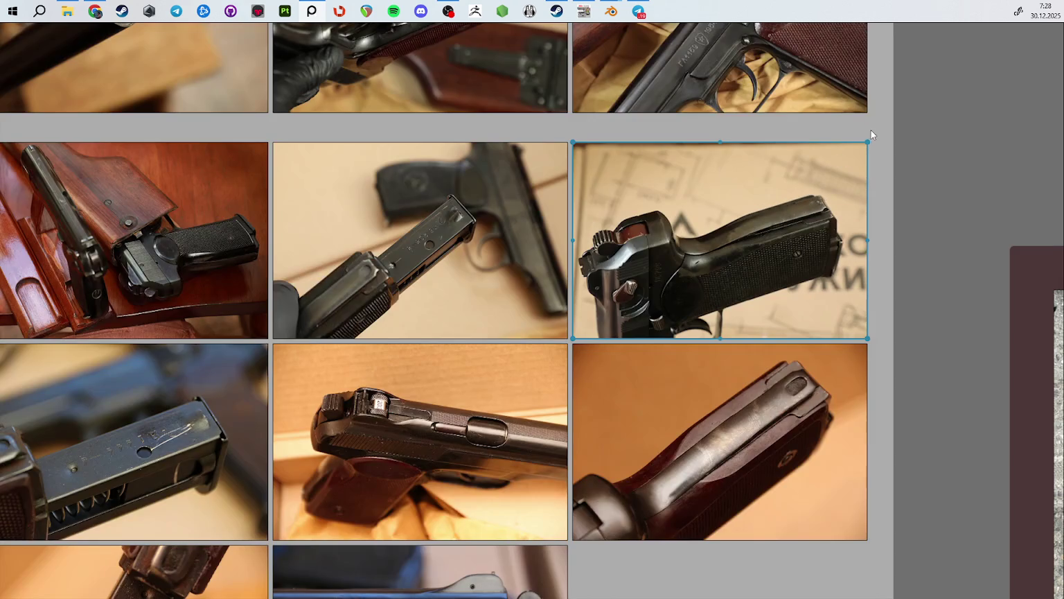
left_click_drag(871, 143, 714, 246)
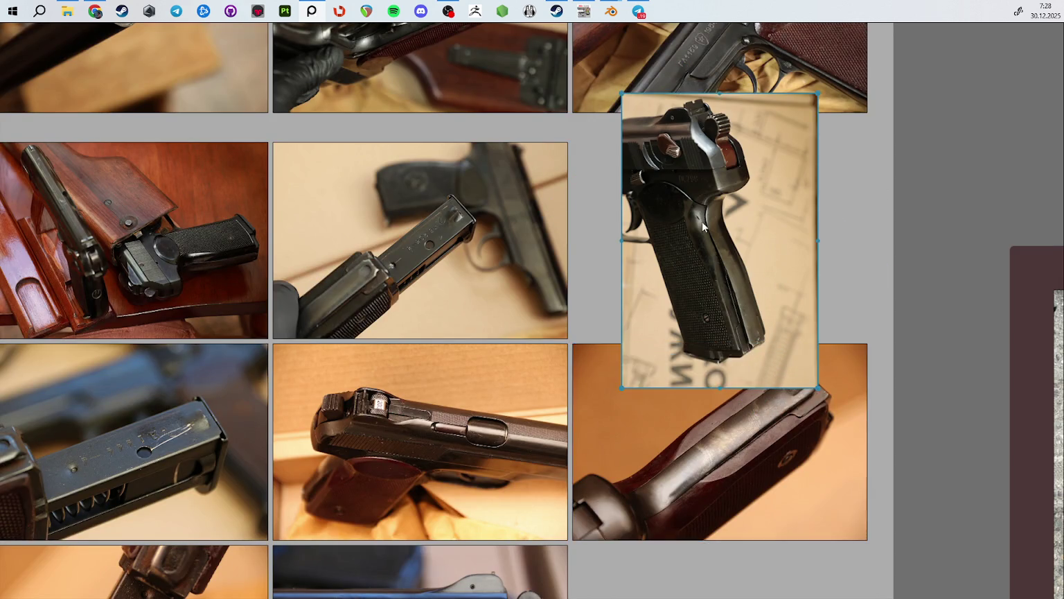
scroll(714, 245, "up", 5)
mouse_move(644, 201)
middle_mouse_down()
mouse_move(596, 532)
mouse_move(442, 594)
middle_mouse_up()
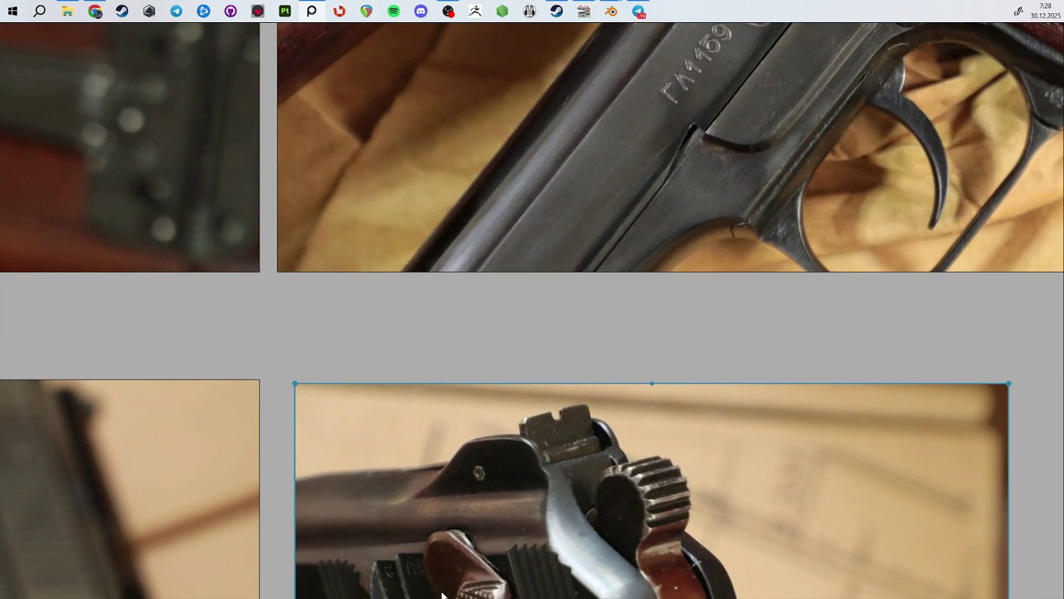
scroll(508, 443, "up", 3)
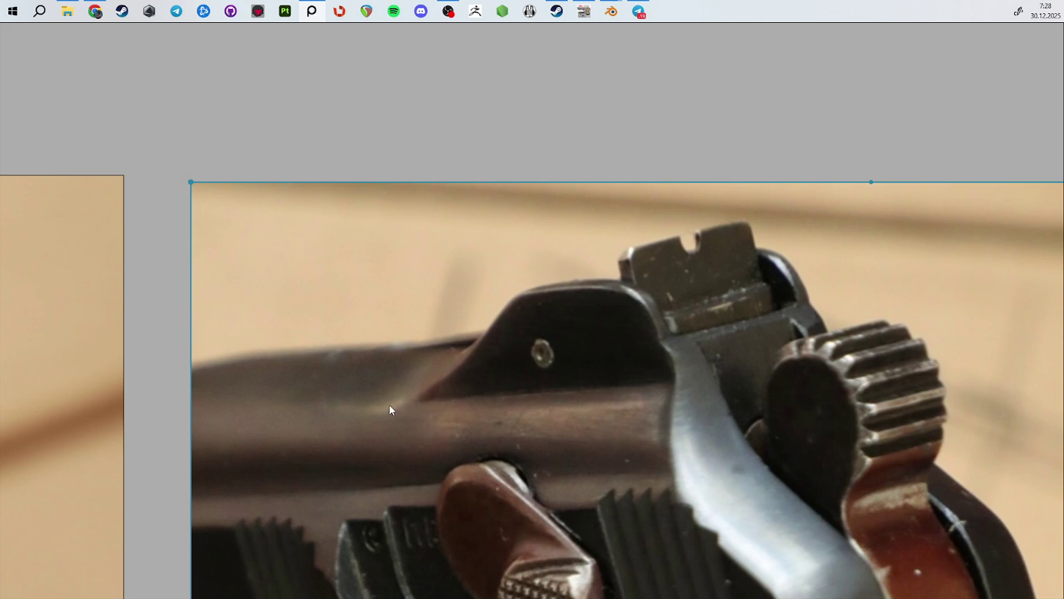
scroll(396, 441, "down", 5)
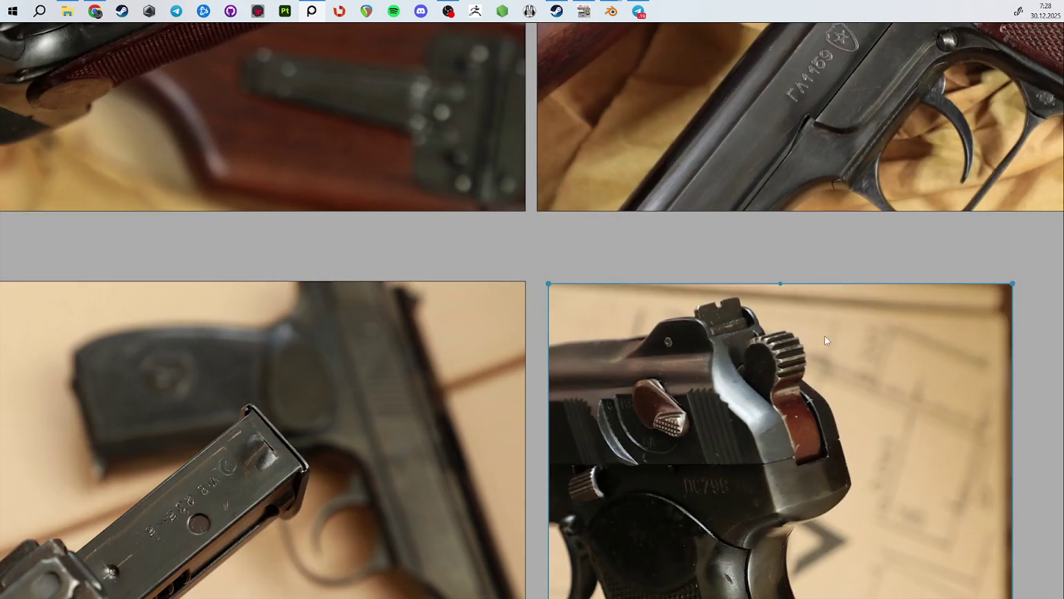
Step: Zoom and pan across the PureRef photo grid to the lower rows of pistol photos
scroll(435, 430, "down", 3)
scroll(444, 182, "up", 5)
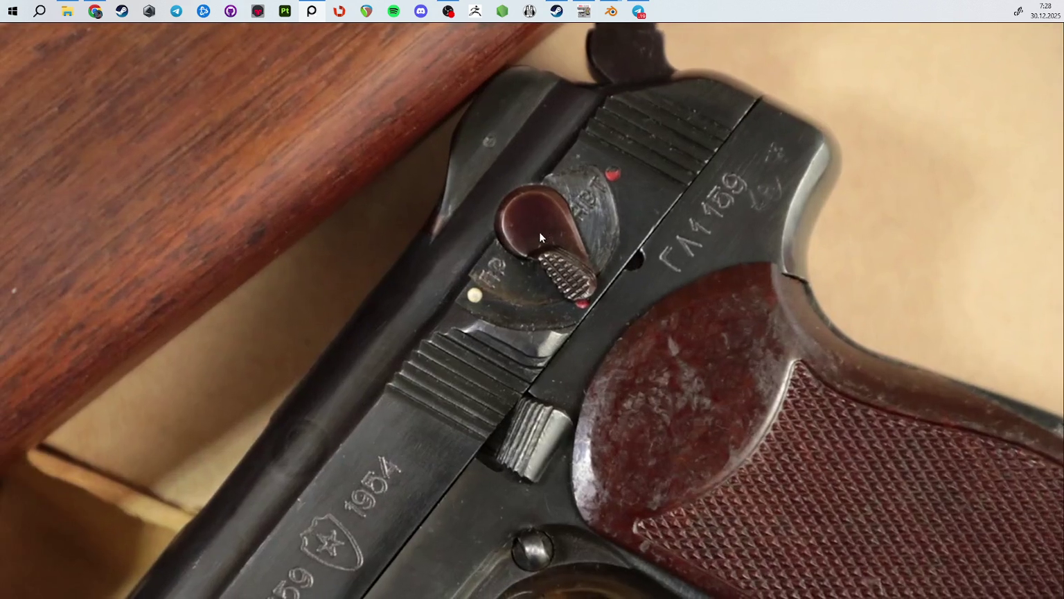
scroll(540, 229, "down", 3)
scroll(541, 431, "down", 3)
scroll(513, 267, "up", 5)
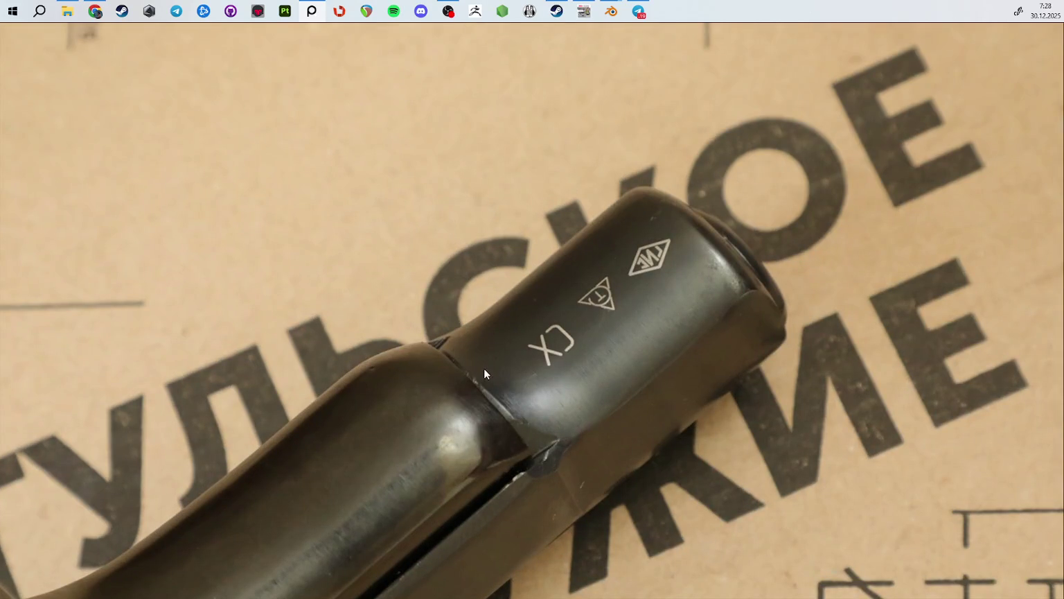
scroll(480, 393, "down", 5)
scroll(481, 392, "down", 3)
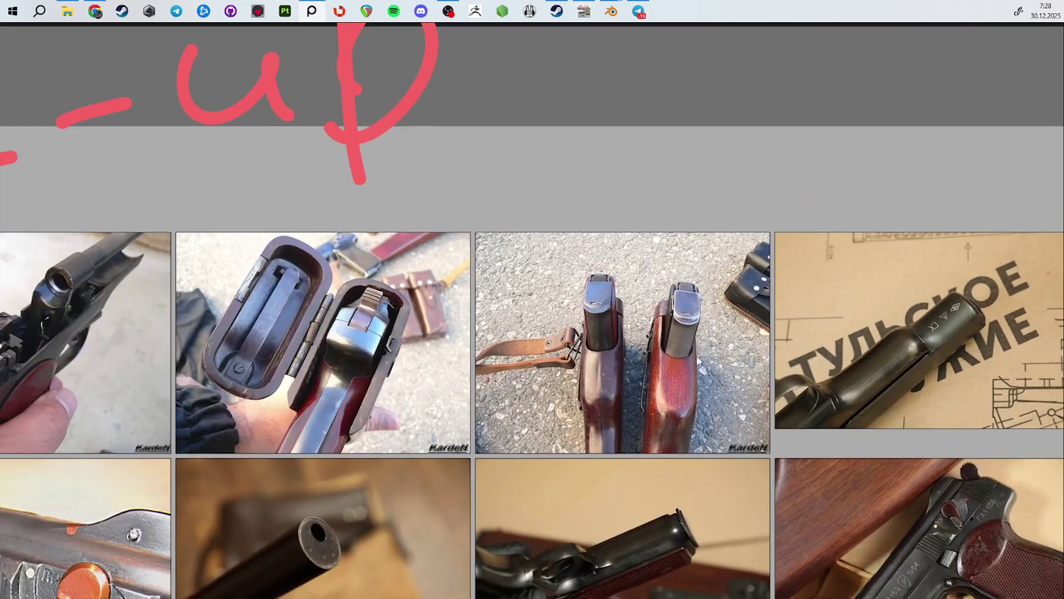
middle_click_drag(489, 430, 447, 153)
scroll(520, 205, "up", 5)
scroll(606, 300, "up", 2)
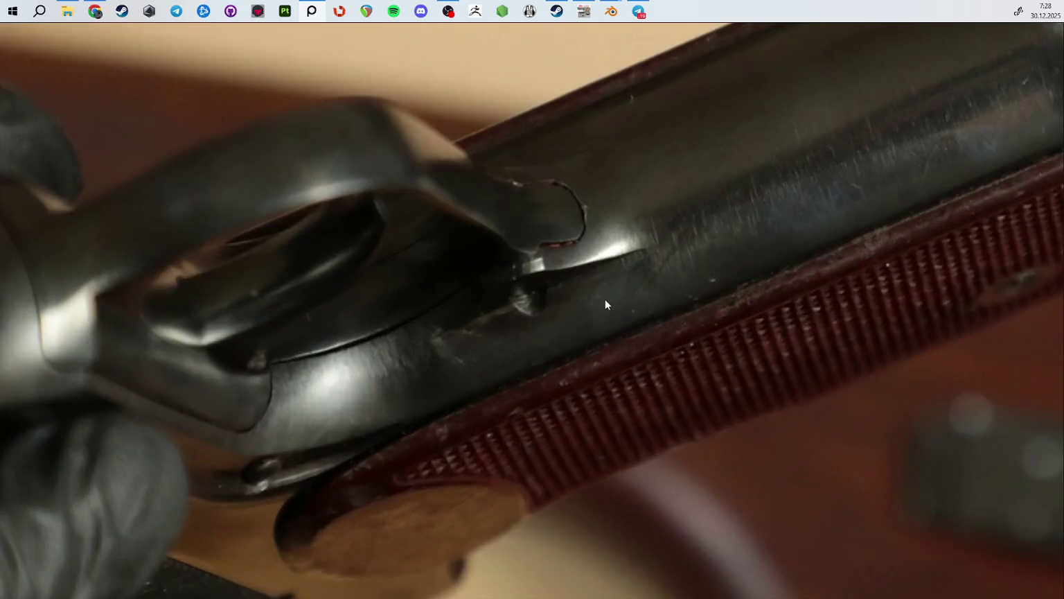
scroll(600, 303, "down", 5)
scroll(339, 152, "down", 4)
scroll(641, 261, "up", 5)
middle_click_drag(641, 261, 523, 261)
middle_click_drag(678, 240, 567, 240)
middle_click_drag(905, 243, 451, 266)
scroll(641, 296, "down", 2)
scroll(642, 296, "down", 2)
middle_click_drag(568, 278, 389, 274)
scroll(389, 274, "up", 2)
scroll(390, 274, "up", 3)
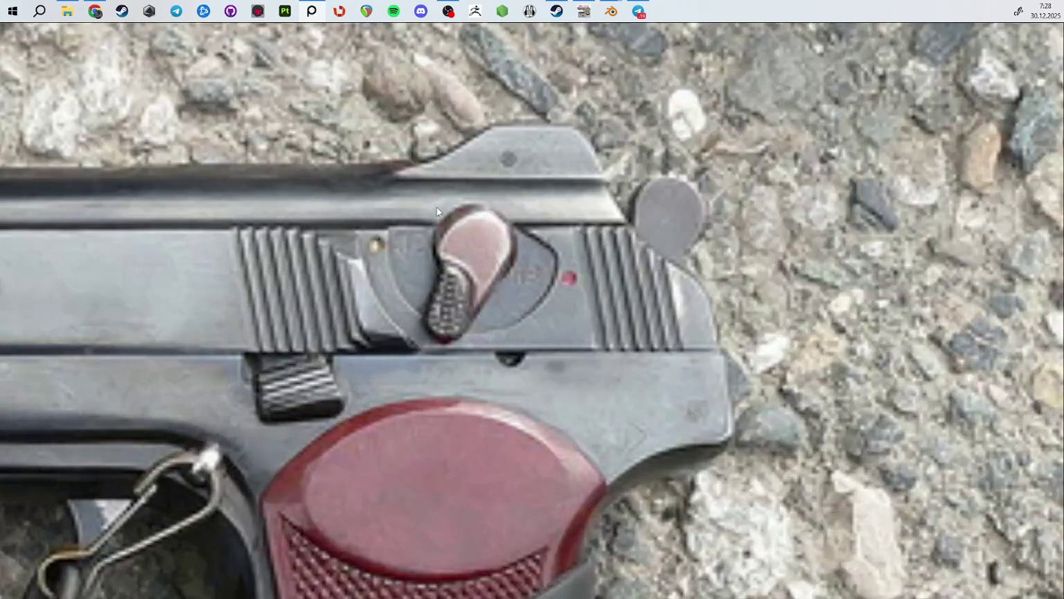
scroll(356, 200, "down", 5)
scroll(372, 279, "up", 3)
middle_click_drag(371, 280, 464, 84)
scroll(593, 134, "up", 2)
Step: Browse the Teh-Ref group and APS pistol, then centre the barrel tube tip in the disassembly photo
key("alt+Tab")
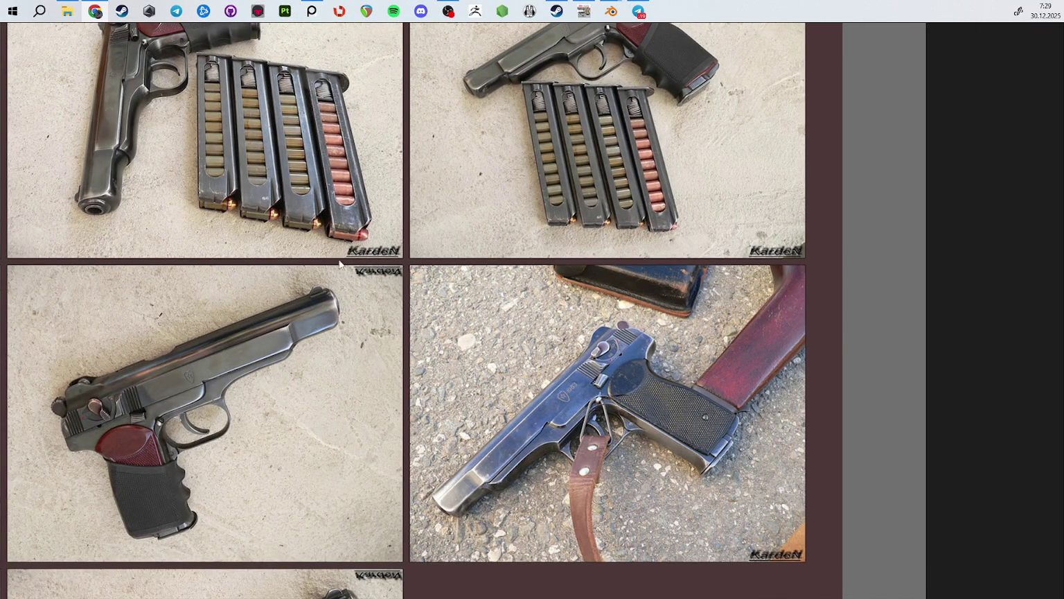
scroll(366, 260, "down", 3)
middle_click_drag(366, 260, 607, 266)
scroll(607, 266, "down", 5)
scroll(601, 298, "up", 5)
scroll(601, 297, "up", 2)
scroll(552, 248, "up", 3)
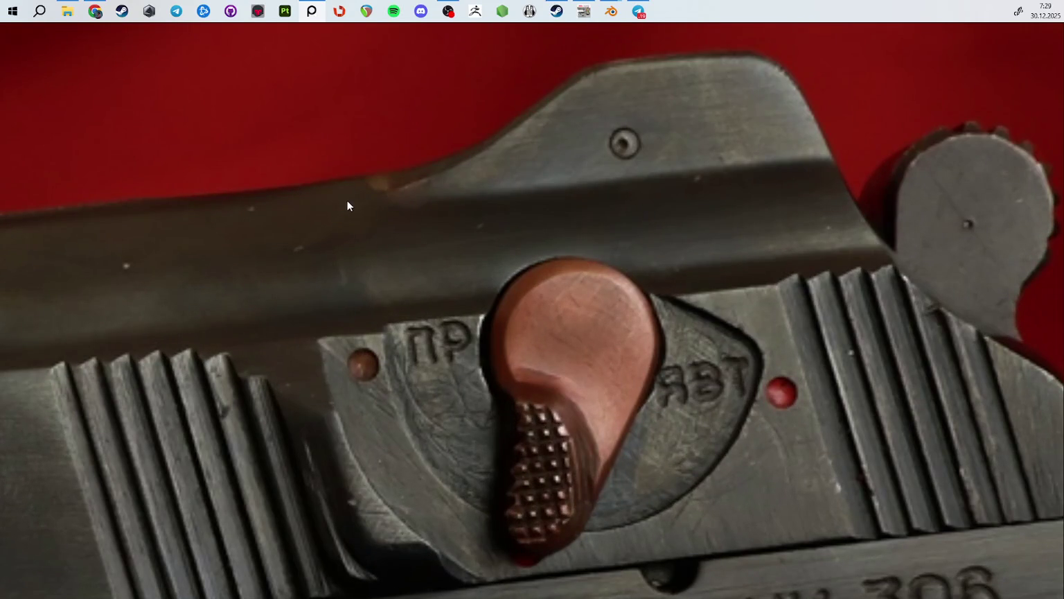
scroll(420, 186, "down", 3)
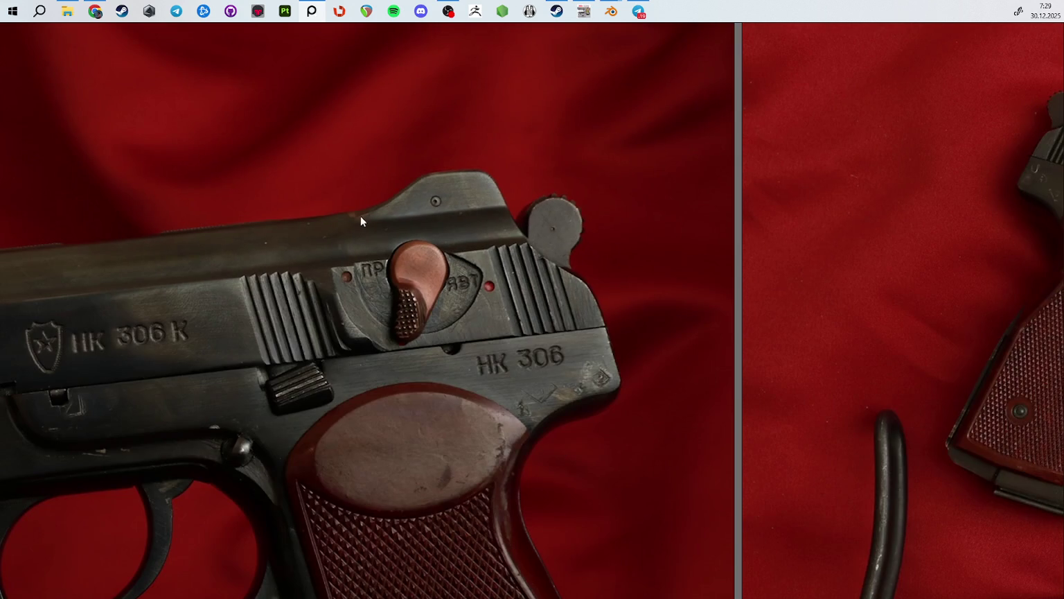
middle_click_drag(815, 216, 483, 206)
scroll(441, 178, "up", 2)
scroll(378, 127, "up", 3)
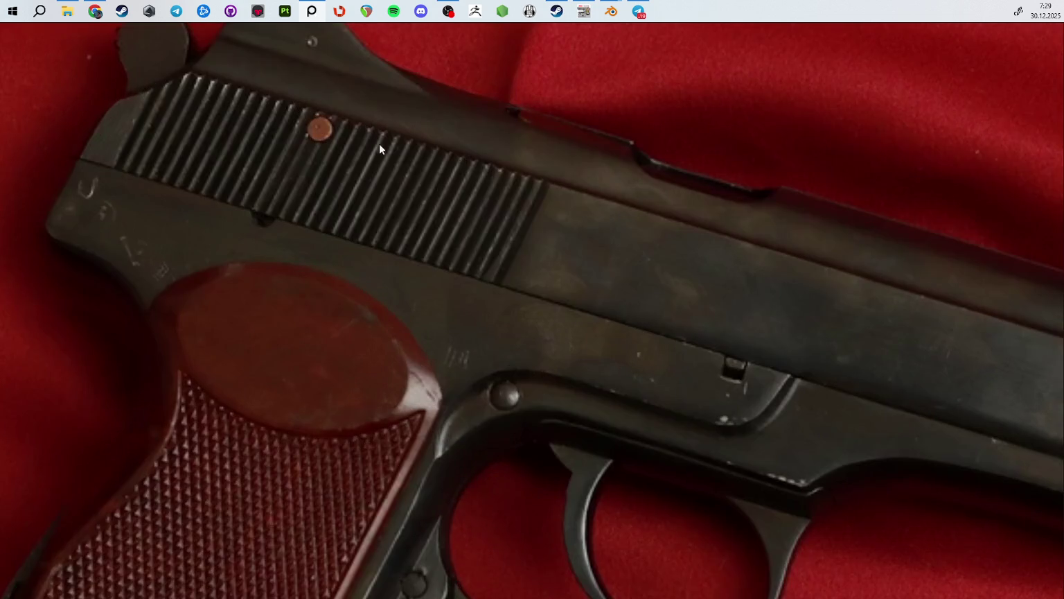
scroll(439, 204, "up", 2)
scroll(396, 204, "down", 4)
scroll(537, 459, "down", 2)
middle_click_drag(537, 459, 556, 164)
scroll(668, 367, "up", 3)
middle_click_drag(668, 372, 477, 375)
scroll(477, 375, "up", 3)
scroll(477, 375, "up", 2)
scroll(736, 216, "up", 1)
middle_click_drag(736, 216, 572, 318)
Step: Centre the CB573 1954 slide markings, then zoom into the hand-held close-up of the slide's rear
scroll(387, 344, "down", 3)
scroll(416, 249, "up", 3)
middle_click_drag(416, 250, 622, 297)
scroll(831, 244, "down", 3)
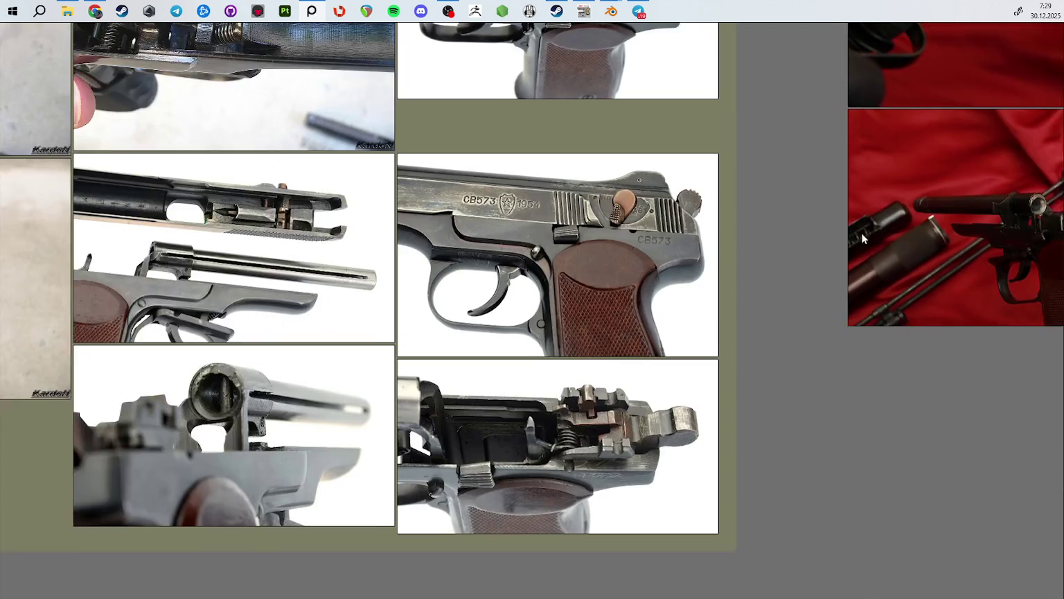
scroll(607, 423, "up", 3)
middle_click_drag(607, 423, 634, 251)
scroll(704, 261, "up", 3)
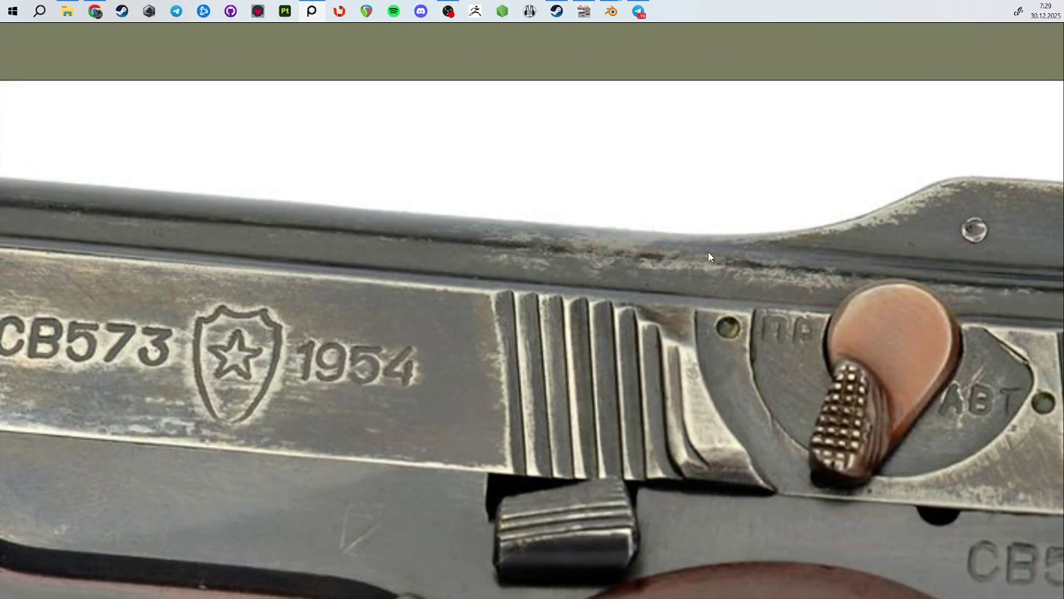
scroll(691, 284, "down", 2)
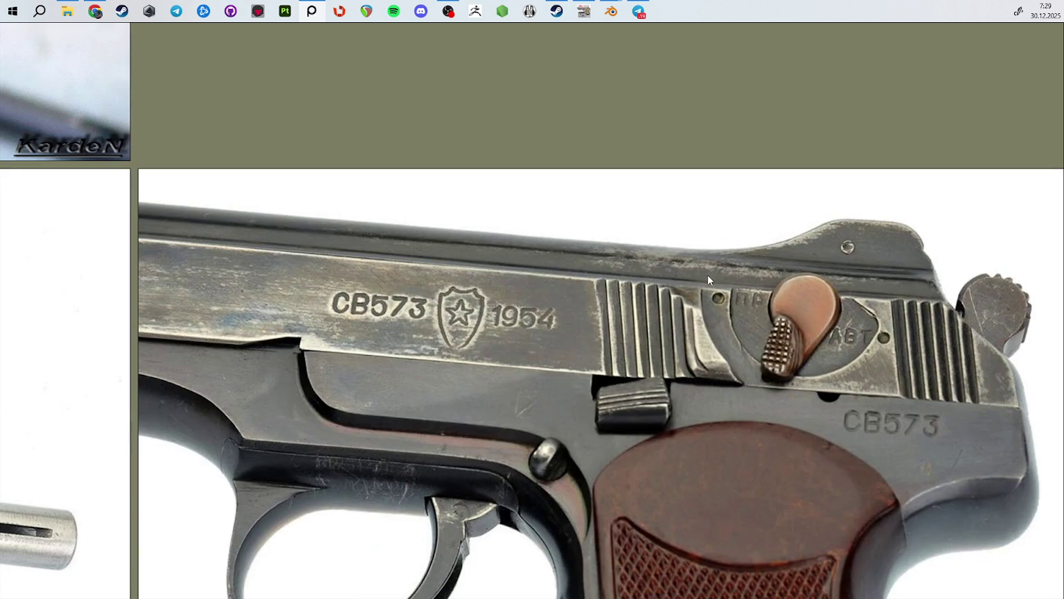
scroll(717, 253, "down", 2)
scroll(718, 261, "down", 3)
scroll(589, 280, "down", 1)
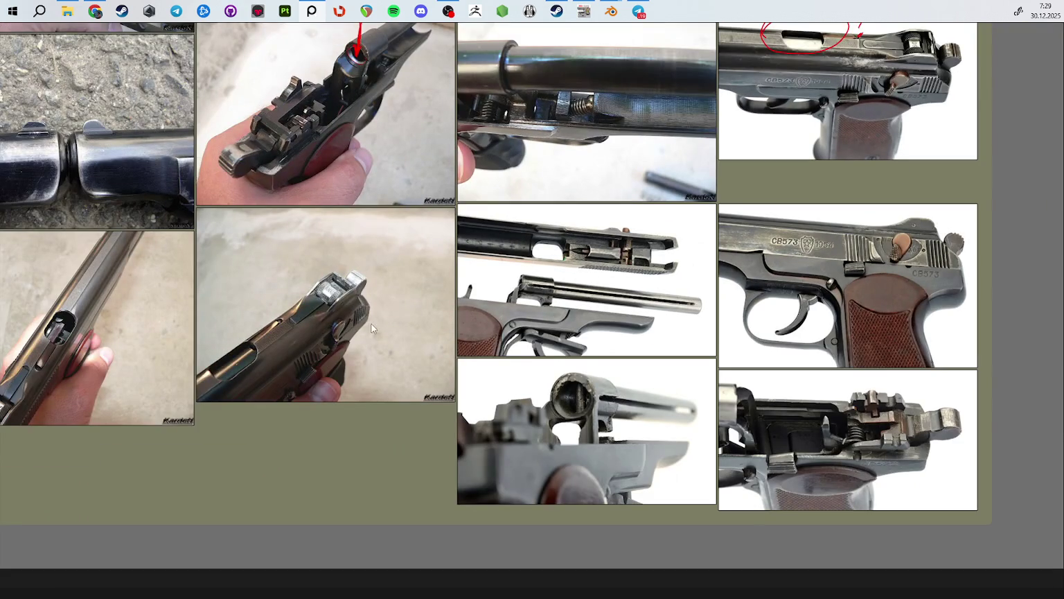
scroll(418, 333, "up", 2)
scroll(428, 254, "up", 3)
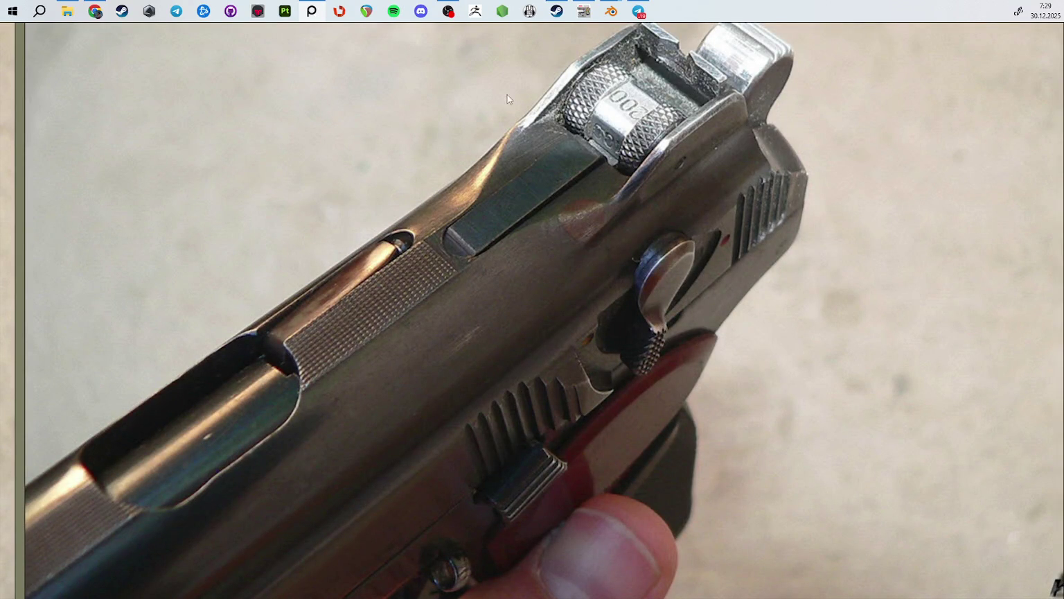
Step: Draw a red circle on the slide ahead of the rear sight with the annotation pen
key("d")
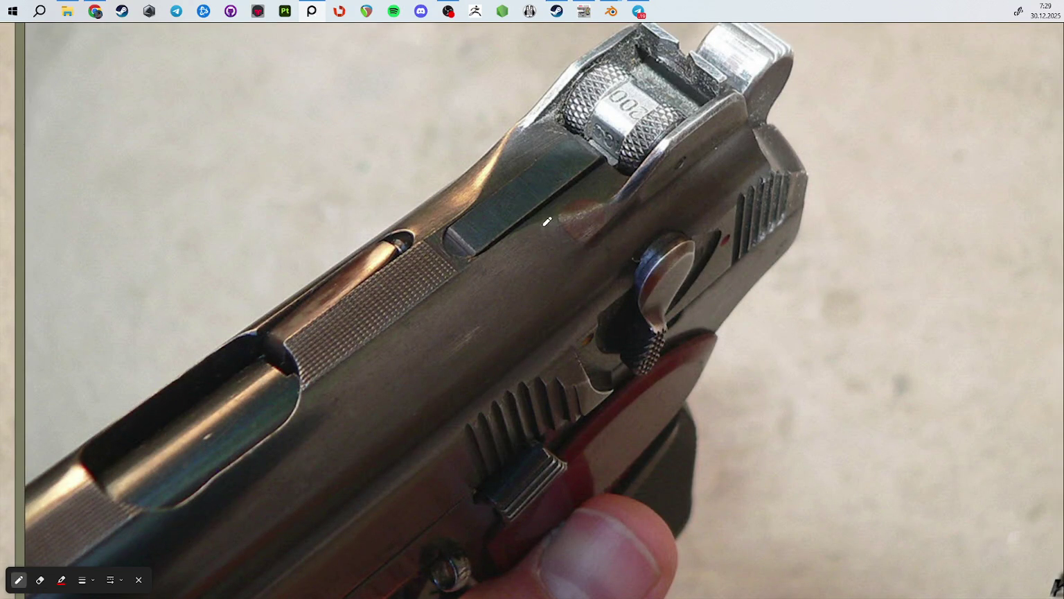
left_click_drag(550, 228, 558, 242)
key("Escape")
scroll(592, 218, "down", 5)
scroll(490, 220, "up", 5)
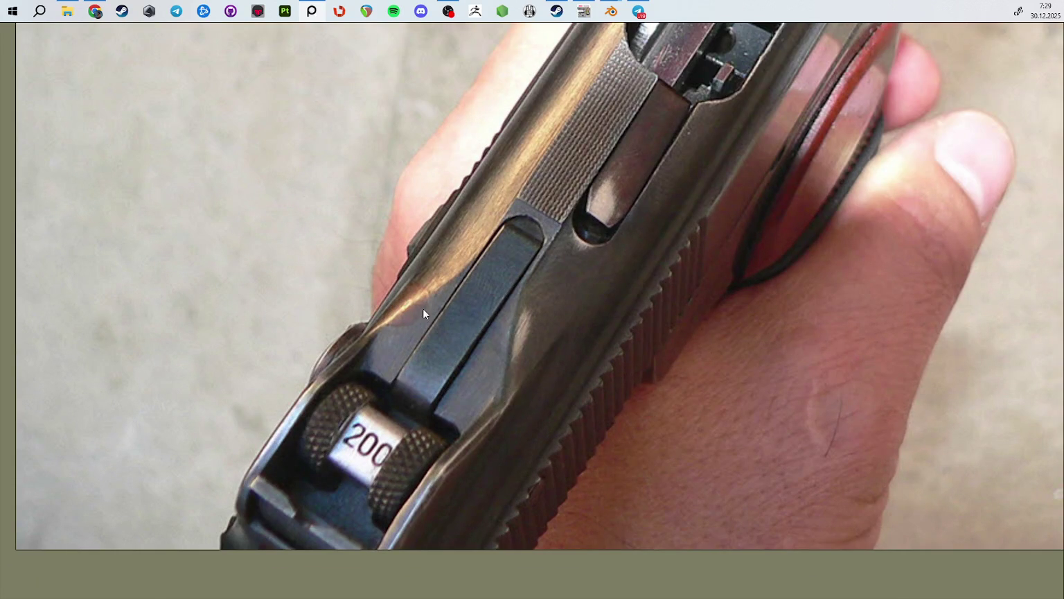
Step: Re-enable the annotation pen and circle two more slide spots near the rear sight
key("d")
mouse_move(367, 295)
left_mouse_down()
mouse_move(440, 270)
mouse_move(388, 292)
left_mouse_up()
scroll(416, 305, "down", 3)
scroll(471, 276, "up", 2)
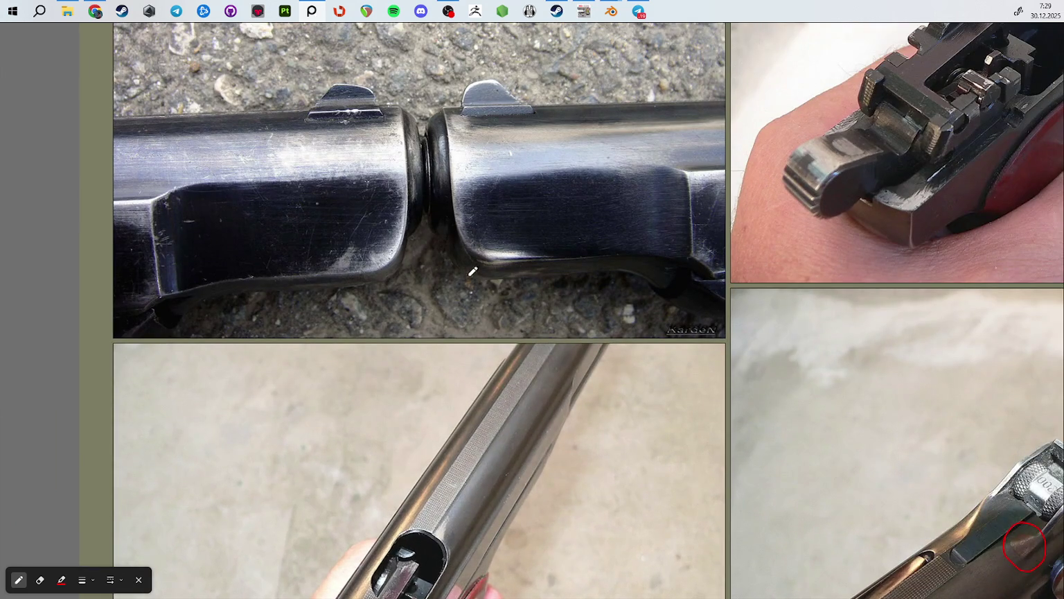
scroll(485, 277, "down", 2)
scroll(512, 276, "up", 2)
scroll(483, 253, "down", 2)
scroll(428, 340, "down", 2)
scroll(428, 341, "down", 2)
scroll(443, 326, "down", 2)
scroll(469, 295, "up", 5)
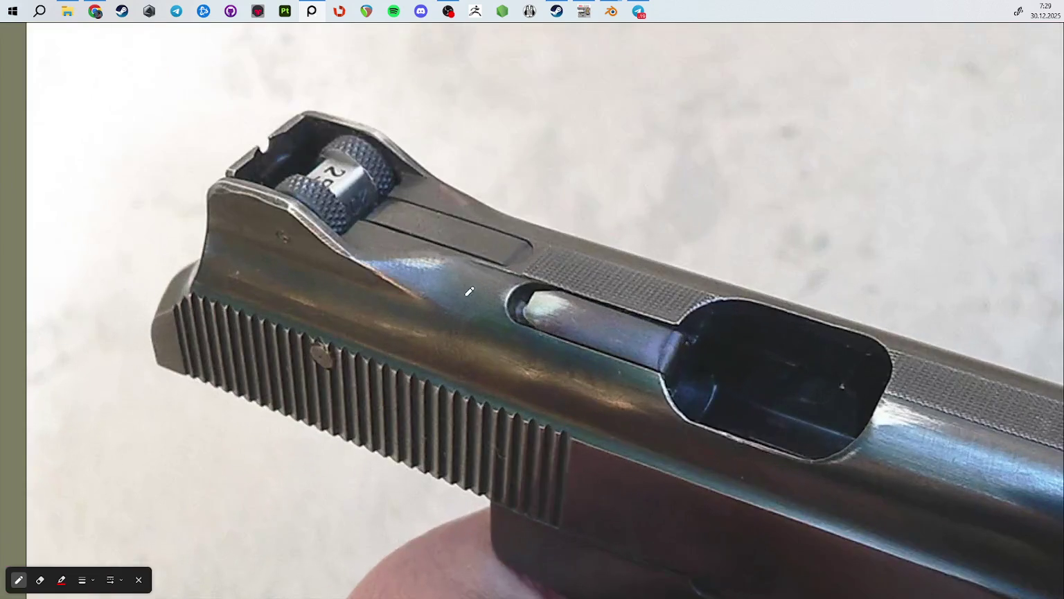
scroll(455, 266, "up", 3)
mouse_move(451, 246)
left_mouse_down()
mouse_move(518, 288)
mouse_move(450, 242)
left_mouse_up()
Step: Move to the Good Ref photo group and circle the slide near the rear sight
scroll(485, 277, "down", 4)
middle_click_drag(485, 277, 693, 229)
scroll(274, 284, "up", 5)
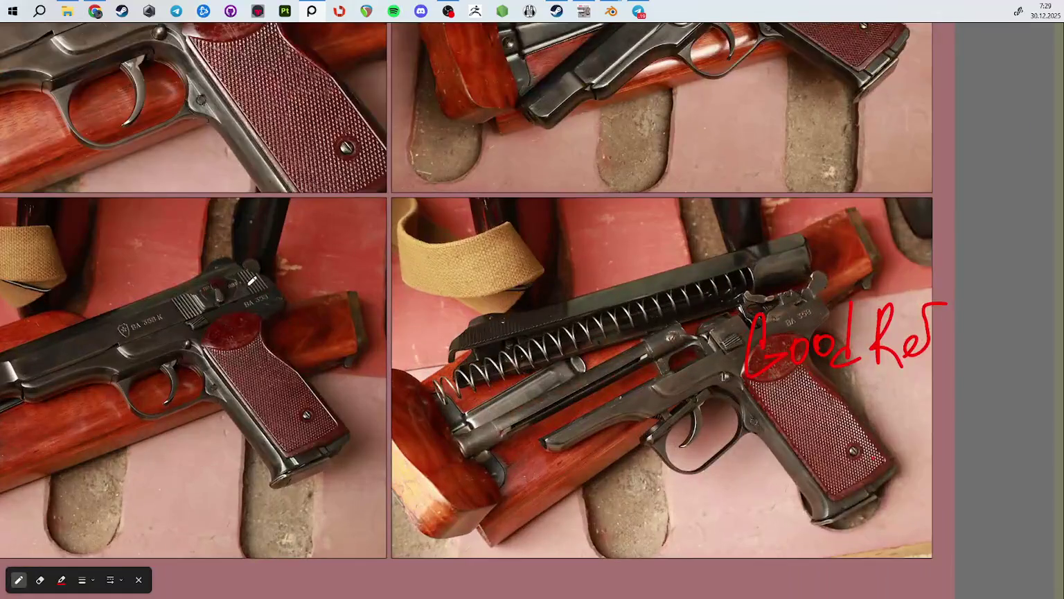
scroll(275, 285, "down", 3)
scroll(284, 360, "up", 3)
scroll(288, 399, "up", 4)
scroll(288, 398, "up", 1)
mouse_move(340, 375)
left_mouse_down()
mouse_move(361, 447)
mouse_move(333, 363)
left_mouse_up()
scroll(471, 350, "down", 5)
scroll(511, 333, "up", 2)
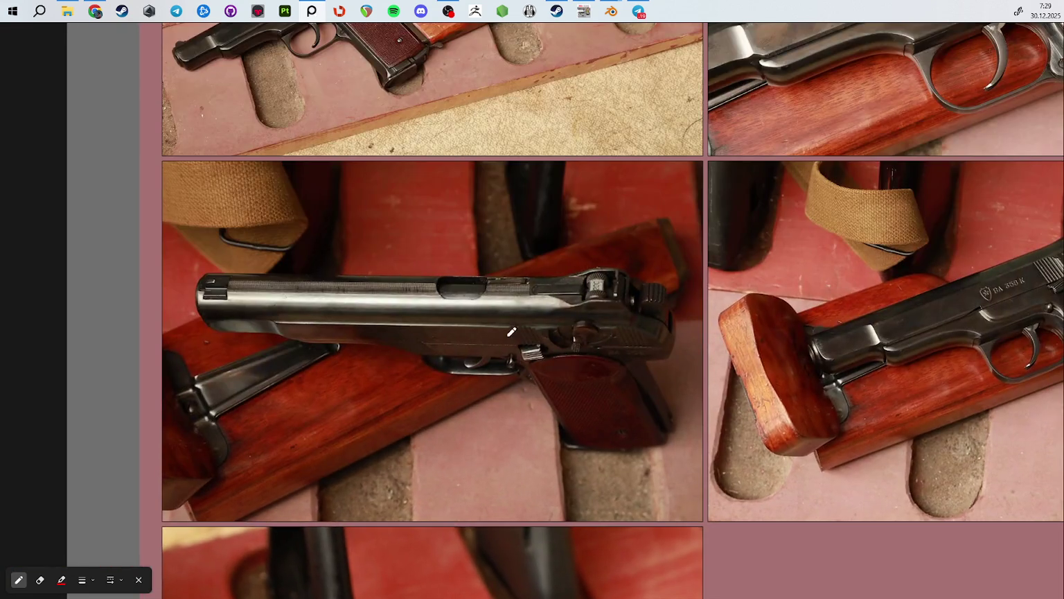
scroll(511, 333, "up", 4)
scroll(476, 303, "down", 5)
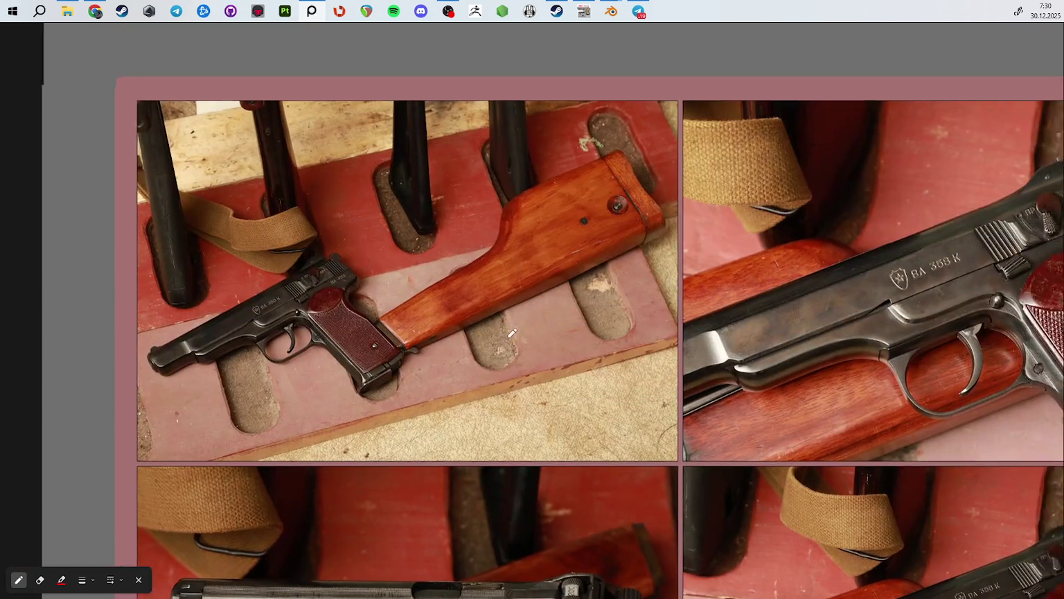
Step: Circle a small spot on the slide in the BA 358 K pistol photo
middle_click_drag(948, 224, 671, 298)
scroll(671, 297, "up", 1)
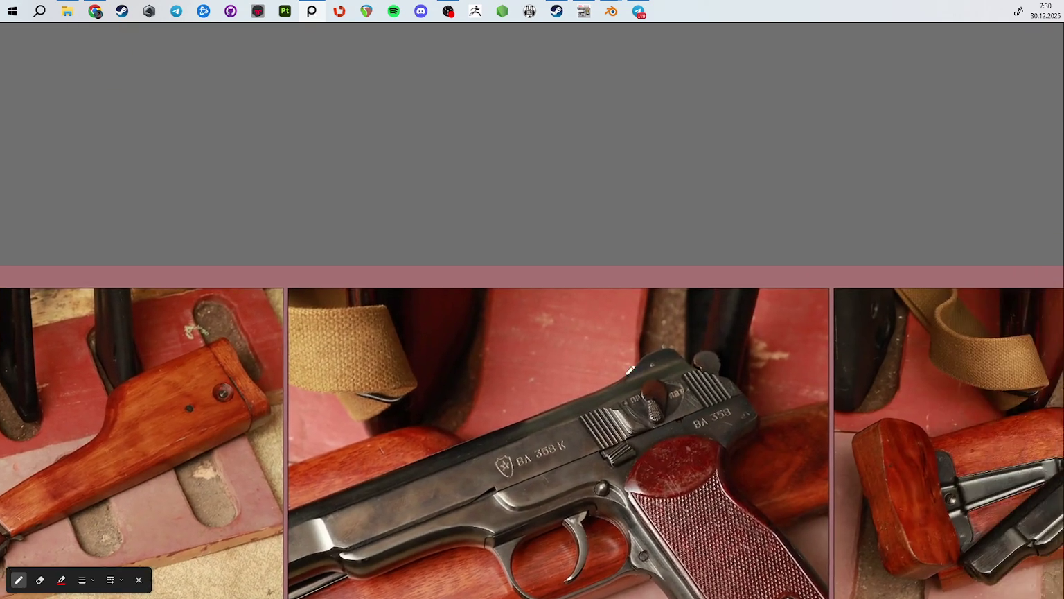
scroll(666, 450, "up", 4)
mouse_move(655, 415)
left_mouse_down()
mouse_move(574, 458)
mouse_move(654, 405)
left_mouse_up()
scroll(676, 427, "down", 3)
scroll(676, 427, "down", 4)
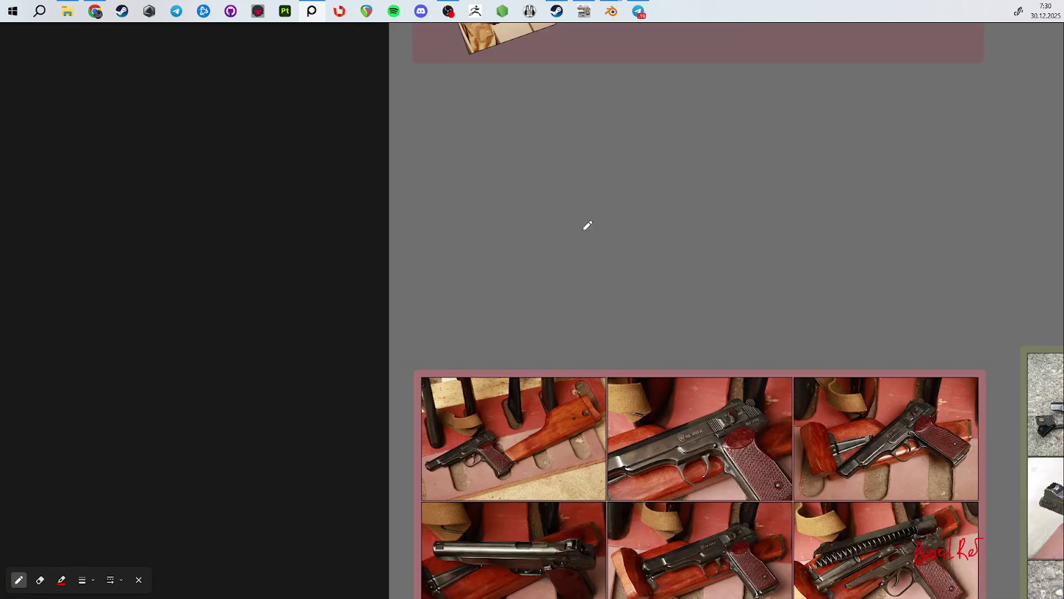
Step: In the boxed pistol photos, circle the slide just above the 200 drum
middle_click_drag(610, 235, 494, 521)
scroll(518, 269, "up", 5)
scroll(518, 269, "down", 1)
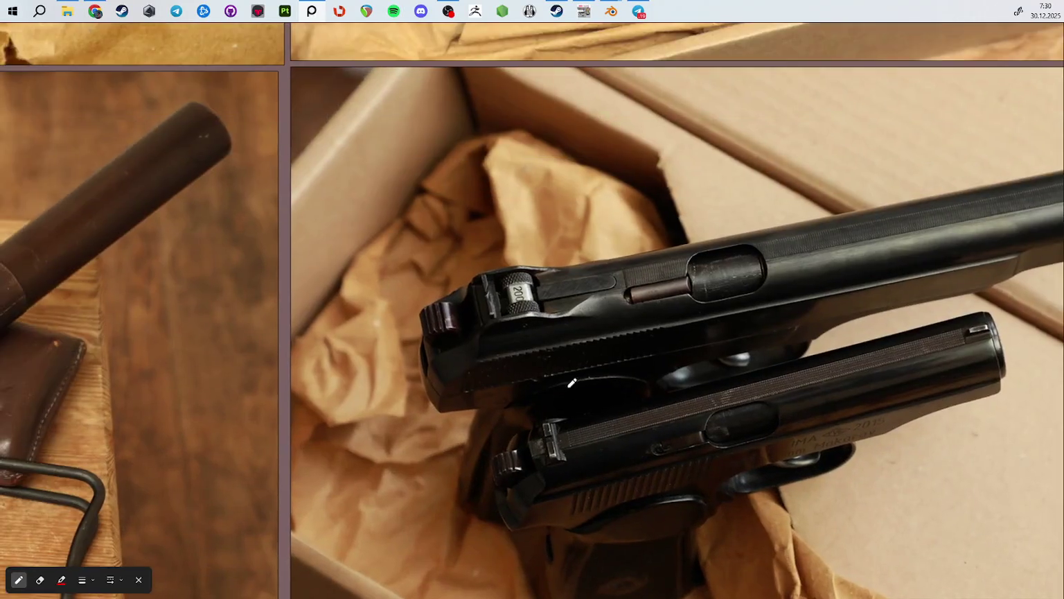
scroll(550, 262, "up", 3)
mouse_move(540, 239)
left_mouse_down()
mouse_move(547, 262)
mouse_move(580, 220)
left_mouse_up()
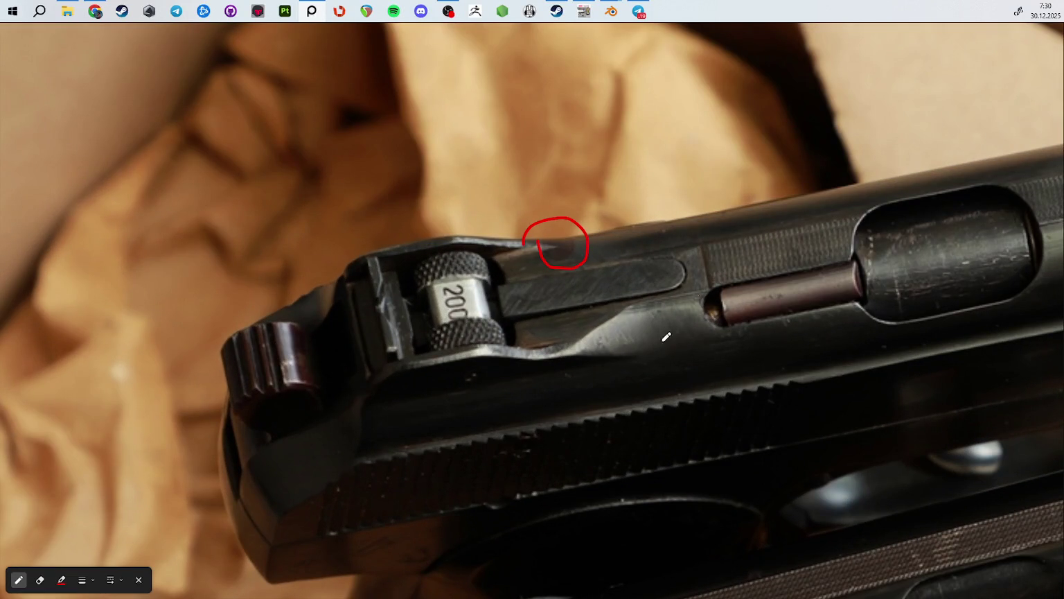
scroll(589, 277, "down", 3)
scroll(605, 333, "down", 2)
scroll(496, 264, "up", 3)
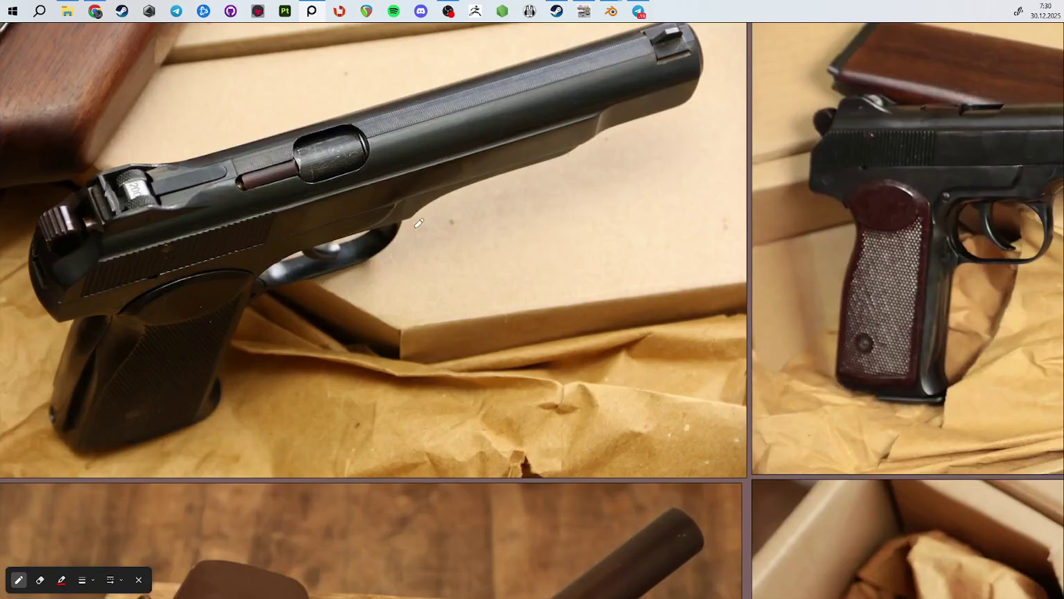
scroll(503, 270, "up", 2)
Step: Circle the rear slide area in red
left_click_drag(266, 211, 258, 207)
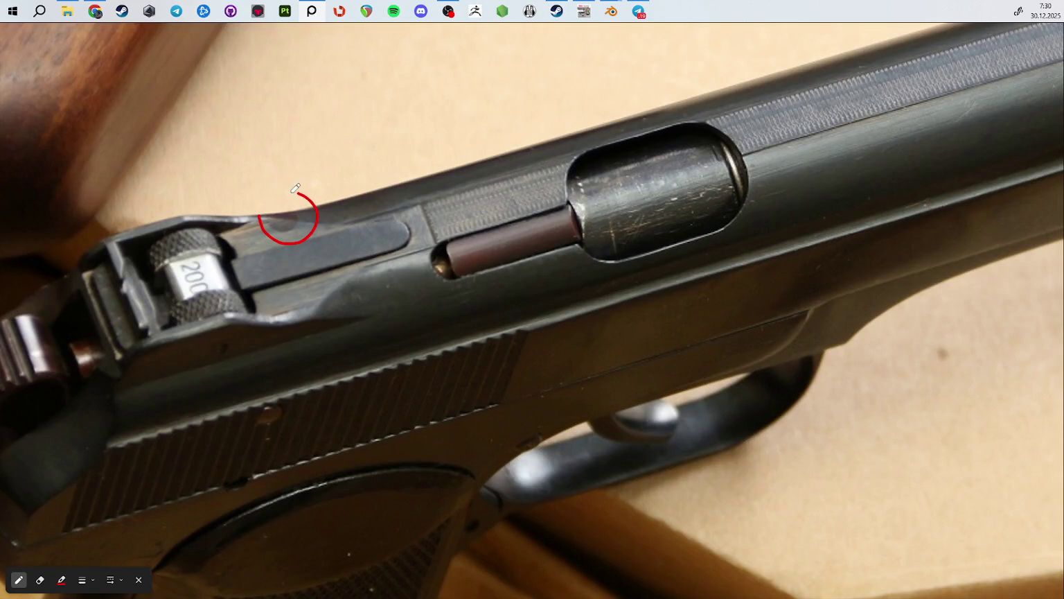
scroll(583, 366, "down", 5)
scroll(584, 366, "down", 2)
scroll(540, 341, "up", 3)
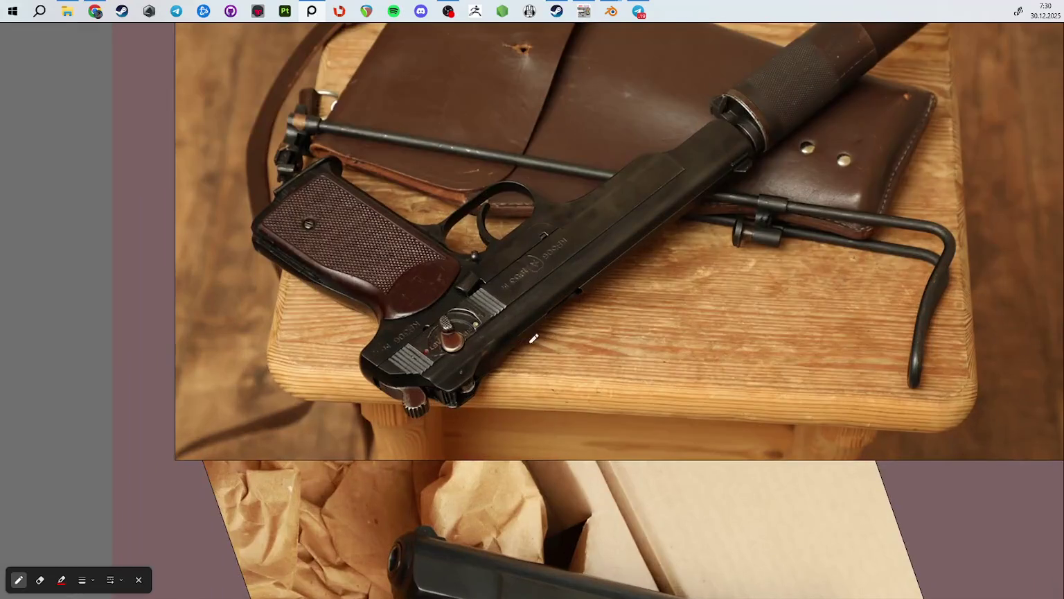
scroll(520, 326, "up", 3)
Step: Circle the slide beside the safety lever and draw a red stroke by the rear sight
left_click_drag(387, 389, 392, 383)
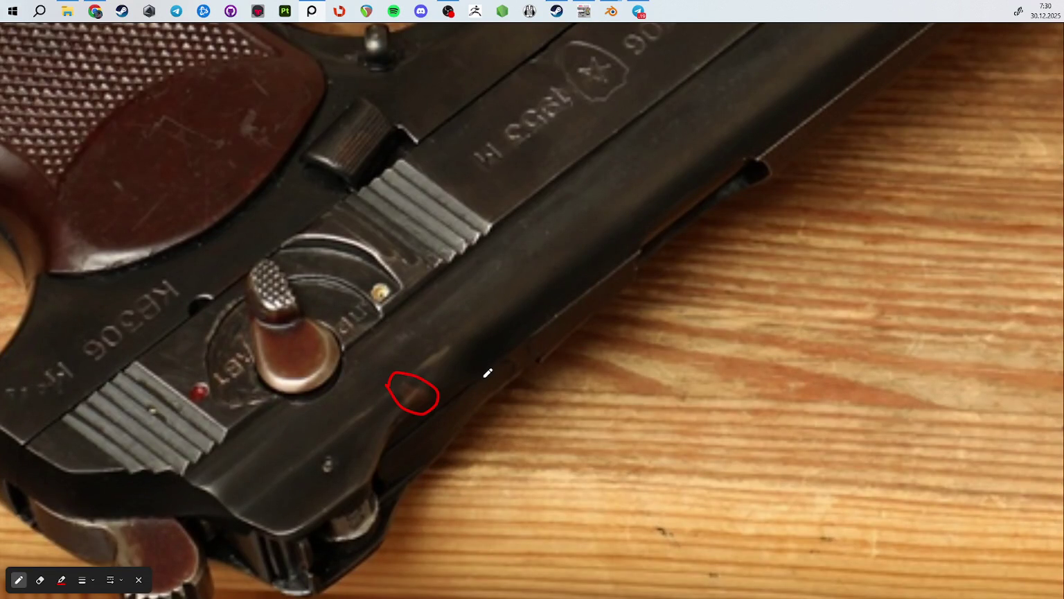
scroll(437, 382, "down", 3)
scroll(438, 382, "down", 3)
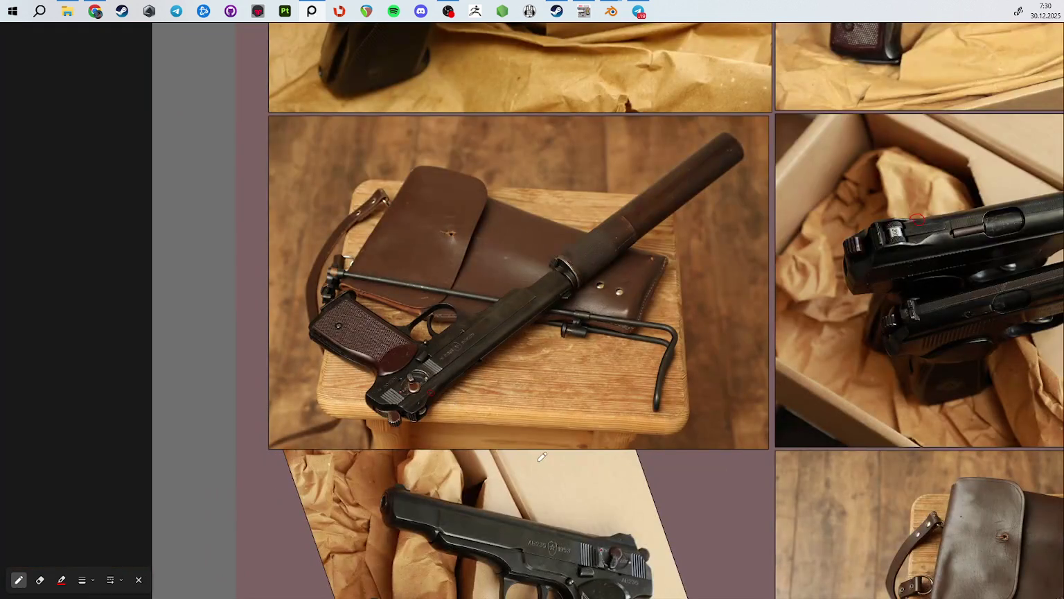
scroll(542, 455, "down", 3)
scroll(543, 270, "up", 3)
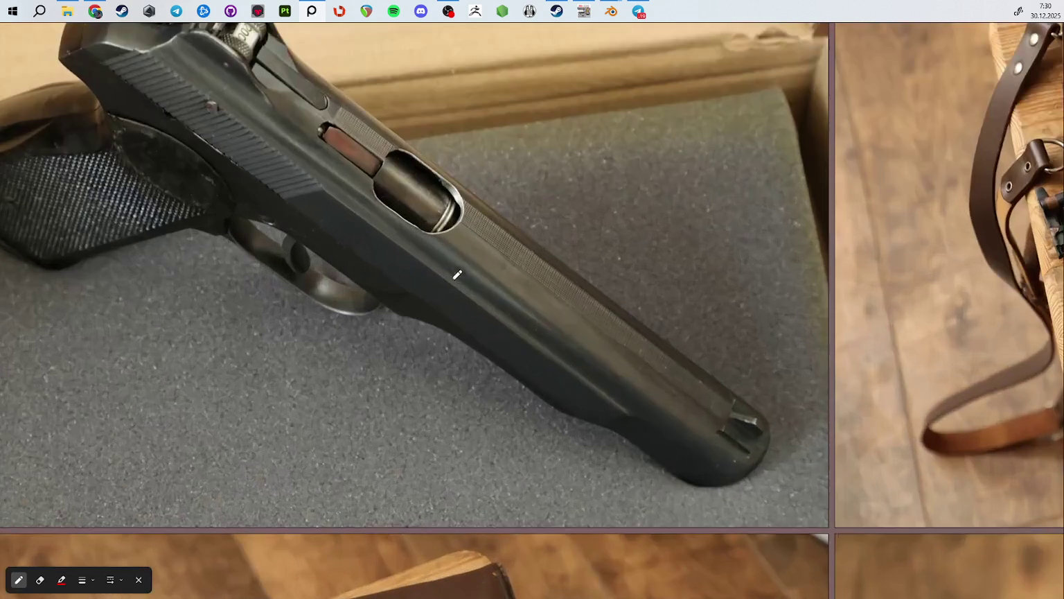
scroll(387, 234, "up", 3)
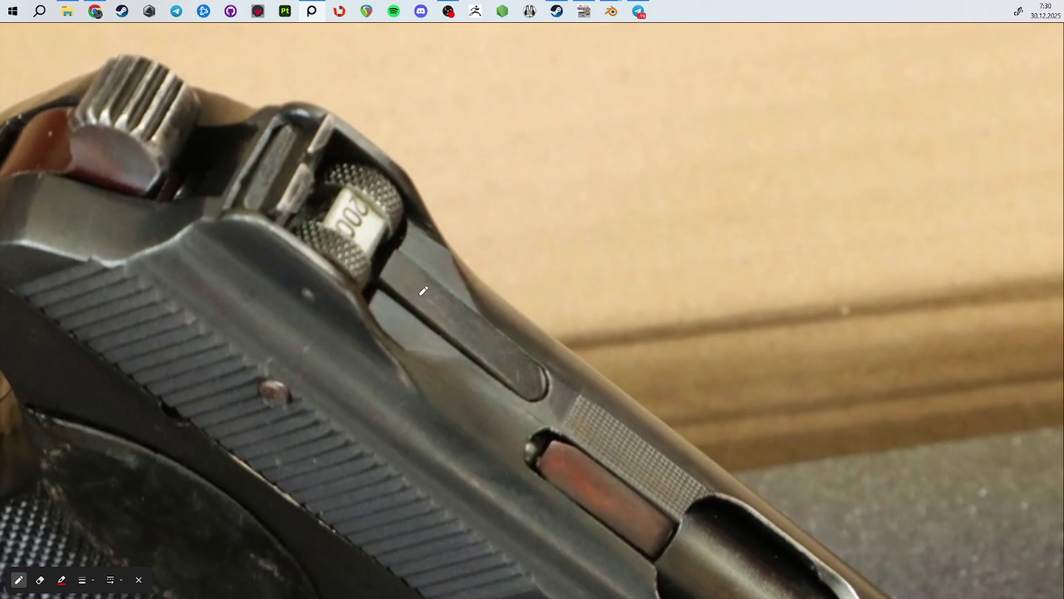
left_click_drag(208, 246, 365, 360)
scroll(423, 368, "down", 3)
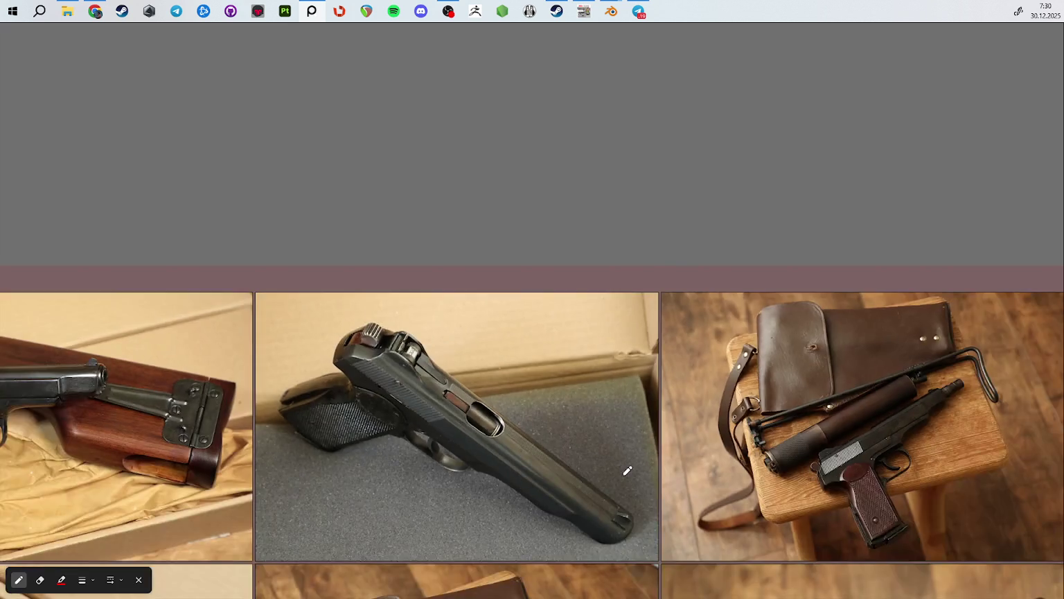
Step: Circle the slide ahead of the rear sight in the wooden-table photo
scroll(625, 468, "up", 2)
scroll(648, 321, "up", 2)
scroll(678, 325, "down", 3)
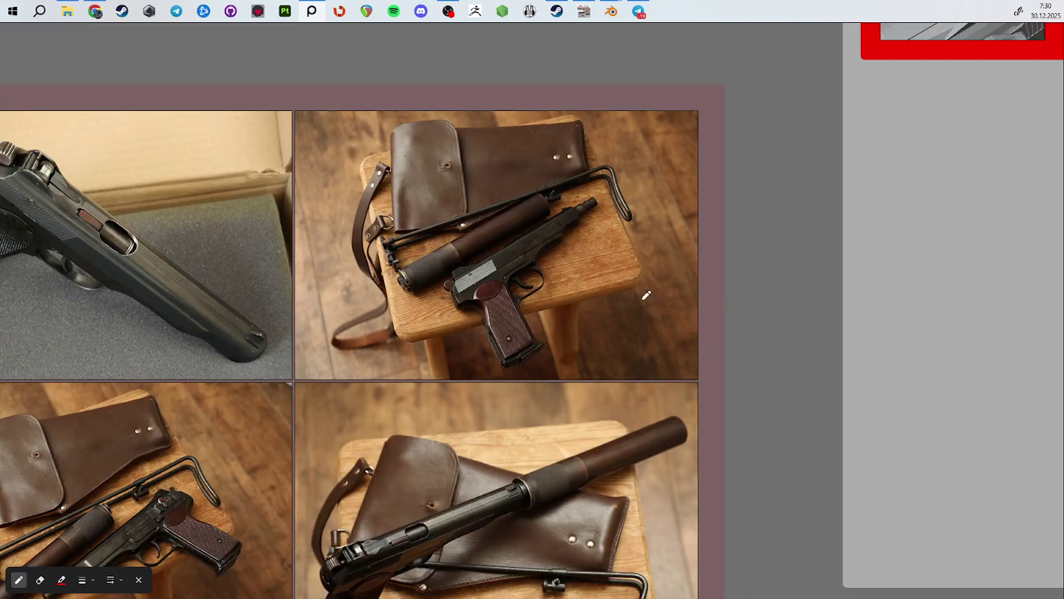
middle_click_drag(637, 290, 87, 365)
scroll(418, 240, "up", 3)
scroll(547, 280, "up", 2)
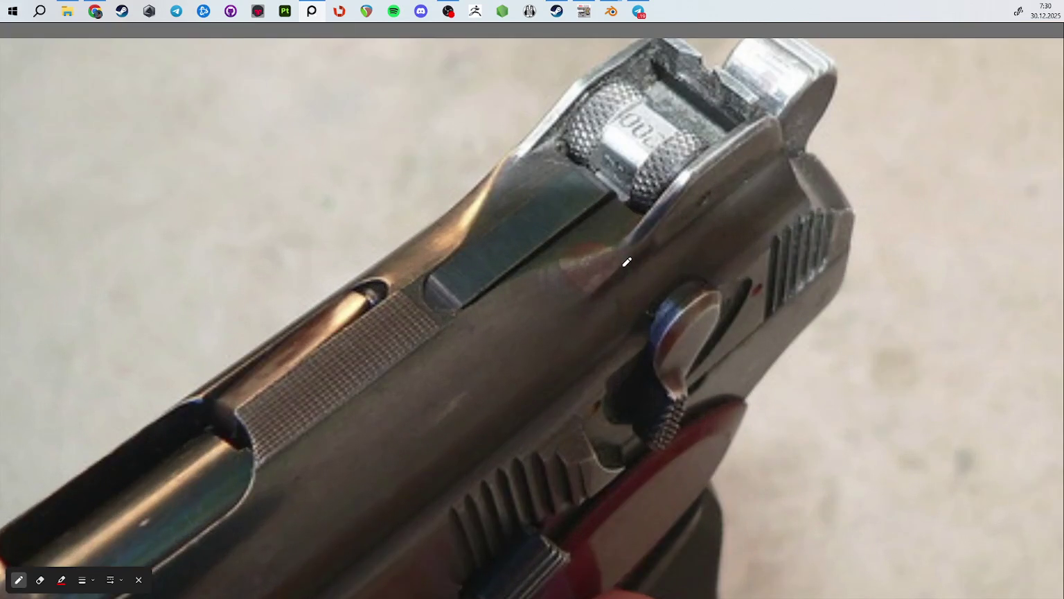
mouse_move(598, 301)
left_mouse_down()
mouse_move(544, 340)
mouse_move(599, 303)
left_mouse_up()
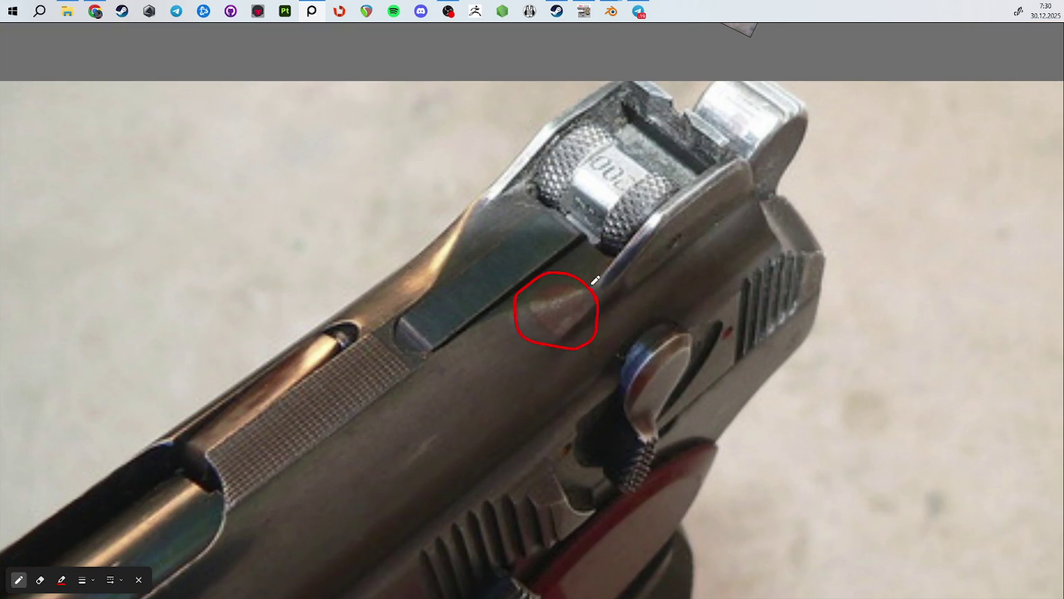
scroll(599, 304, "down", 3)
Step: Circle the slide catch in red on the pistol grip photo
middle_click_drag(662, 73, 562, 207)
scroll(561, 208, "up", 3)
scroll(561, 208, "up", 2)
mouse_move(600, 195)
left_mouse_down()
mouse_move(596, 226)
mouse_move(585, 198)
left_mouse_up()
Step: Mark the safety lever area and add further red marks on the pistol's slide
scroll(601, 275, "down", 2)
middle_click_drag(629, 373, 629, 216)
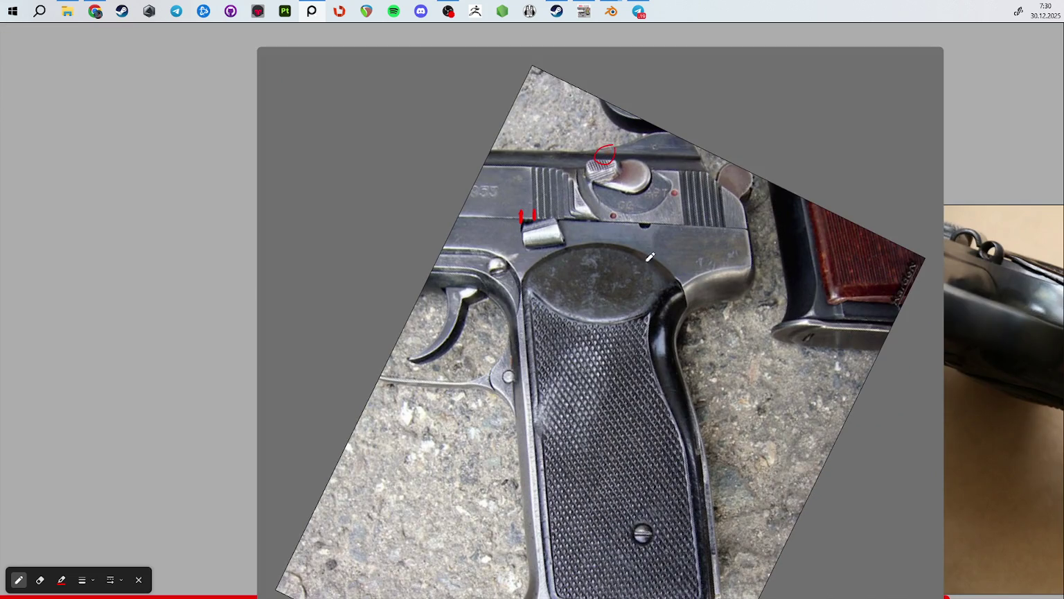
scroll(578, 236, "down", 2)
mouse_move(429, 166)
left_mouse_down()
mouse_move(578, 239)
mouse_move(526, 140)
left_mouse_up()
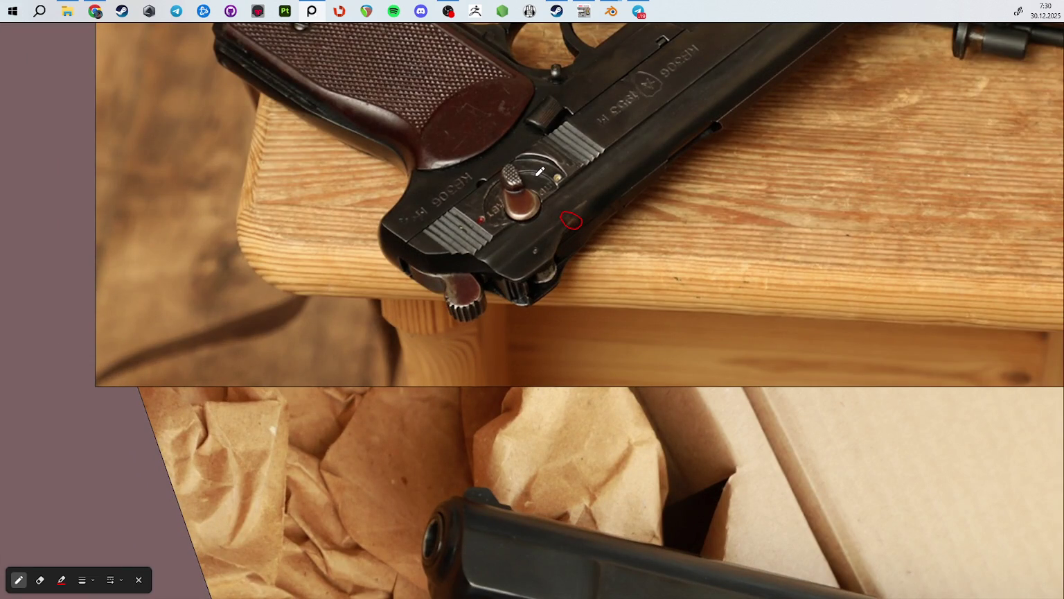
key("Escape")
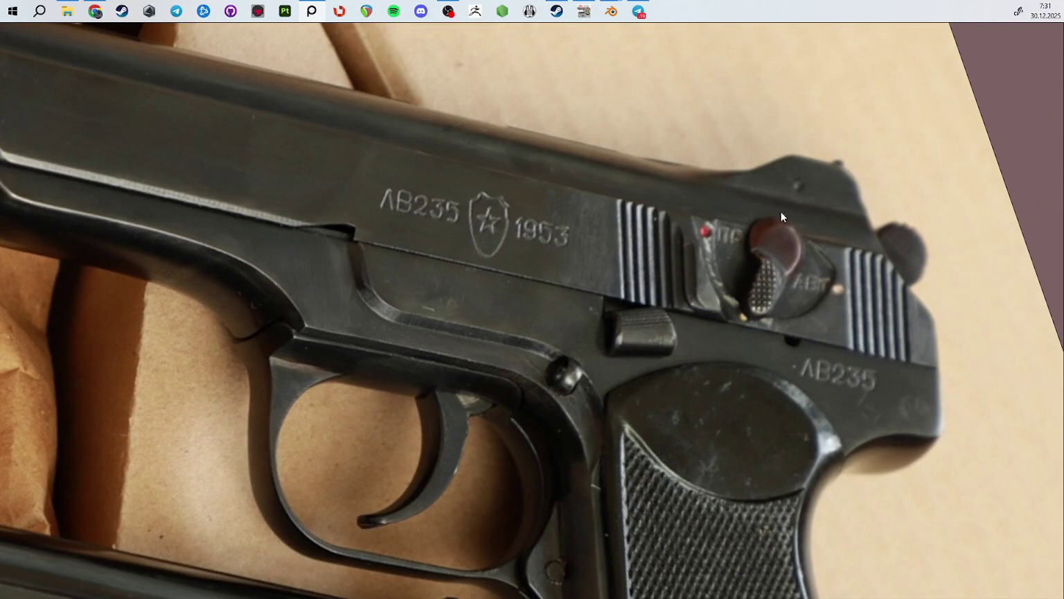
left_click_drag(702, 175, 757, 173)
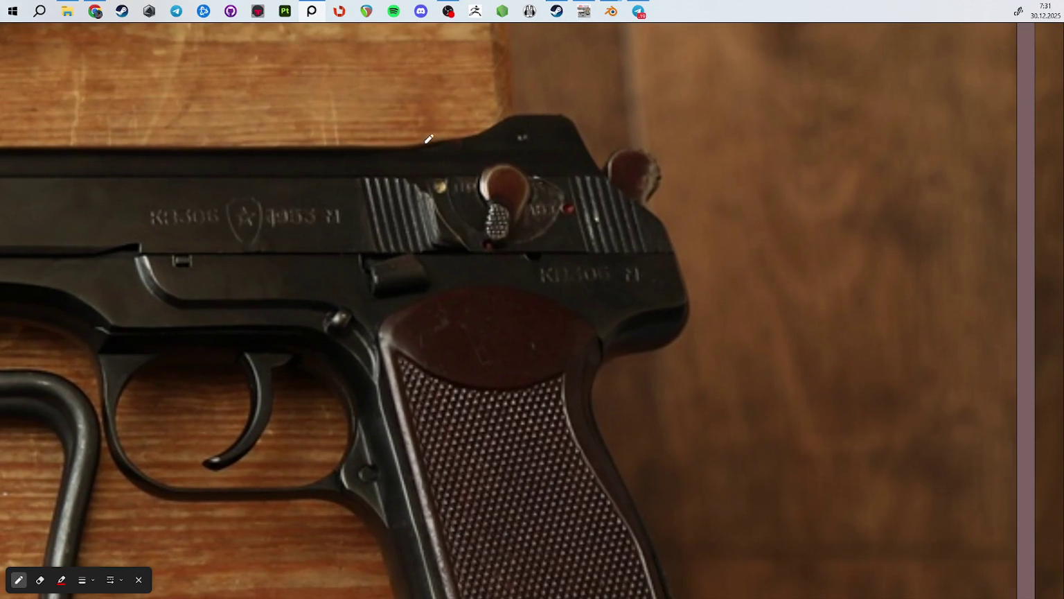
left_click_drag(429, 142, 443, 172)
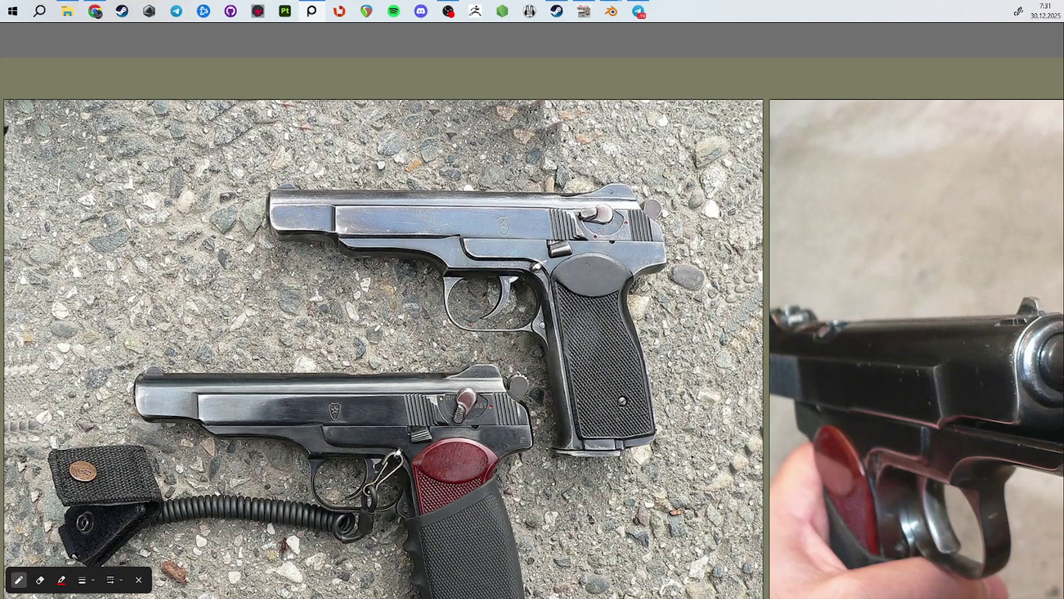
Step: Zoom in and out on the CB573 slide photo to inspect its rear-sight notch
scroll(378, 327, "down", 3)
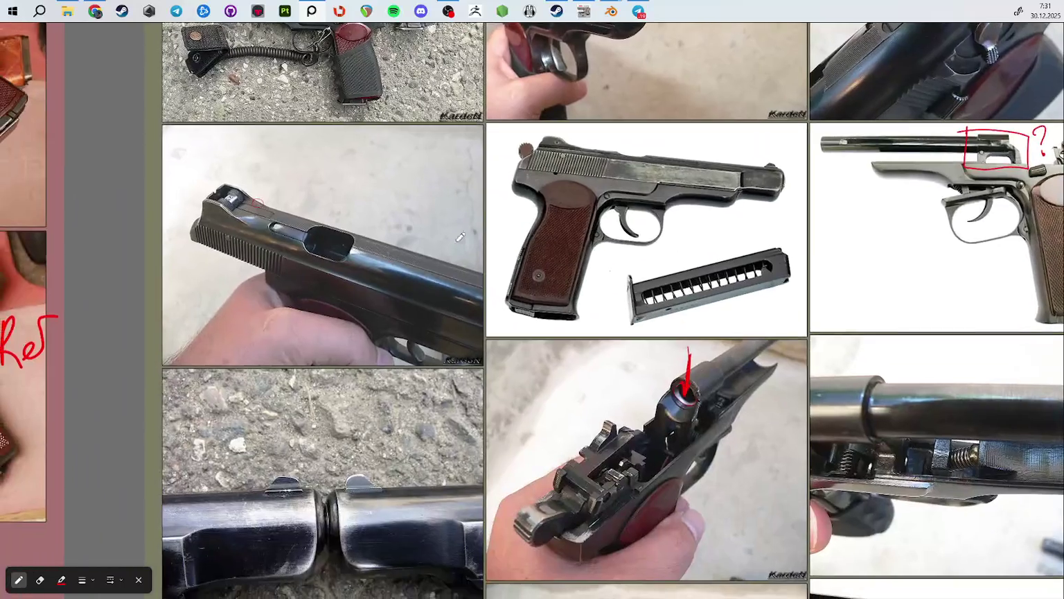
scroll(410, 175, "down", 5)
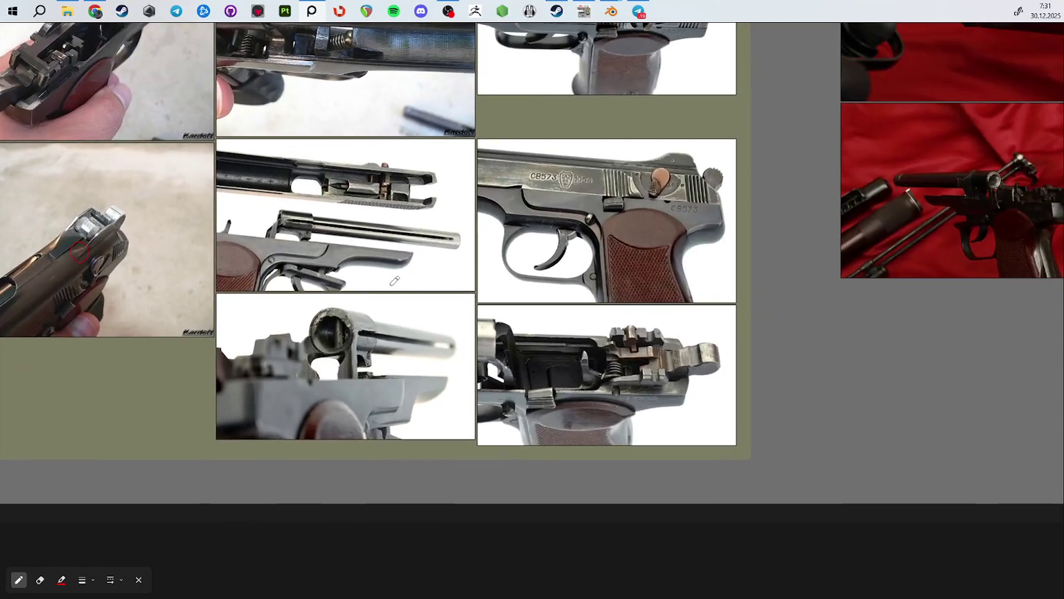
scroll(384, 281, "up", 3)
scroll(485, 229, "up", 3)
scroll(521, 213, "up", 3)
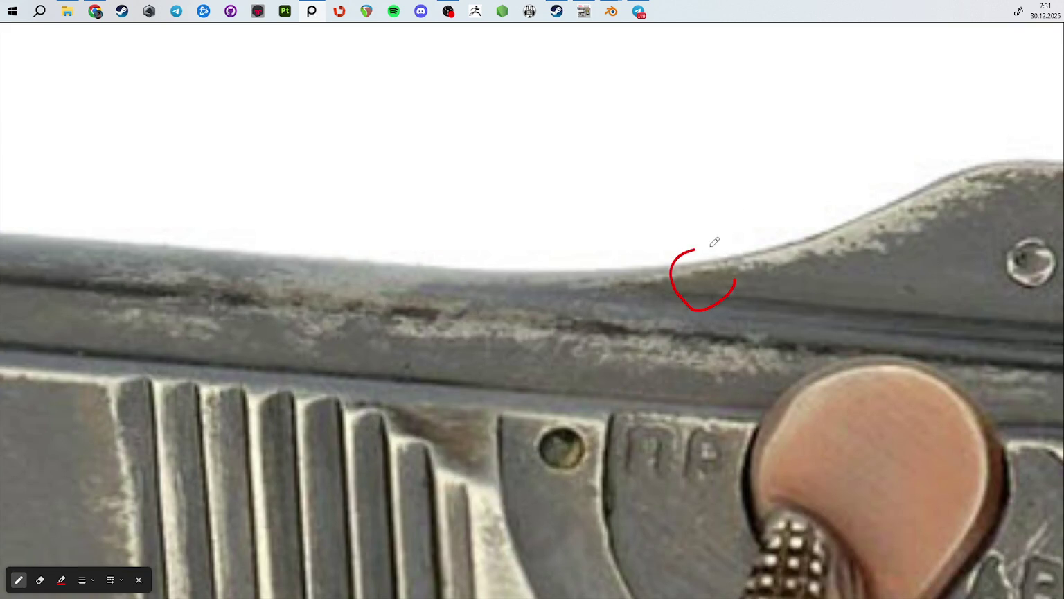
scroll(732, 305, "down", 2)
scroll(731, 349, "down", 3)
scroll(768, 337, "down", 2)
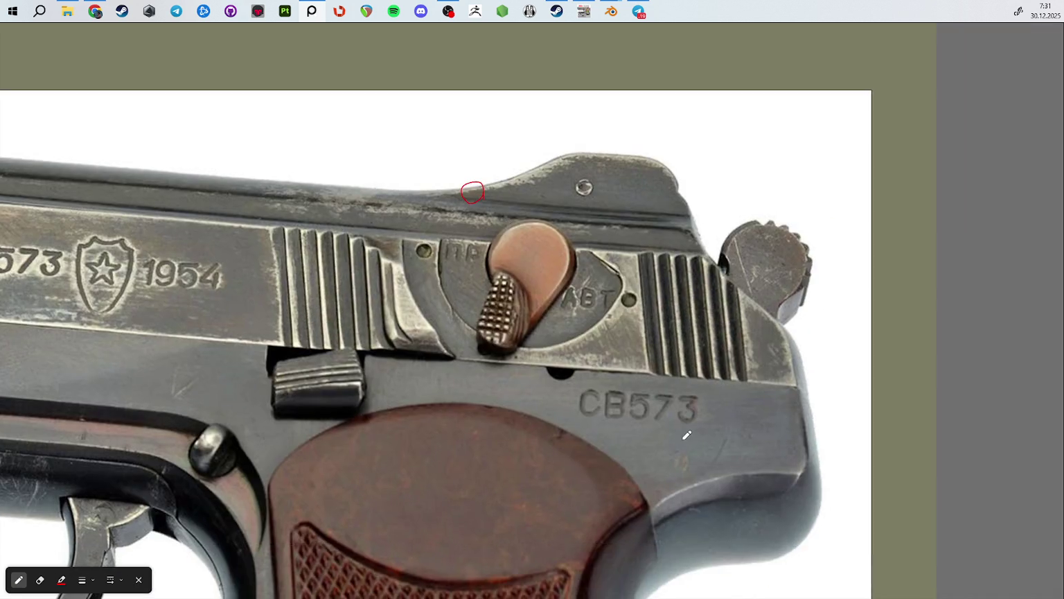
scroll(582, 340, "down", 4)
middle_click_drag(605, 167, 391, 247)
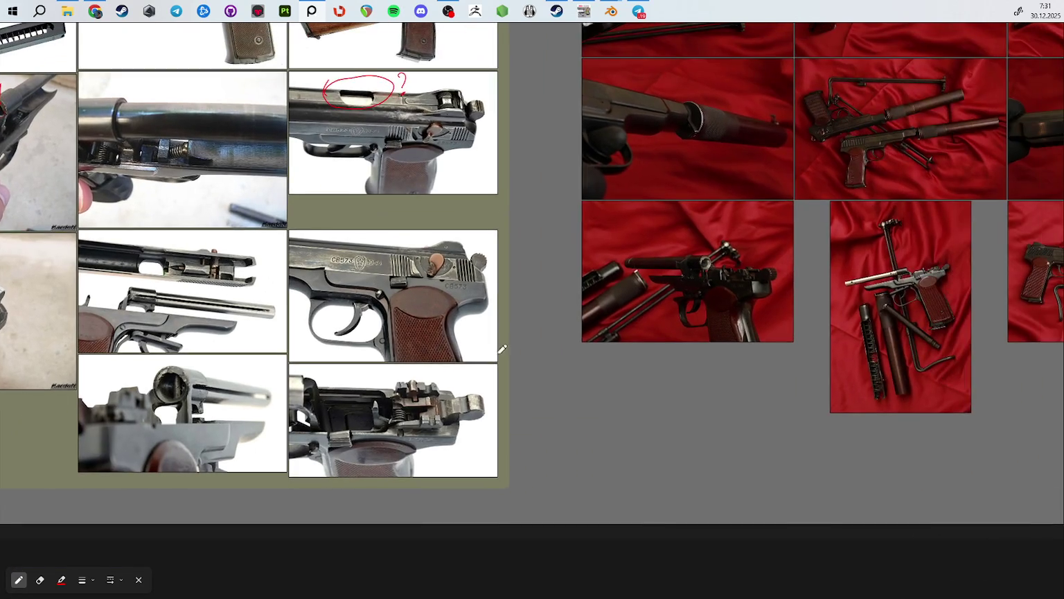
scroll(397, 260, "up", 5)
scroll(437, 289, "down", 5)
scroll(564, 323, "up", 5)
Step: Pan across the red-cloth photos and zoom into the HK 306 slide
middle_click_drag(760, 278, 950, 211)
middle_click_drag(347, 270, 732, 247)
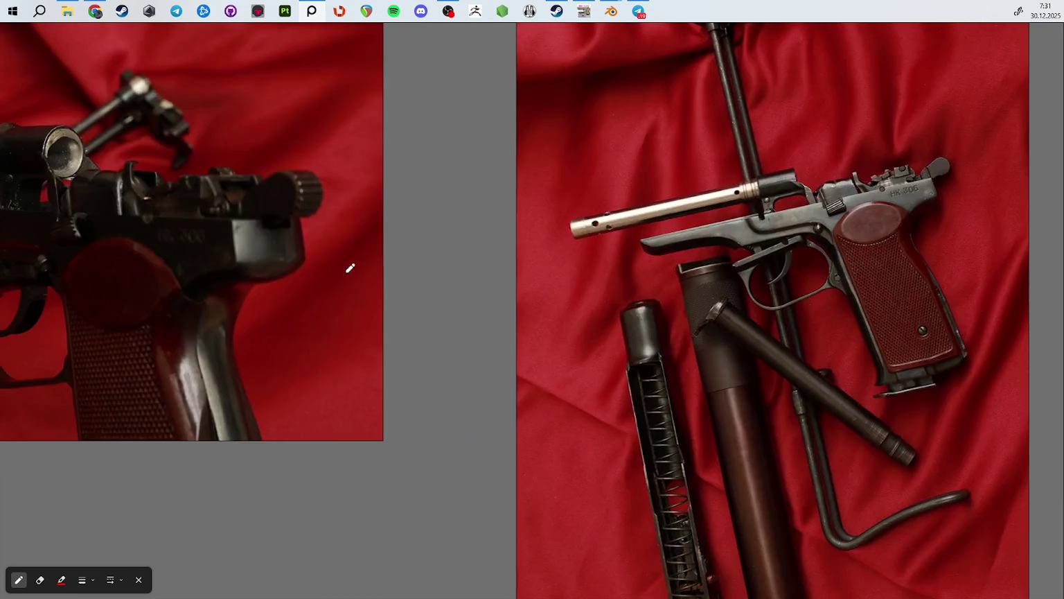
middle_click_drag(295, 271, 719, 255)
scroll(580, 326, "down", 4)
middle_click_drag(581, 326, 577, 411)
right_click(581, 488)
middle_click_drag(431, 220, 433, 372)
middle_click_drag(649, 283, 395, 281)
middle_click_drag(755, 337, 486, 244)
scroll(712, 318, "up", 5)
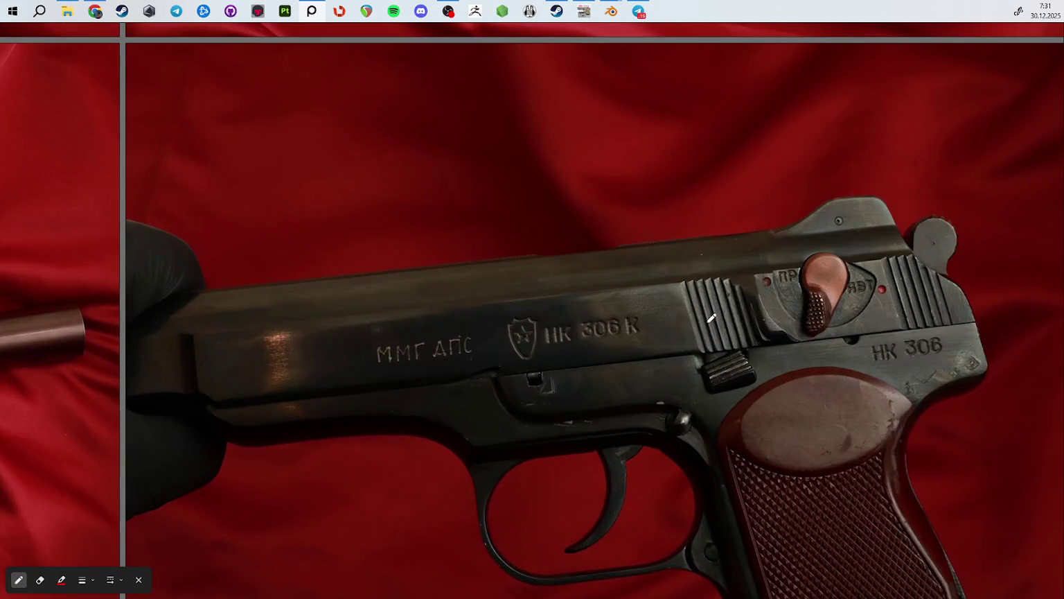
scroll(709, 317, "up", 3)
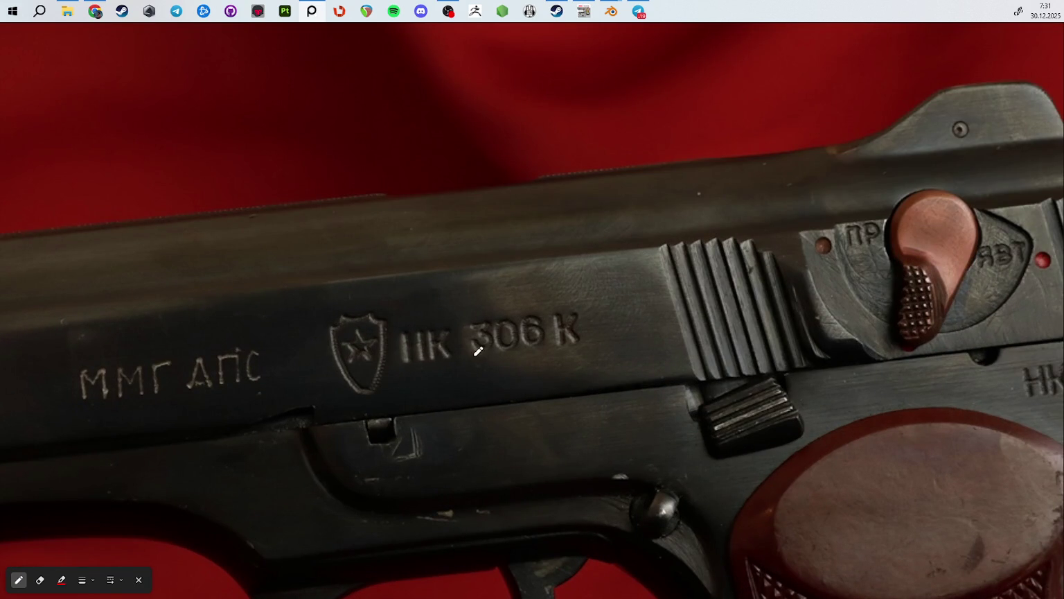
mouse_move(745, 287)
middle_mouse_down()
mouse_move(710, 308)
mouse_move(787, 281)
mouse_move(367, 262)
middle_mouse_up()
scroll(747, 307, "up", 2)
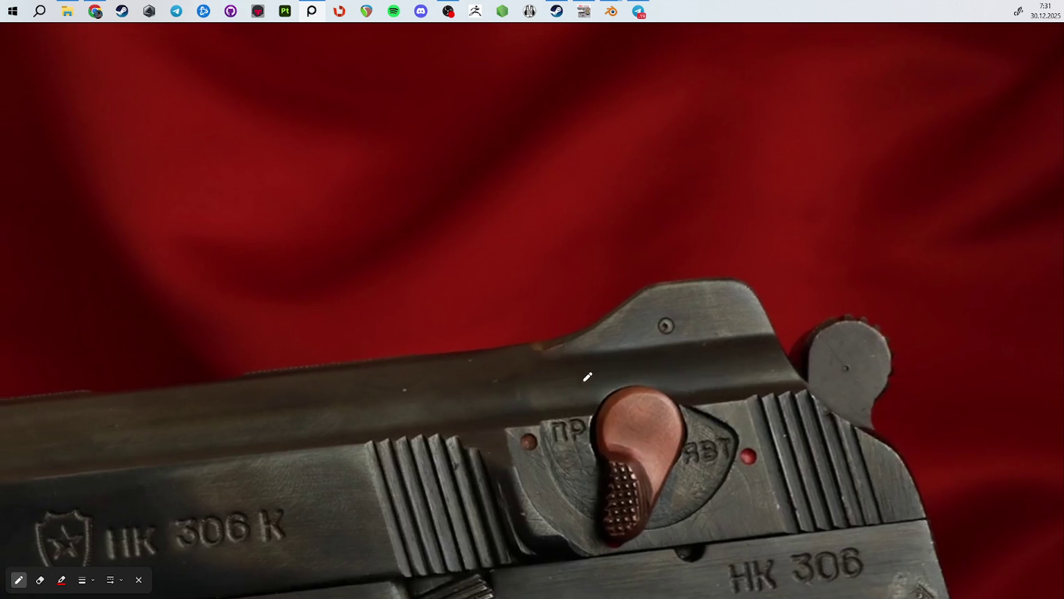
Step: Circle the HK 306 slide notch in red, then return to the red-cloth photo grid
mouse_move(582, 341)
left_mouse_down()
mouse_move(519, 342)
mouse_move(586, 354)
left_mouse_up()
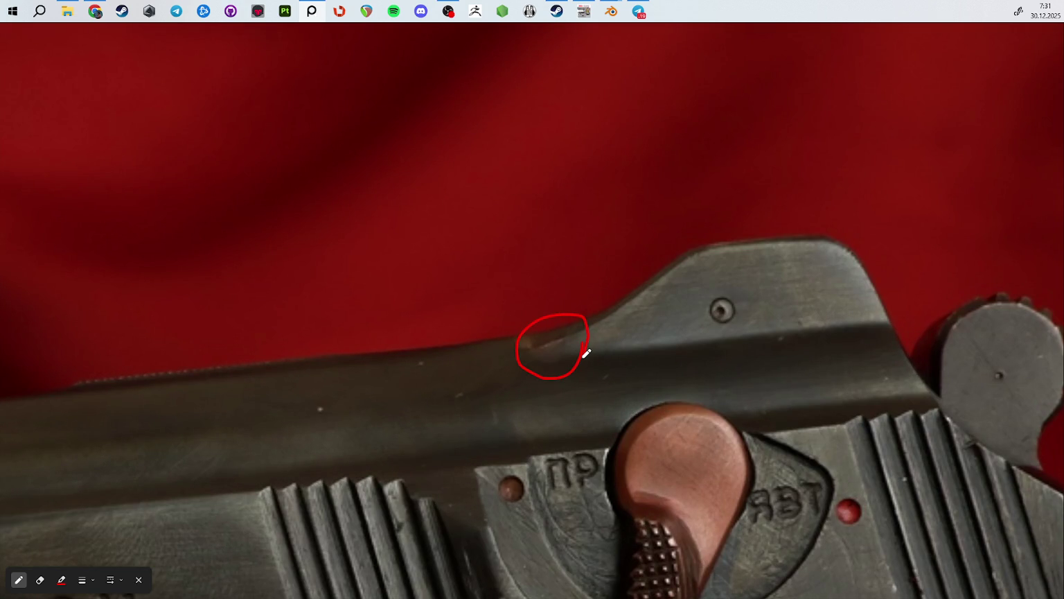
scroll(586, 353, "down", 5)
middle_click_drag(608, 350, 400, 317)
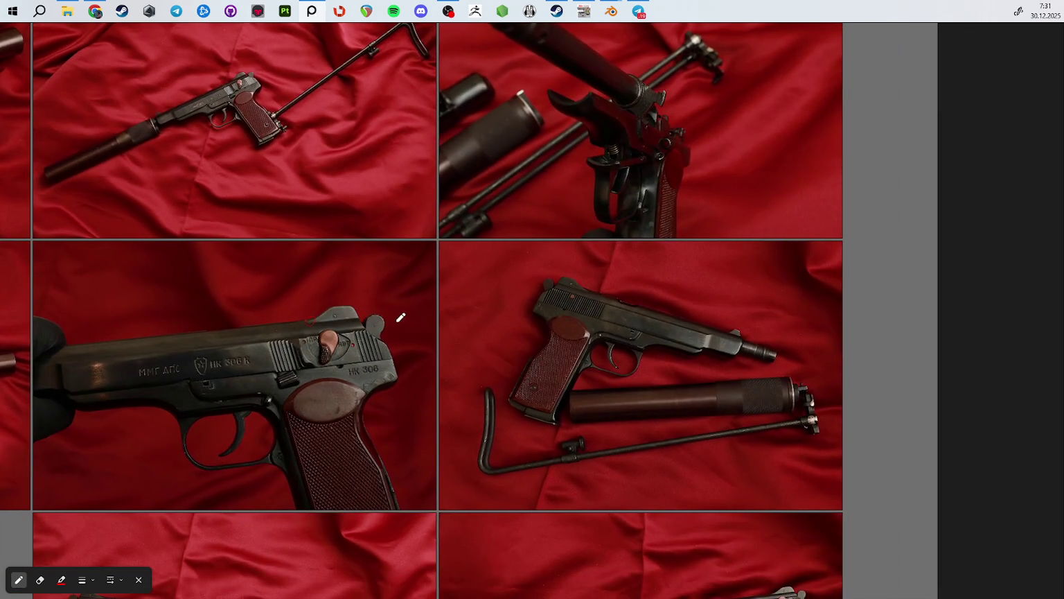
middle_click_drag(733, 416, 720, 184)
scroll(784, 360, "up", 5)
scroll(800, 336, "up", 2)
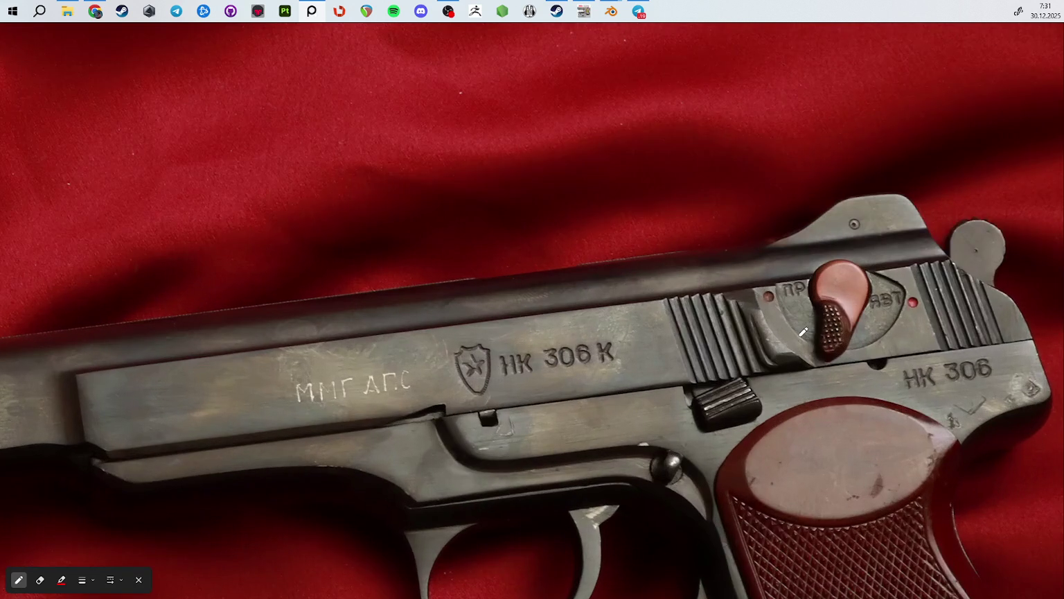
scroll(781, 336, "down", 3)
scroll(701, 446, "down", 2)
scroll(720, 499, "up", 1)
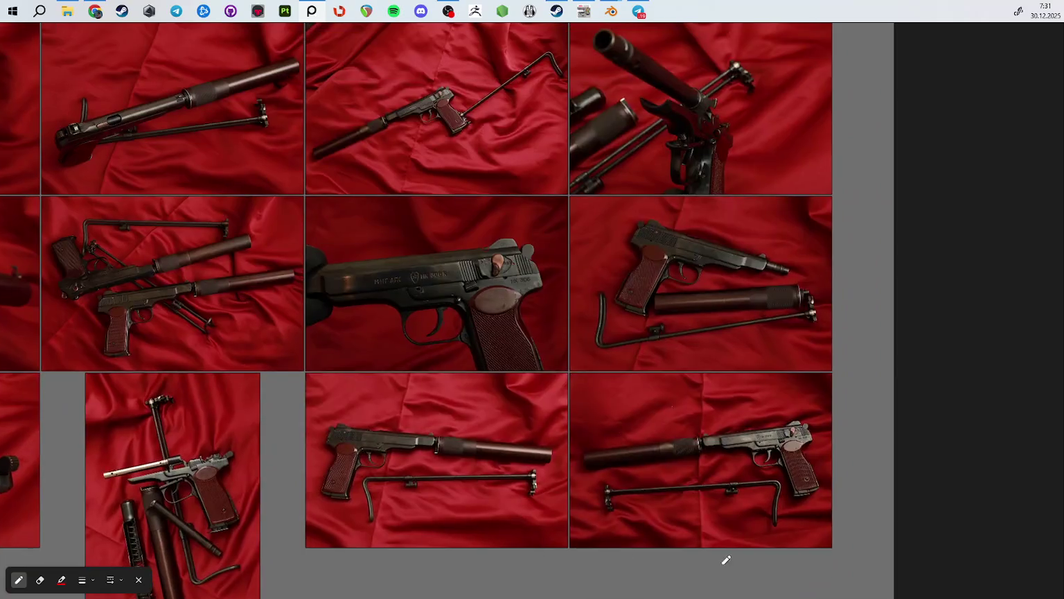
Step: Zoom through the concrete-background photo grid to inspect the rear-sight close-ups
scroll(591, 505, "up", 3)
scroll(583, 492, "up", 3)
scroll(575, 486, "up", 4)
scroll(555, 478, "up", 2)
scroll(526, 475, "up", 2)
scroll(593, 307, "up", 1)
scroll(593, 307, "up", 5)
scroll(593, 307, "up", 2)
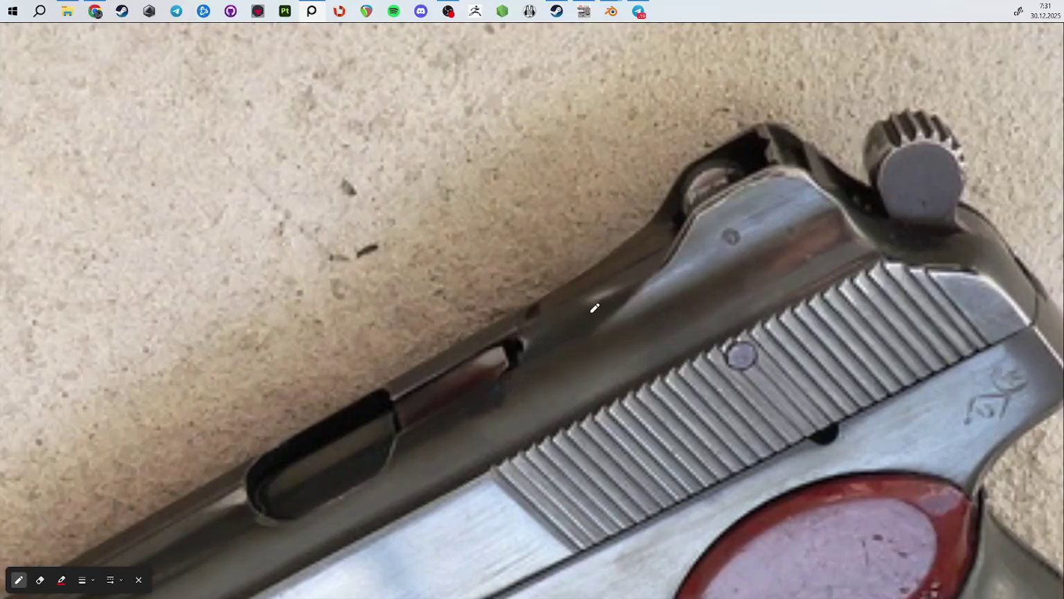
scroll(660, 324, "down", 5)
scroll(624, 347, "down", 2)
scroll(657, 337, "up", 4)
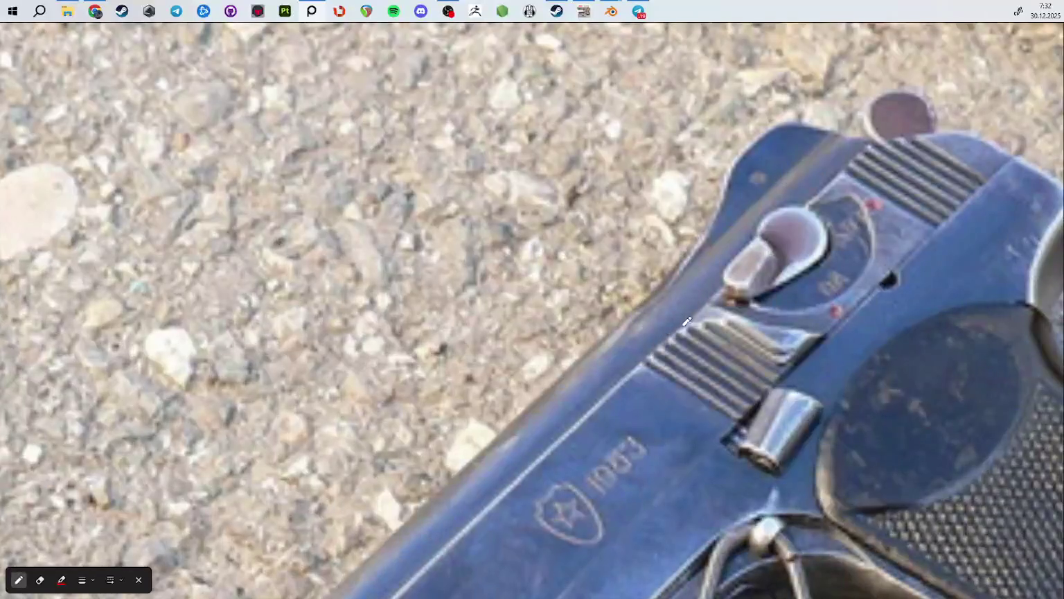
scroll(695, 280, "up", 2)
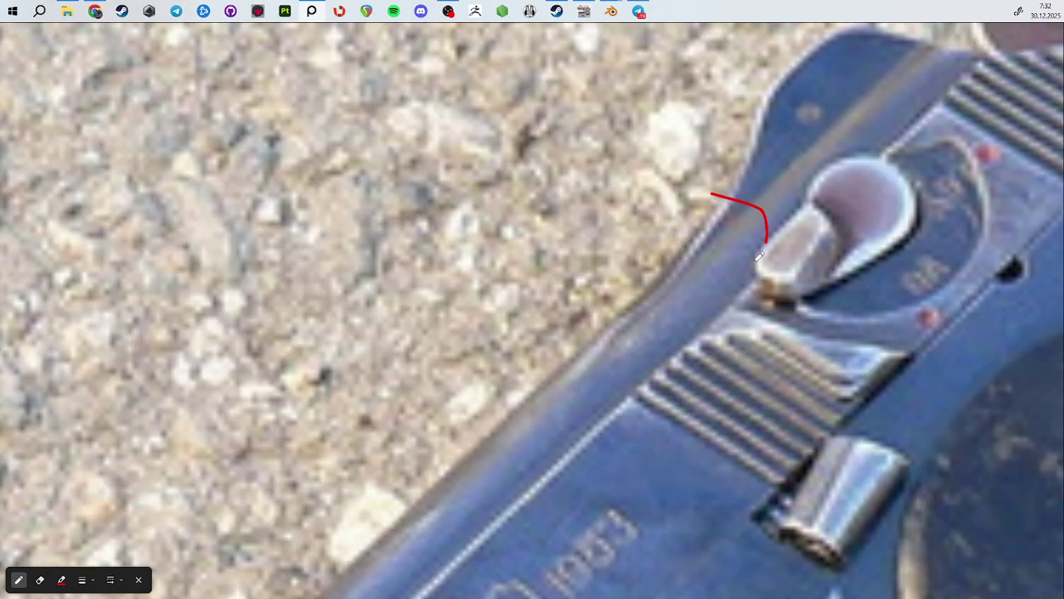
scroll(753, 236, "down", 3)
scroll(752, 243, "down", 2)
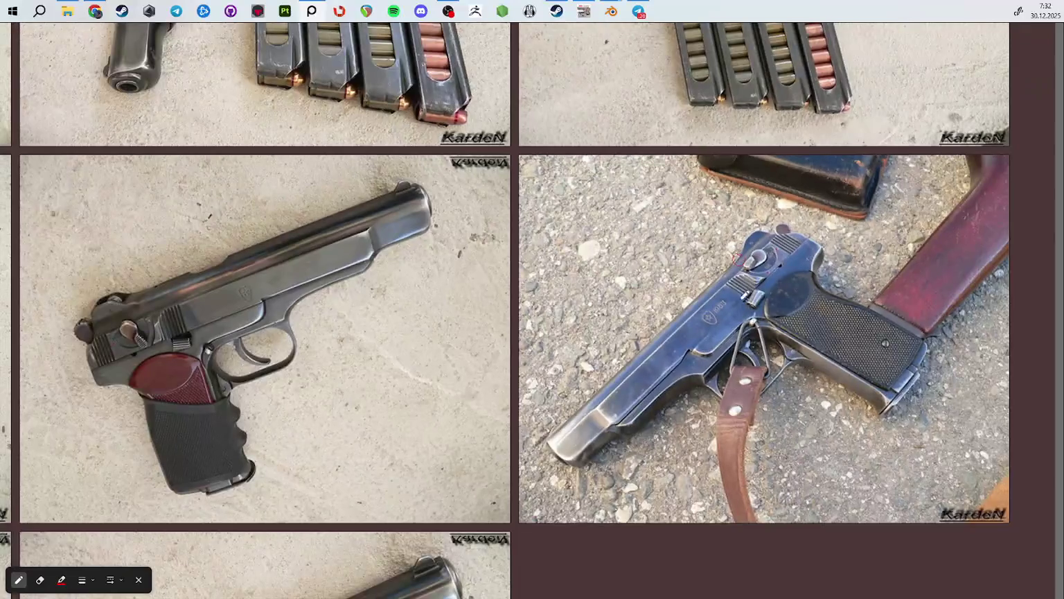
scroll(750, 251, "down", 1)
scroll(291, 348, "down", 2)
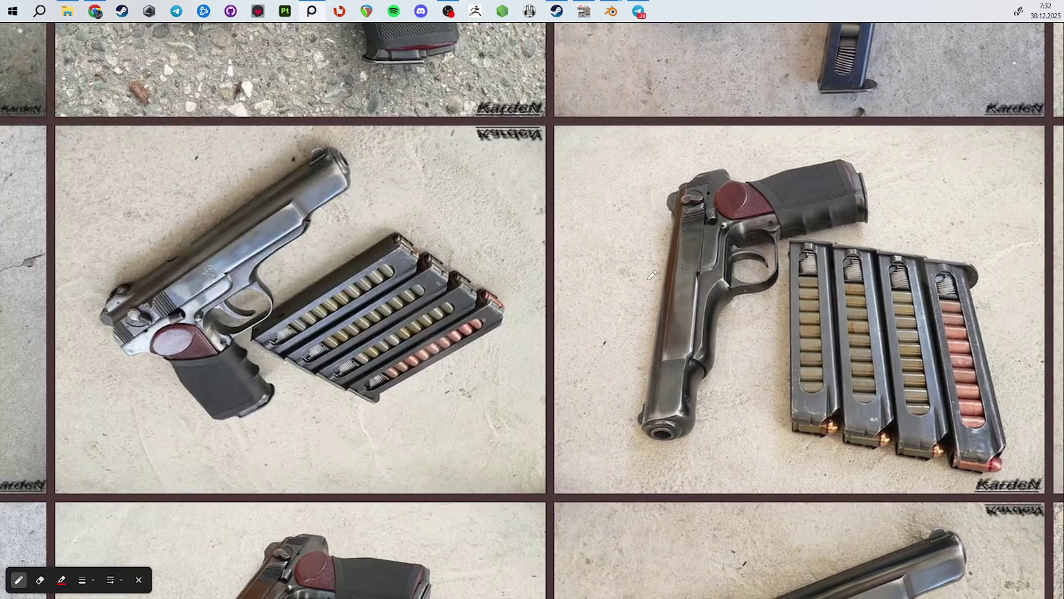
scroll(509, 365, "down", 4)
scroll(509, 365, "up", 3)
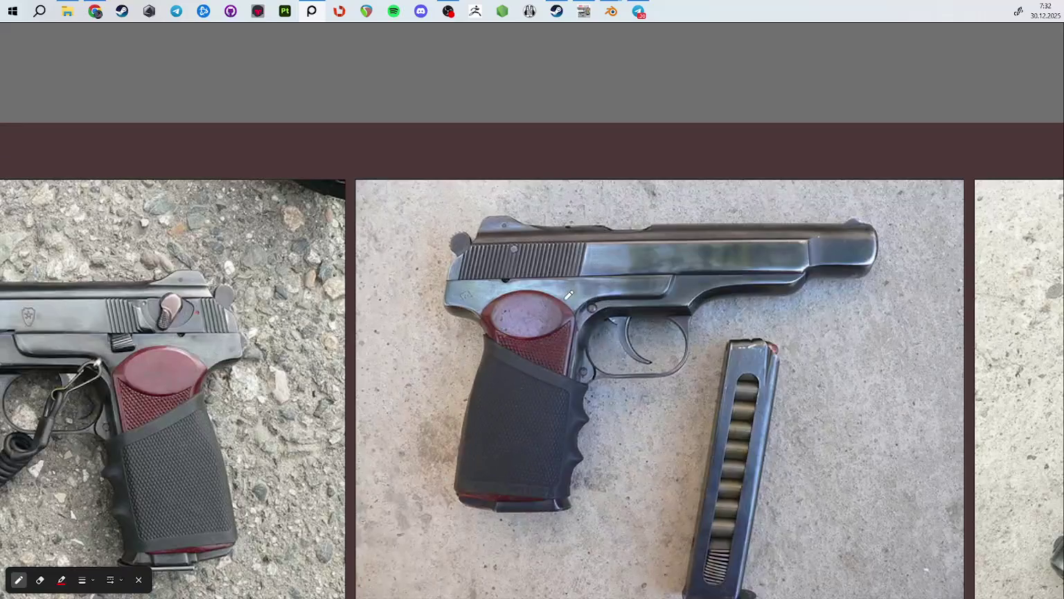
scroll(527, 347, "up", 3)
scroll(555, 333, "down", 3)
Step: Centre and zoom into the lanyard pistol photo, then zoom out to the full board
middle_click_drag(181, 328, 674, 329)
scroll(672, 329, "up", 3)
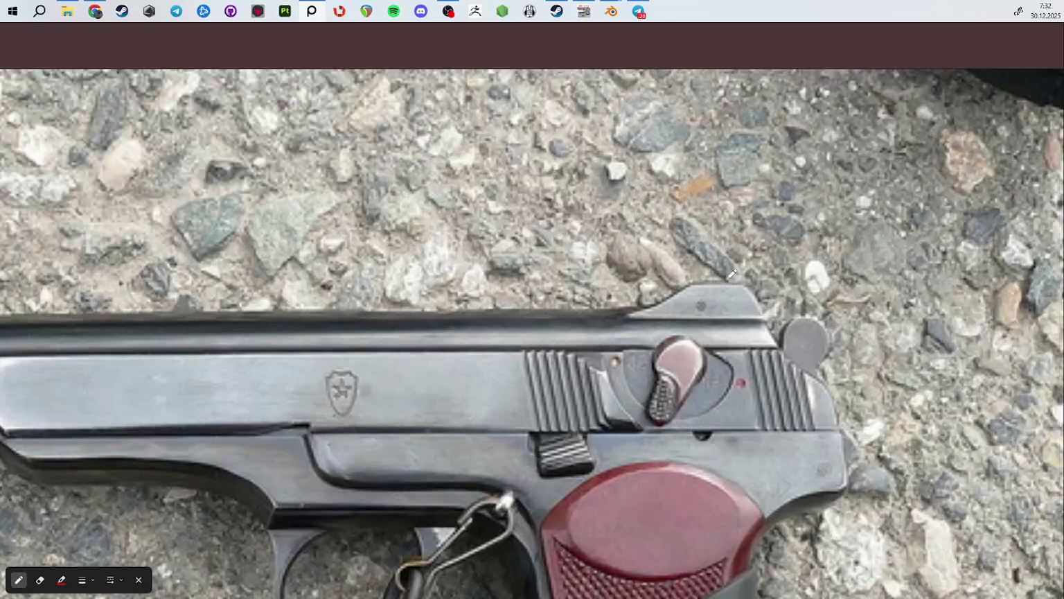
scroll(643, 332, "up", 2)
scroll(650, 339, "up", 1)
scroll(653, 241, "up", 1)
scroll(653, 240, "down", 3)
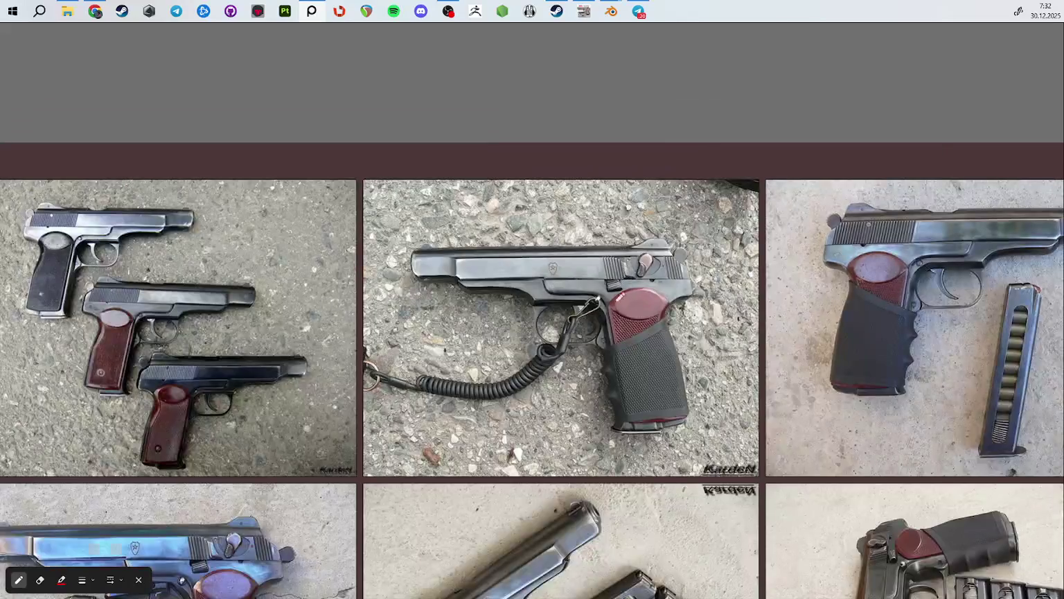
scroll(653, 241, "down", 3)
middle_click_drag(653, 312, 686, 69)
scroll(430, 249, "down", 3)
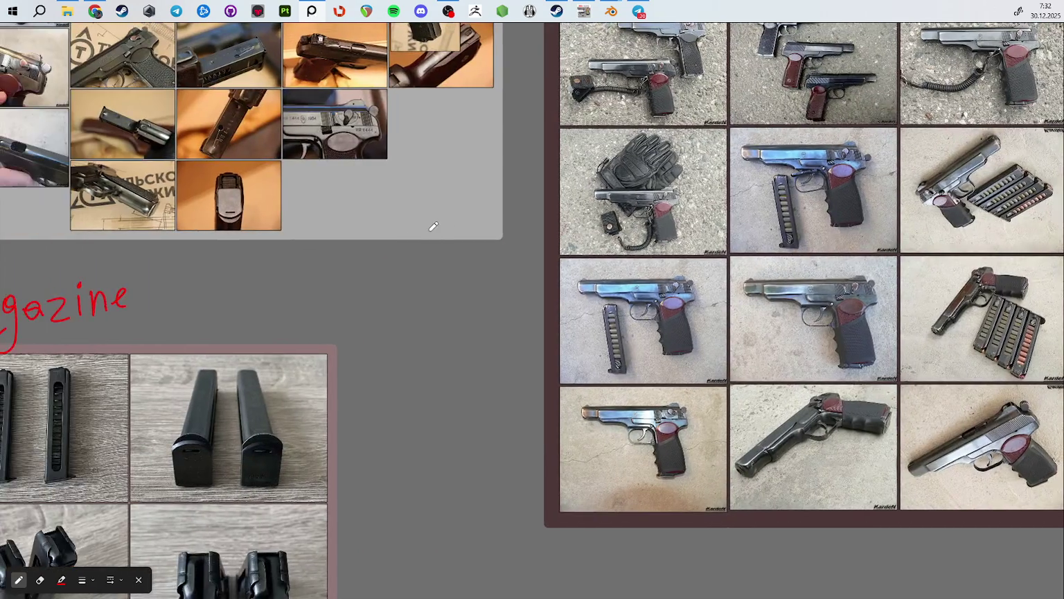
Step: Zoom into the НЯ 1444 photo, circle the slide notch in red, then undo it
middle_click_drag(444, 225, 218, 408)
scroll(537, 318, "up", 8)
middle_click_drag(536, 318, 763, 270)
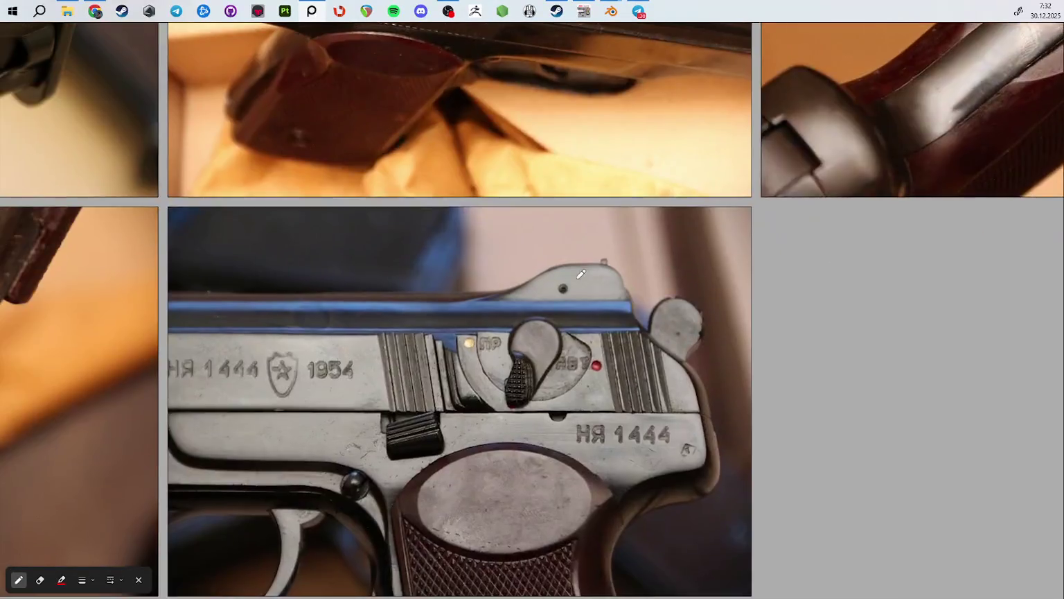
scroll(512, 285, "up", 2)
left_click_drag(482, 276, 485, 328)
scroll(485, 330, "down", 3)
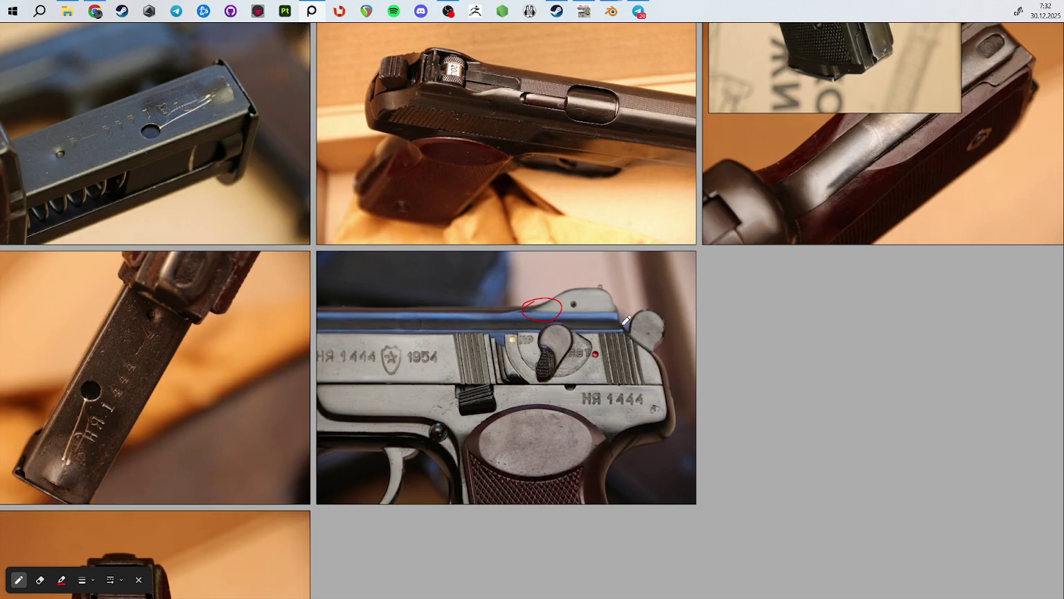
scroll(531, 331, "up", 3)
key("ctrl+z")
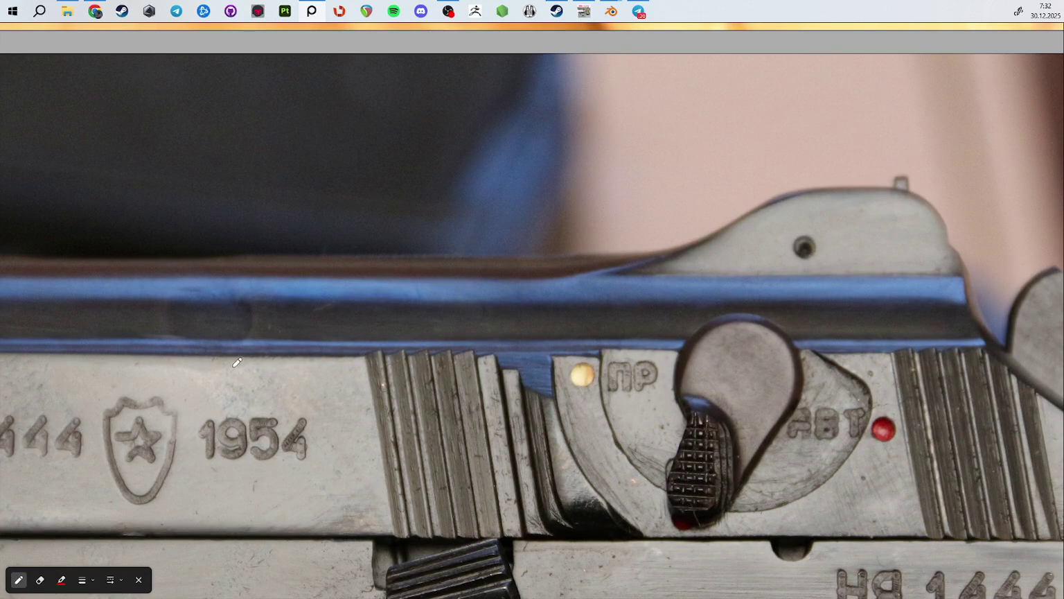
Step: Pan past the 1954 marking and scratches, undoing a trial red stroke, to the trigger-guard screw
middle_click_drag(215, 381, 420, 193)
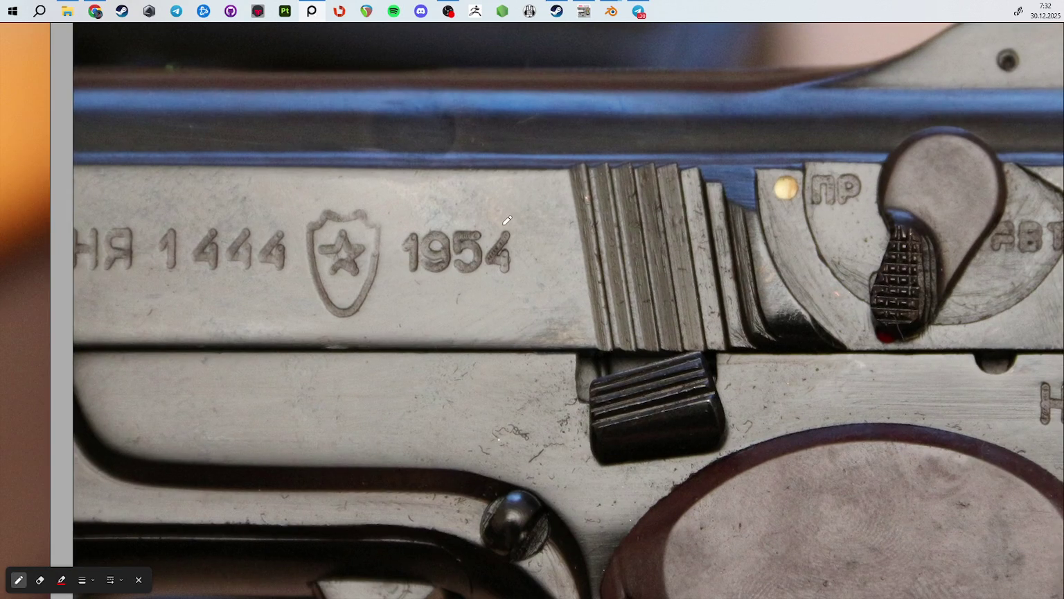
middle_click_drag(619, 305, 675, 122)
scroll(601, 278, "up", 3)
left_click_drag(586, 260, 612, 287)
key("ctrl+z")
middle_click_drag(437, 207, 560, 276)
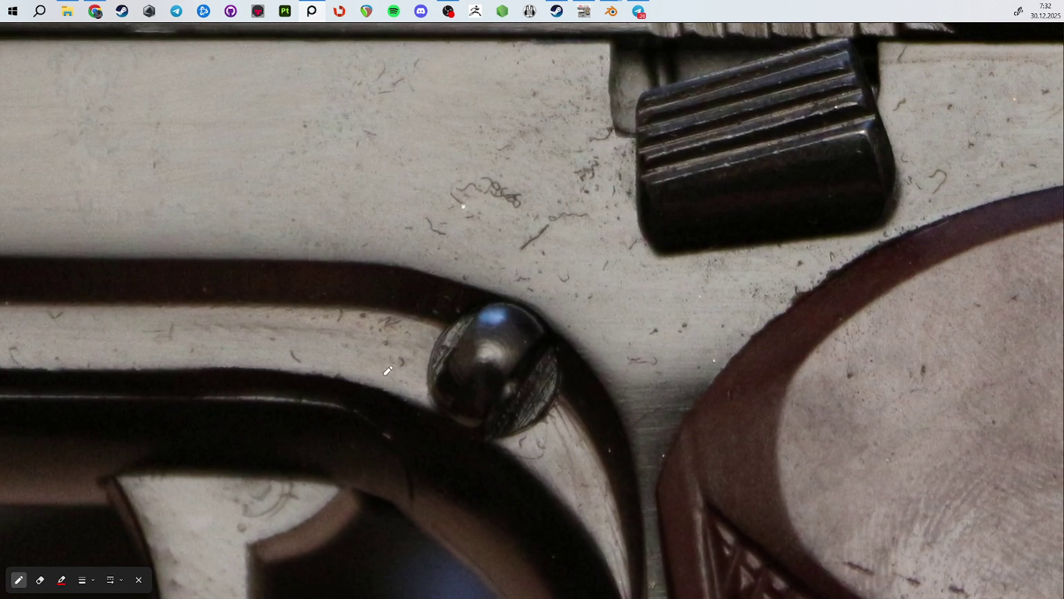
middle_click_drag(400, 367, 520, 172)
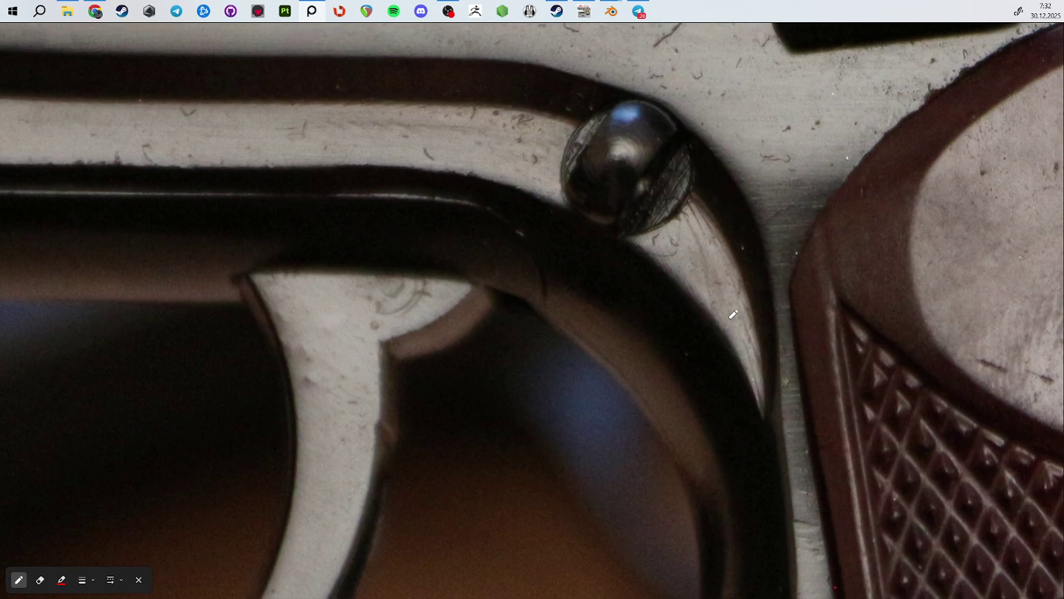
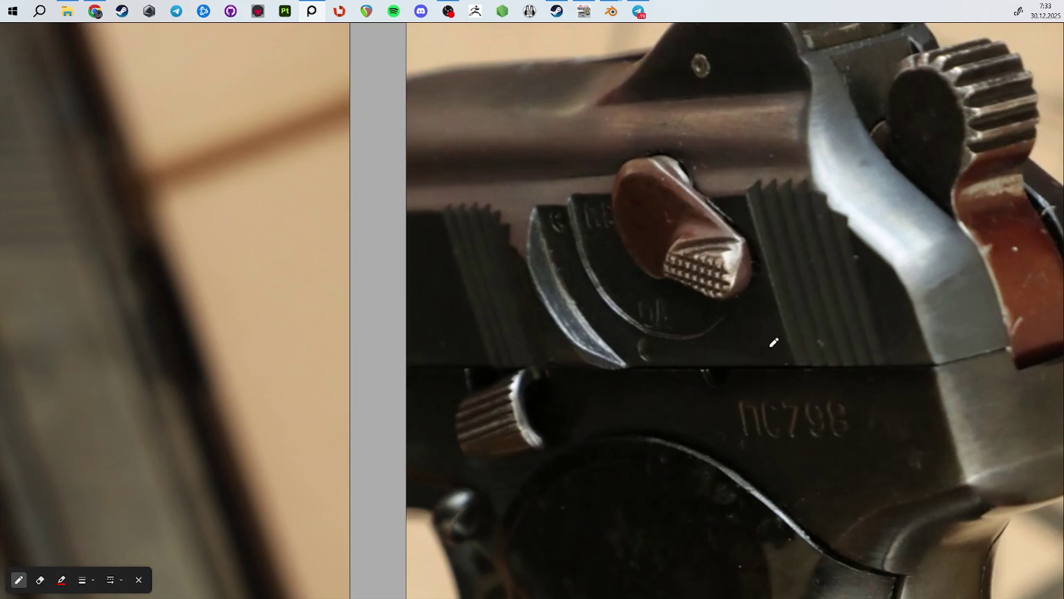
Step: Circle the serial marking, slide top, rear sight, slide marking and orange drip in red
left_click_drag(746, 395, 758, 388)
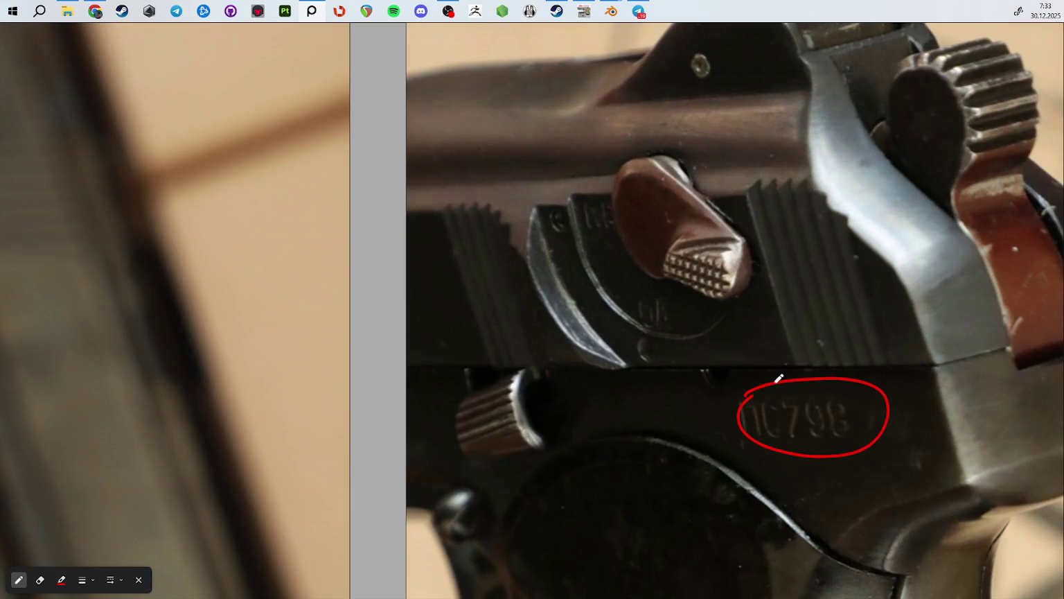
mouse_move(566, 89)
left_mouse_down()
mouse_move(651, 102)
mouse_move(641, 80)
left_mouse_up()
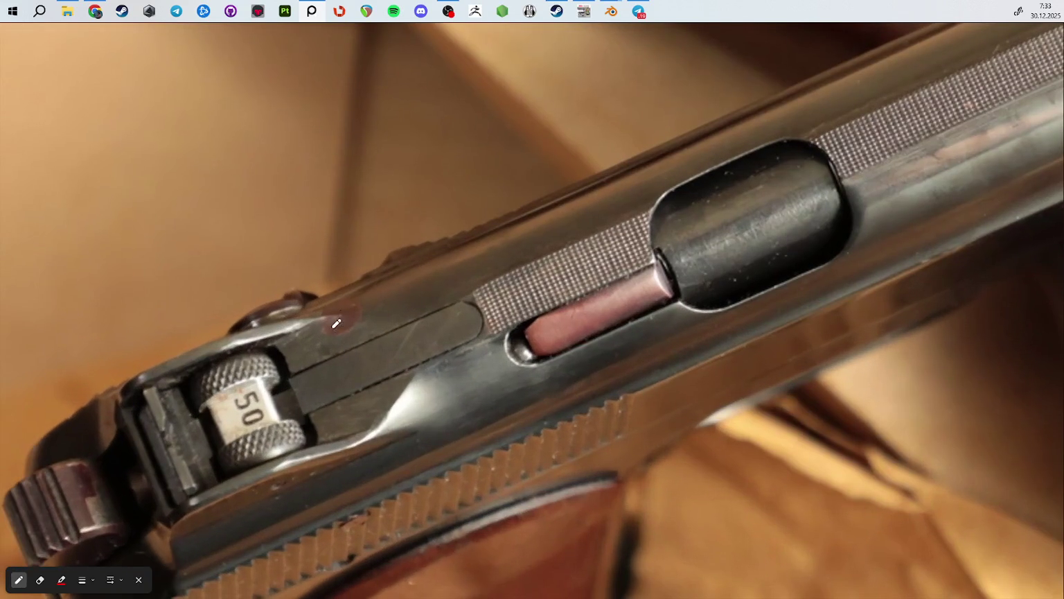
mouse_move(293, 307)
left_mouse_down()
mouse_move(327, 348)
mouse_move(322, 284)
mouse_move(297, 335)
left_mouse_up()
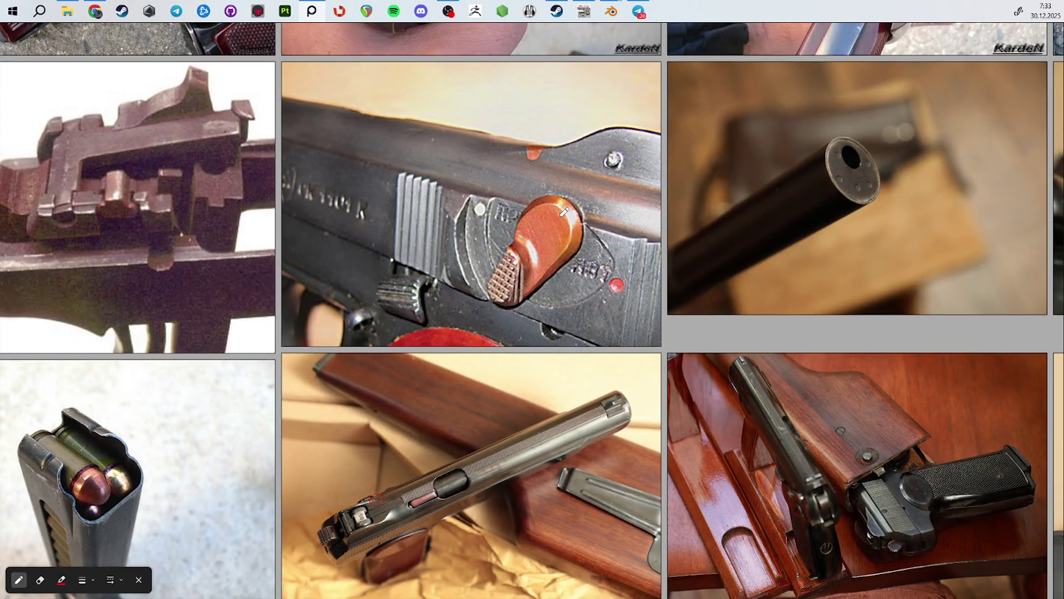
left_click_drag(380, 193, 305, 208)
mouse_move(491, 255)
left_mouse_down()
mouse_move(504, 230)
mouse_move(507, 319)
left_mouse_up()
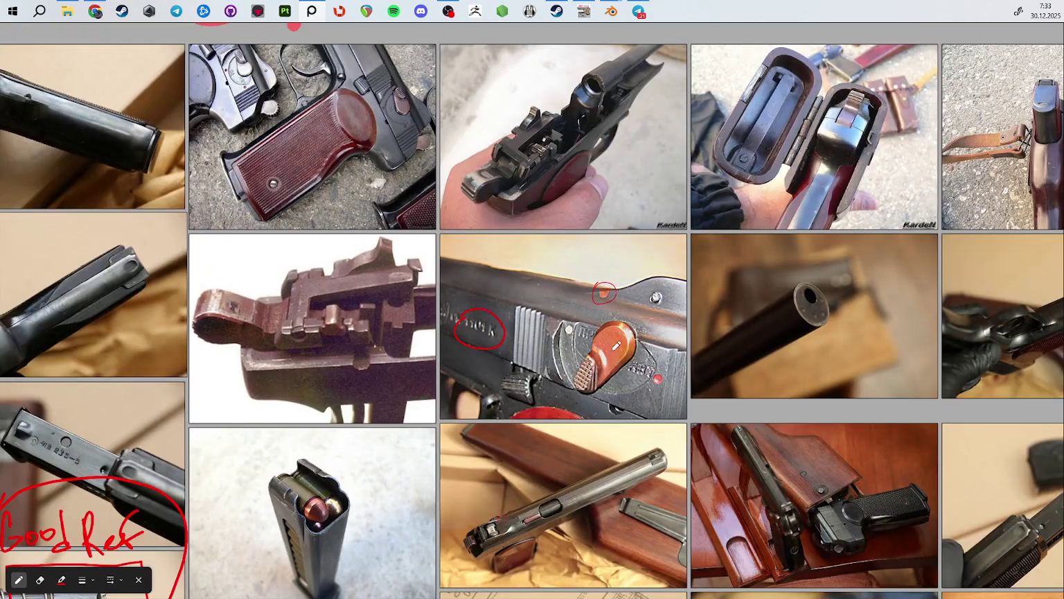
scroll(567, 482, "down", 3)
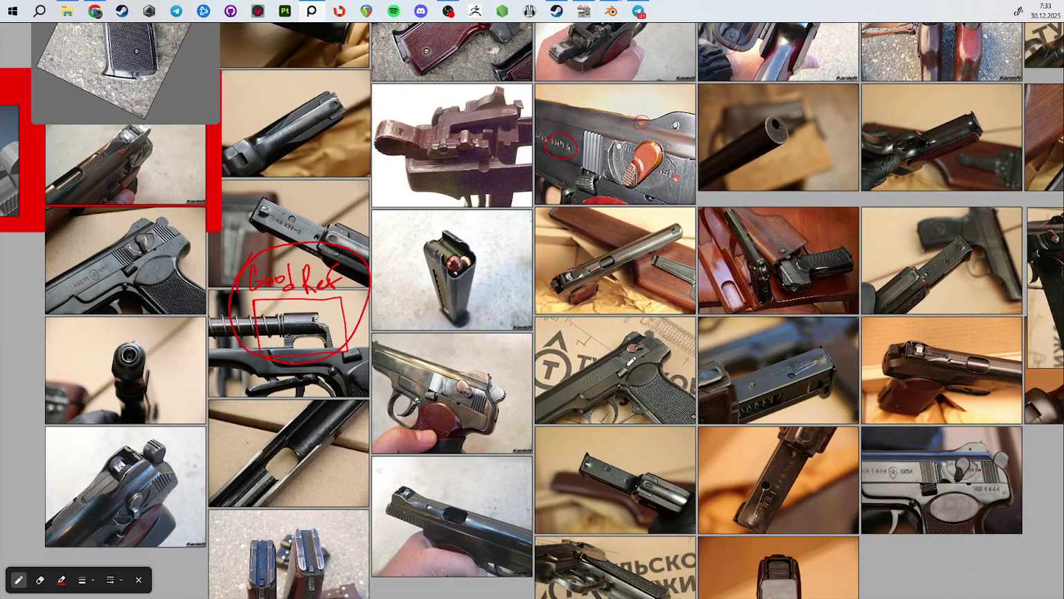
Step: Zoom into the circled spot and add a small red mark inside it
scroll(932, 366, "up", 5)
scroll(950, 354, "down", 1)
scroll(748, 367, "up", 2)
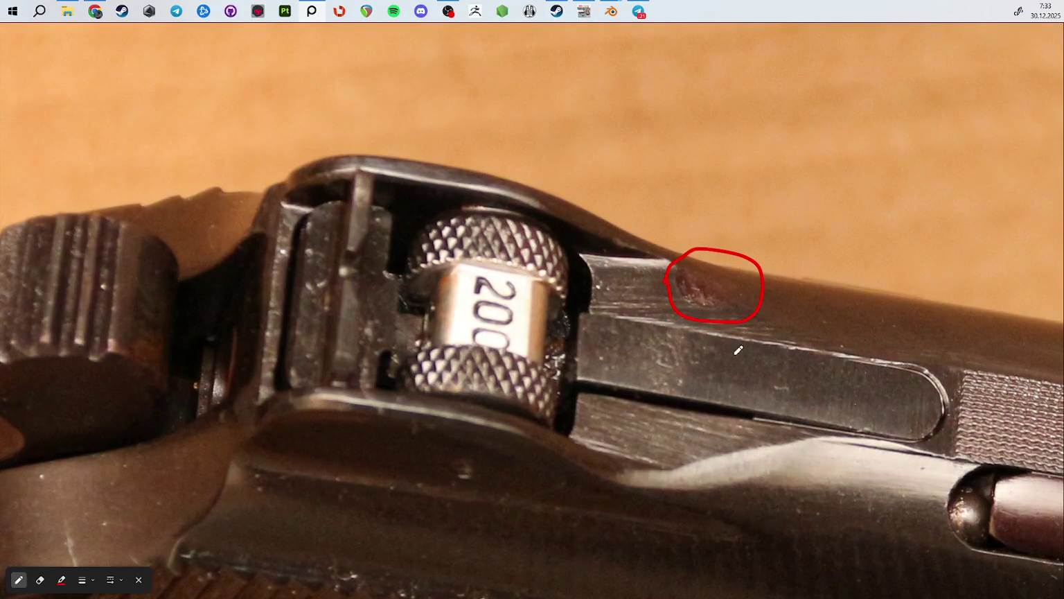
scroll(696, 311, "up", 2)
scroll(697, 309, "up", 2)
left_click_drag(671, 251, 708, 274)
key("e")
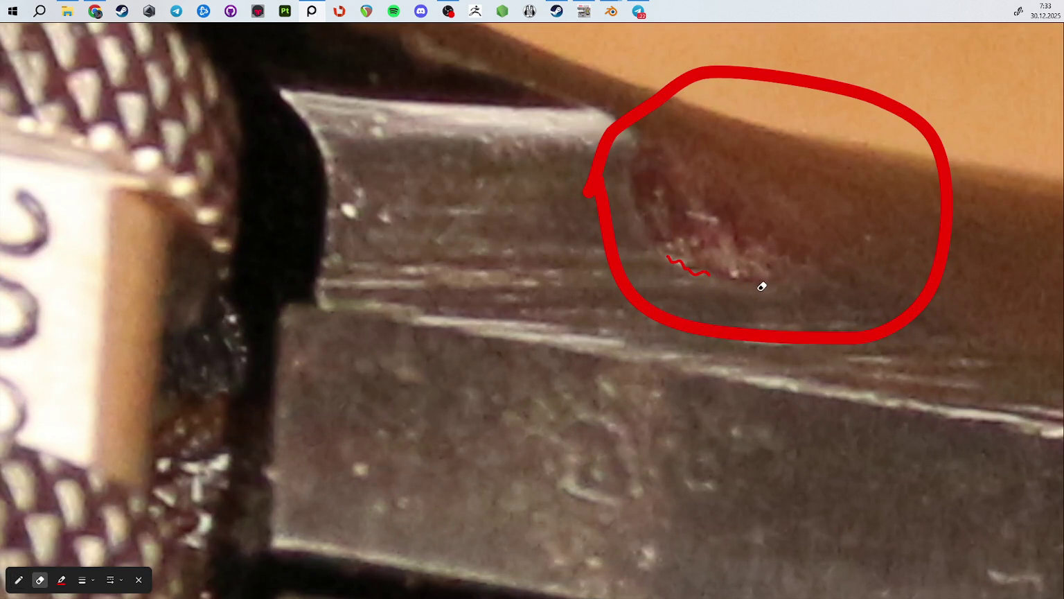
key("p")
Step: Zoom around the slide close-up, drawing a red stroke and then undoing it
scroll(761, 286, "down", 4)
scroll(832, 264, "down", 3)
scroll(898, 238, "down", 2)
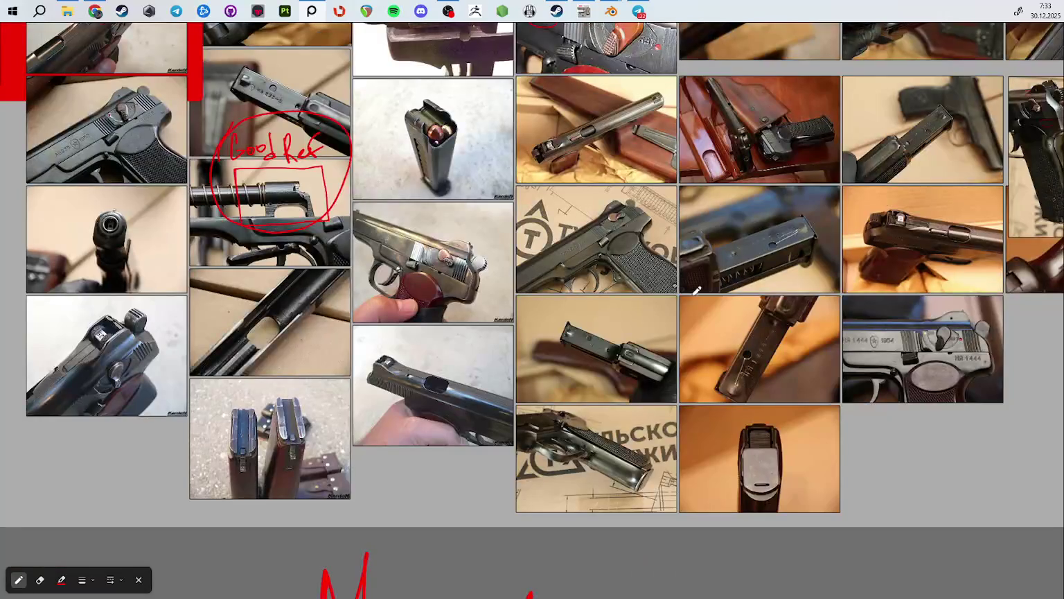
scroll(425, 383, "up", 3)
scroll(416, 346, "up", 3)
scroll(402, 290, "up", 3)
left_click_drag(388, 198, 430, 164)
key("ctrl+z")
scroll(416, 263, "down", 3)
scroll(433, 302, "down", 2)
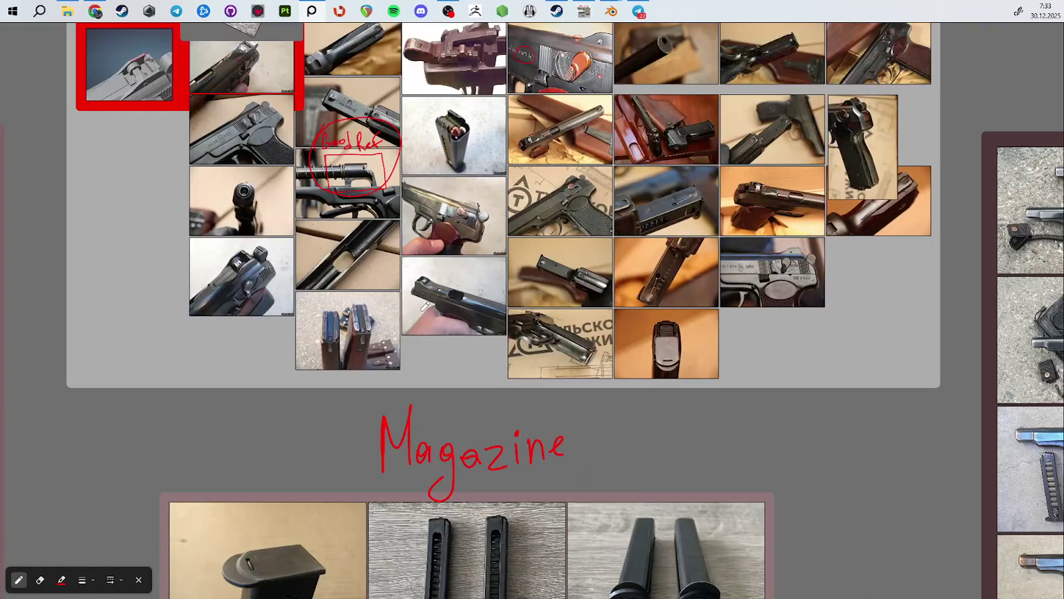
Step: Pan the board to the left-side images and the brown mechanism photo
middle_click_drag(262, 267, 450, 316)
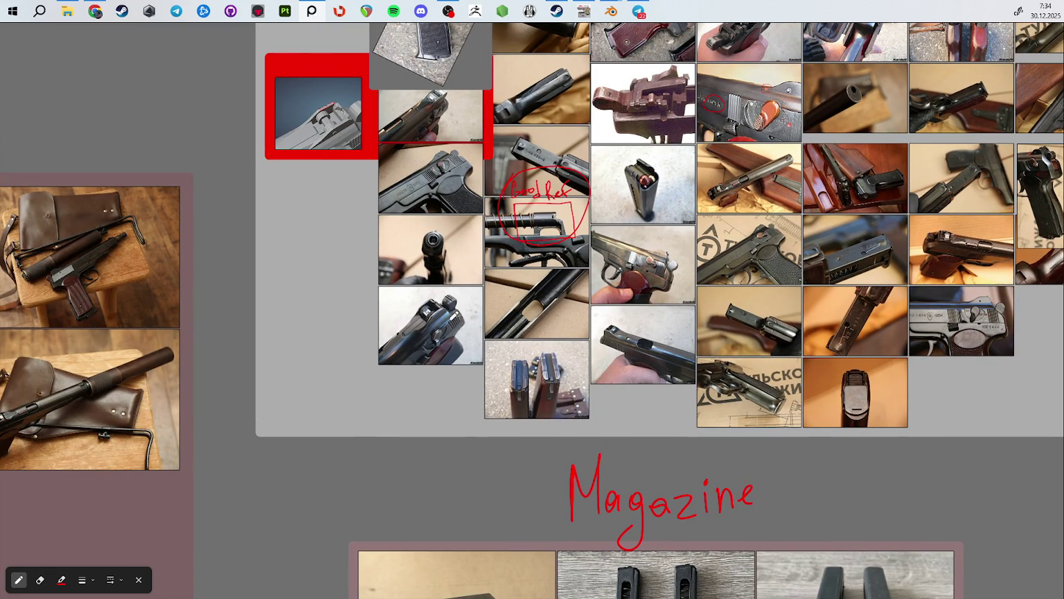
scroll(429, 146, "up", 5)
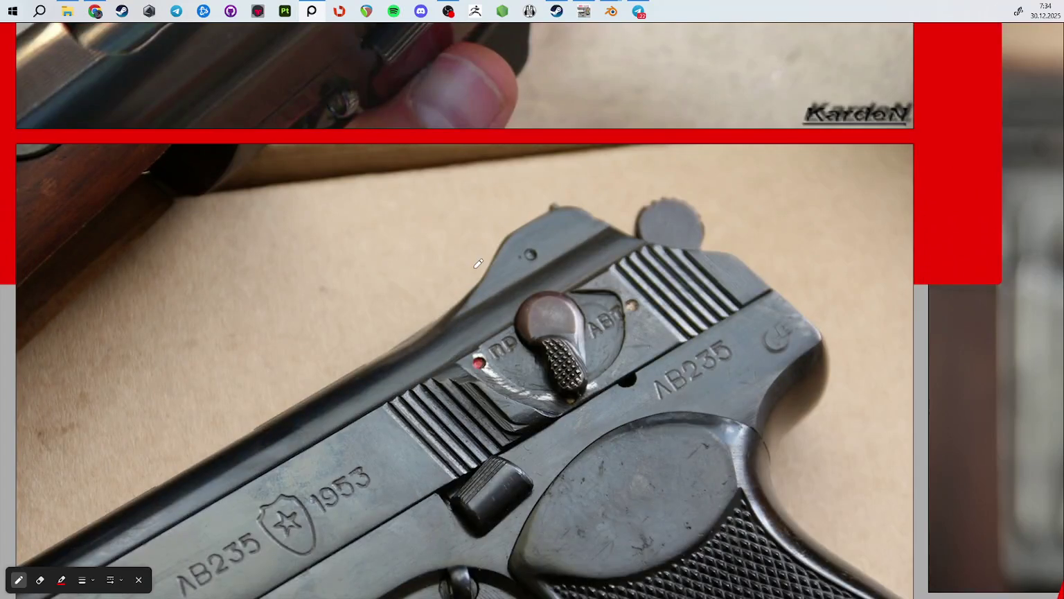
scroll(480, 263, "down", 5)
middle_click_drag(560, 192, 174, 253)
scroll(405, 245, "up", 5)
scroll(405, 246, "down", 5)
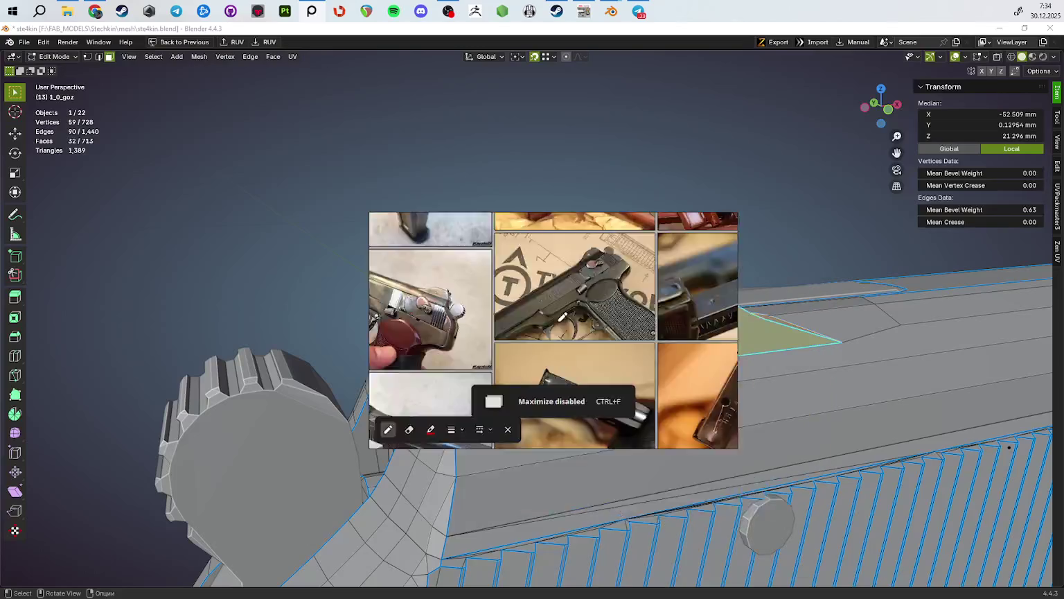
Step: Minimize the reference board to reveal World of Guns and turn the pistol sideways
mouse_move(517, 220)
left_mouse_down()
mouse_move(555, 488)
mouse_move(530, 289)
left_mouse_up()
key("ctrl+f")
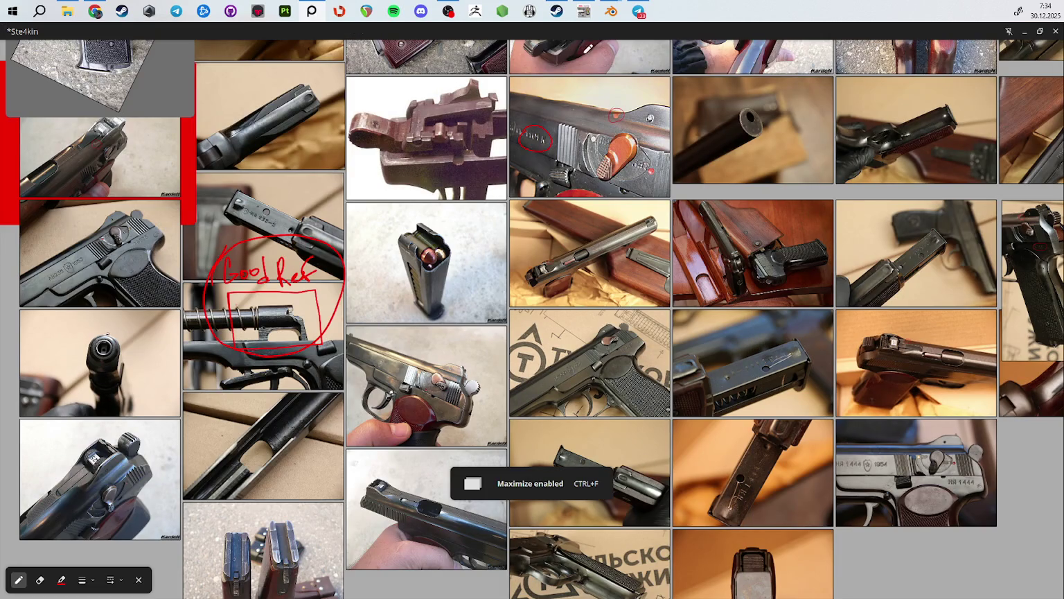
left_click(1024, 31)
left_click_drag(632, 217, 242, 246)
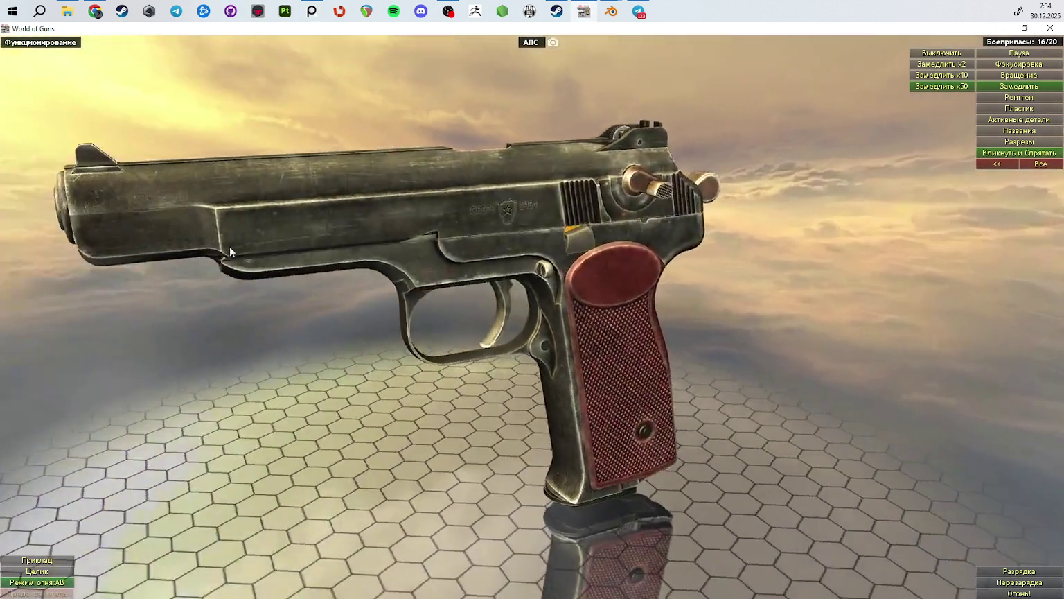
Step: Zoom in on the APS slide and orbit to view the rear sight from above
scroll(484, 374, "up", 5)
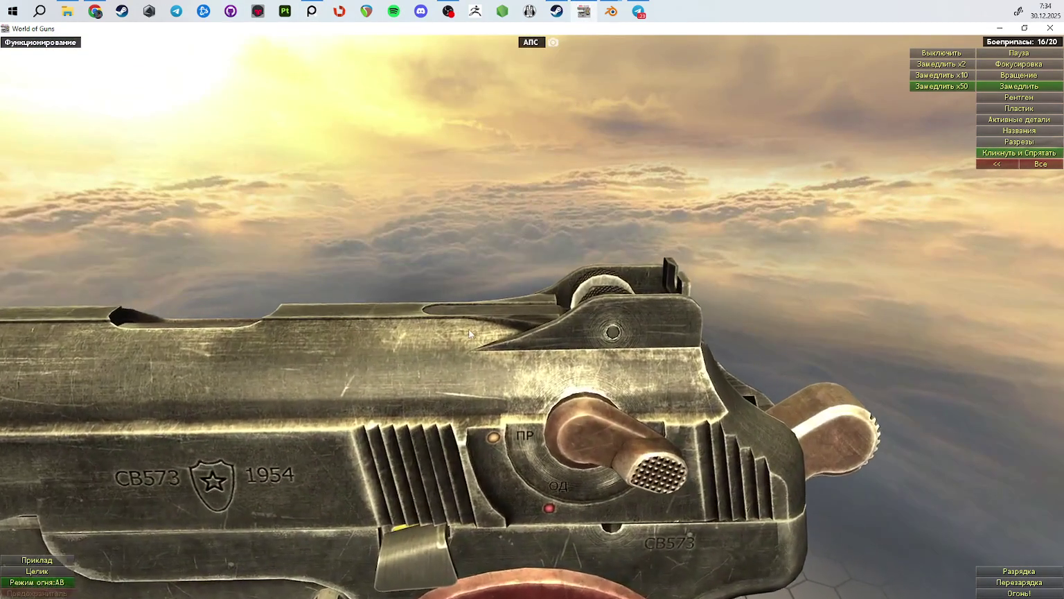
scroll(483, 374, "up", 2)
scroll(479, 381, "up", 3)
mouse_move(477, 381)
left_mouse_down()
mouse_move(539, 348)
mouse_move(676, 419)
mouse_move(572, 316)
left_mouse_up()
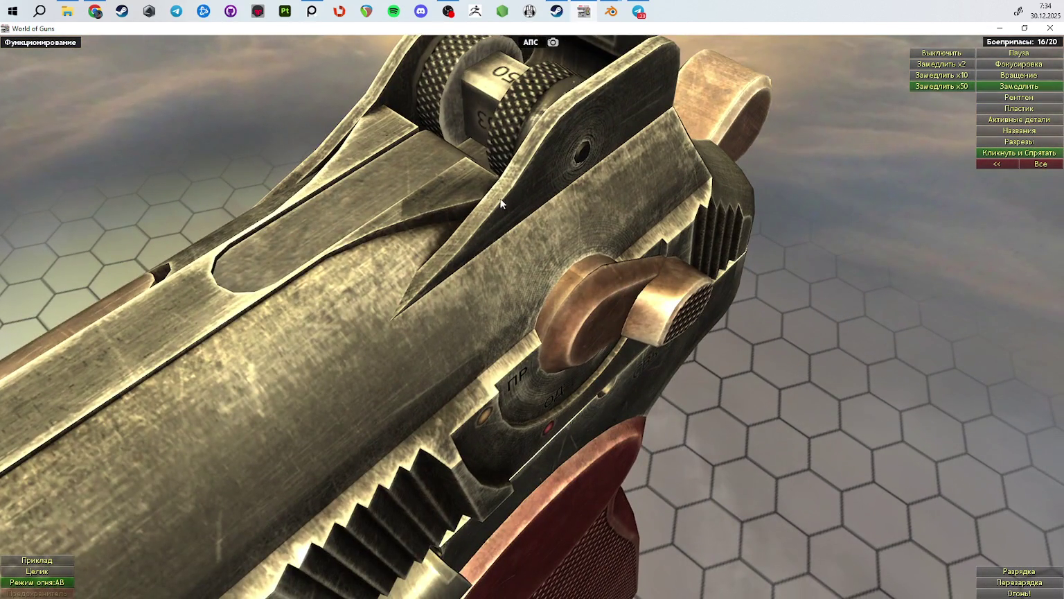
mouse_move(500, 202)
left_mouse_down()
mouse_move(529, 178)
mouse_move(522, 160)
mouse_move(478, 173)
mouse_move(304, 163)
mouse_move(311, 178)
mouse_move(373, 203)
mouse_move(444, 215)
mouse_move(398, 340)
left_mouse_up()
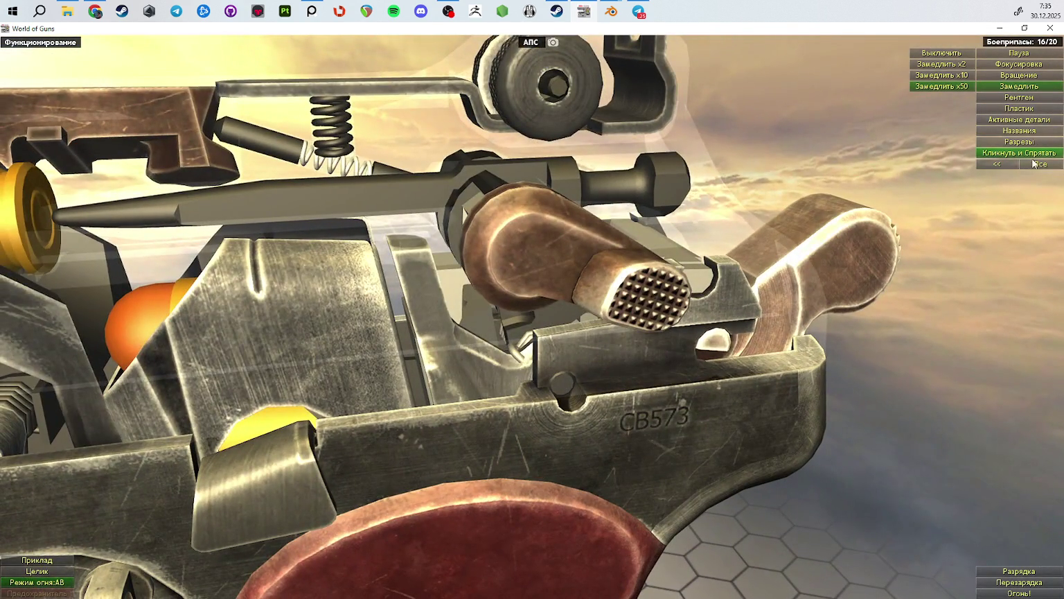
Step: Unhide the slide and frame parts, then orbit and zoom onto the ПР/ОД fire selector
left_click(1039, 163)
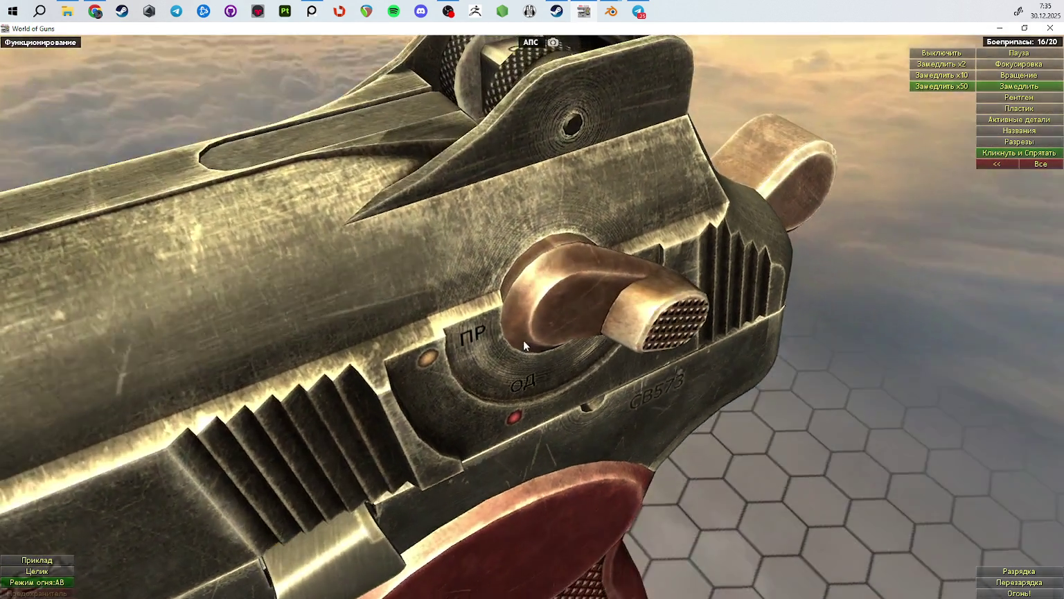
mouse_move(487, 305)
left_mouse_down()
mouse_move(564, 348)
mouse_move(514, 306)
mouse_move(919, 298)
mouse_move(473, 130)
mouse_move(444, 291)
mouse_move(419, 344)
mouse_move(514, 297)
mouse_move(475, 349)
mouse_move(631, 316)
mouse_move(542, 363)
mouse_move(625, 265)
mouse_move(596, 291)
left_mouse_up()
scroll(625, 265, "up", 3)
scroll(623, 271, "up", 2)
scroll(620, 278, "up", 2)
scroll(616, 288, "up", 1)
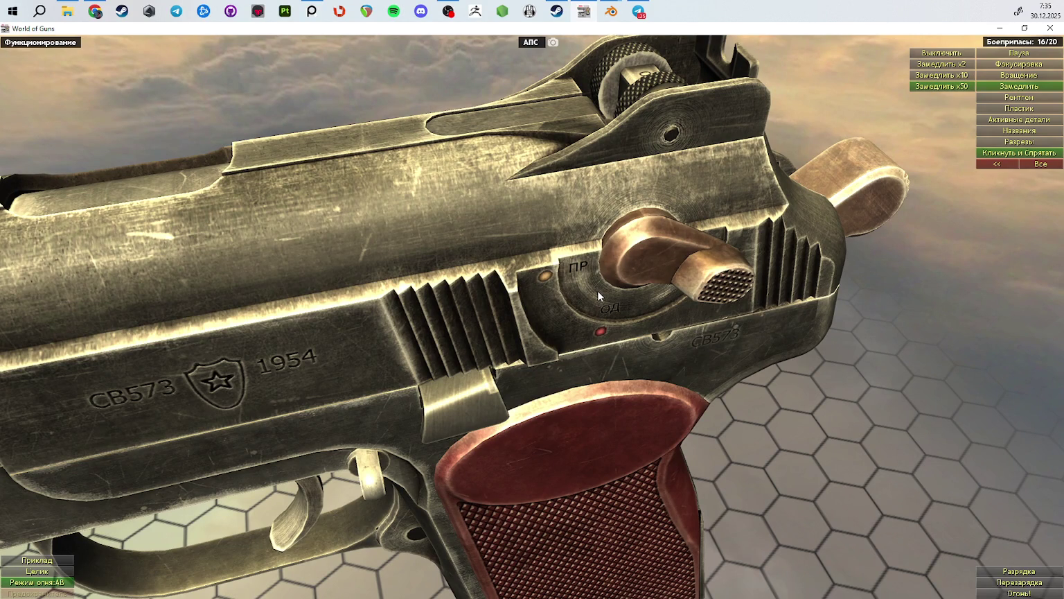
left_click(448, 11)
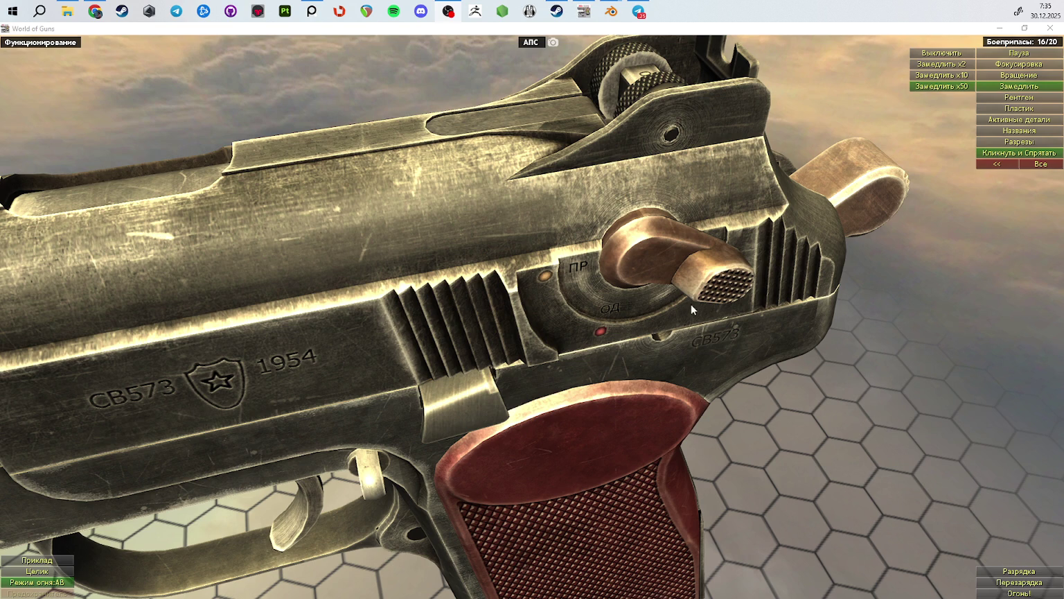
Step: Zoom out to the full APS pistol, then orbit to view it from behind and above
scroll(767, 375, "down", 5)
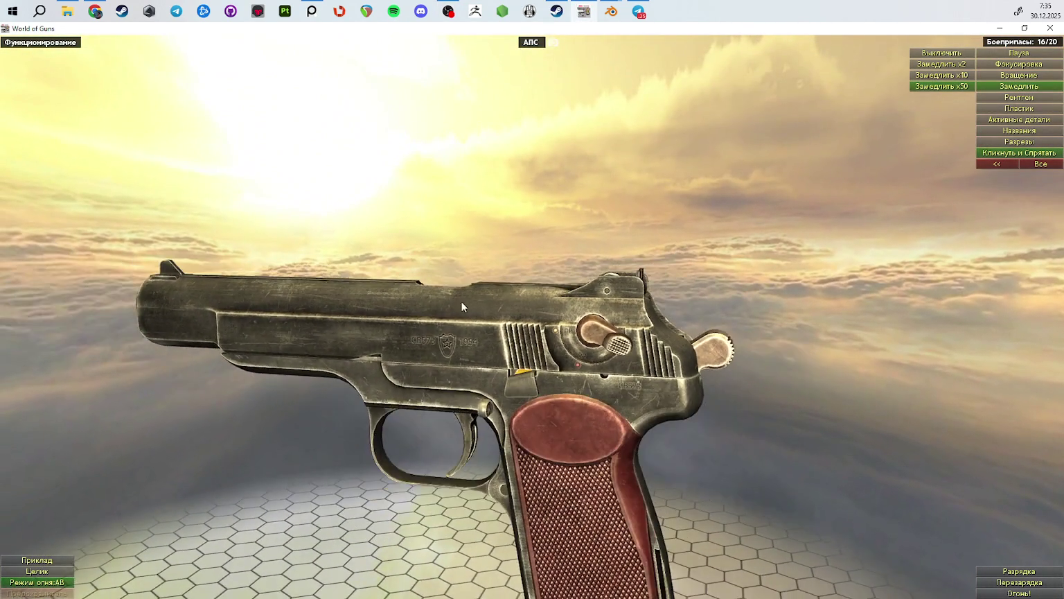
scroll(295, 476, "down", 3)
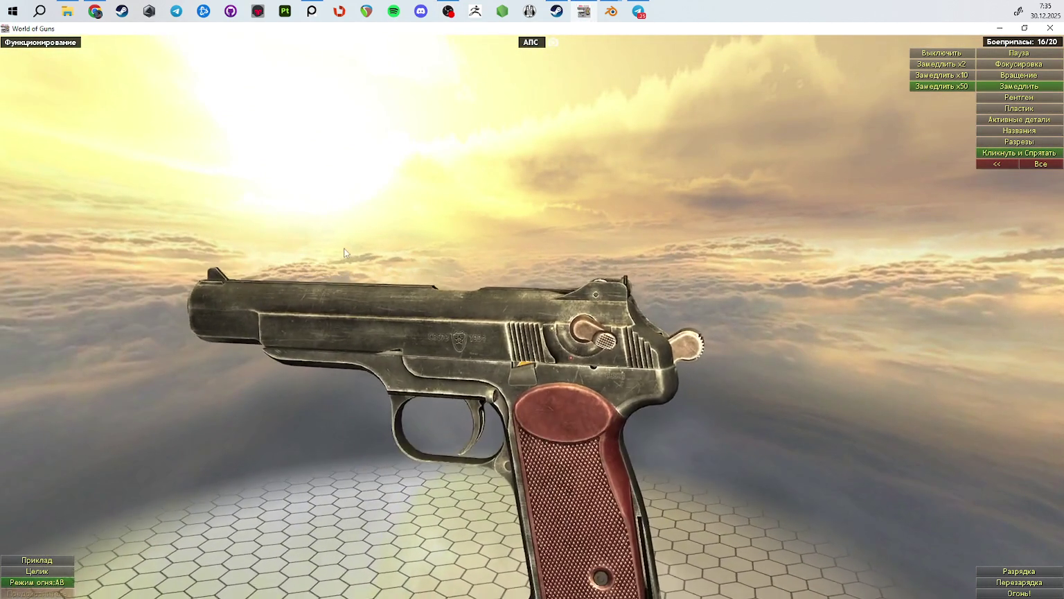
scroll(452, 352, "up", 5)
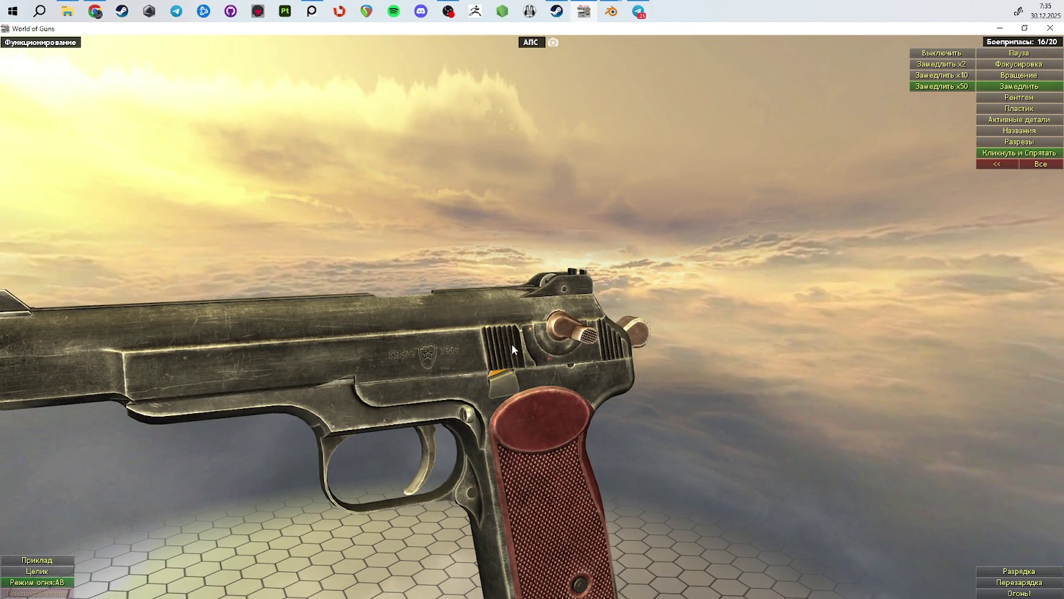
left_click_drag(754, 447, 624, 485)
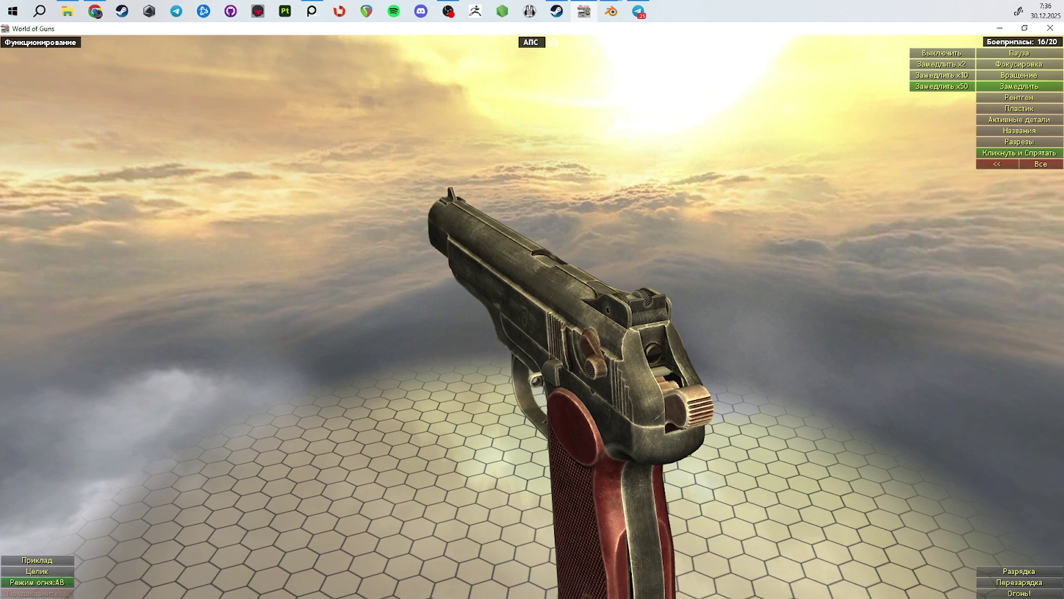
Step: Turn the pistol to its left side and look along the slide toward the muzzle
mouse_move(689, 259)
left_mouse_down()
mouse_move(877, 258)
mouse_move(560, 308)
left_mouse_up()
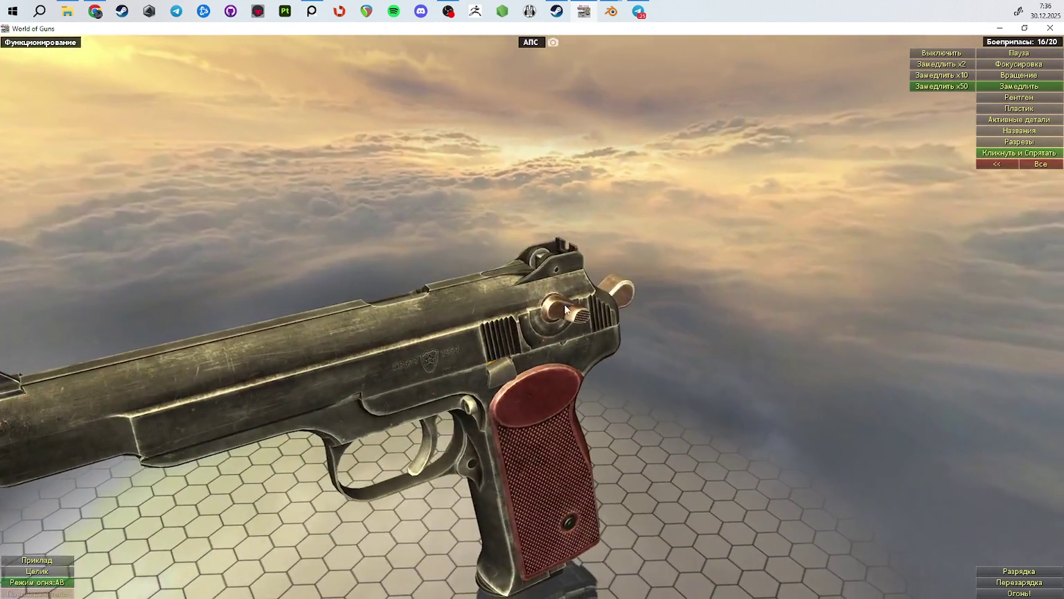
scroll(560, 308, "down", 3)
mouse_move(732, 220)
left_mouse_down()
mouse_move(660, 236)
mouse_move(641, 257)
mouse_move(787, 190)
left_mouse_up()
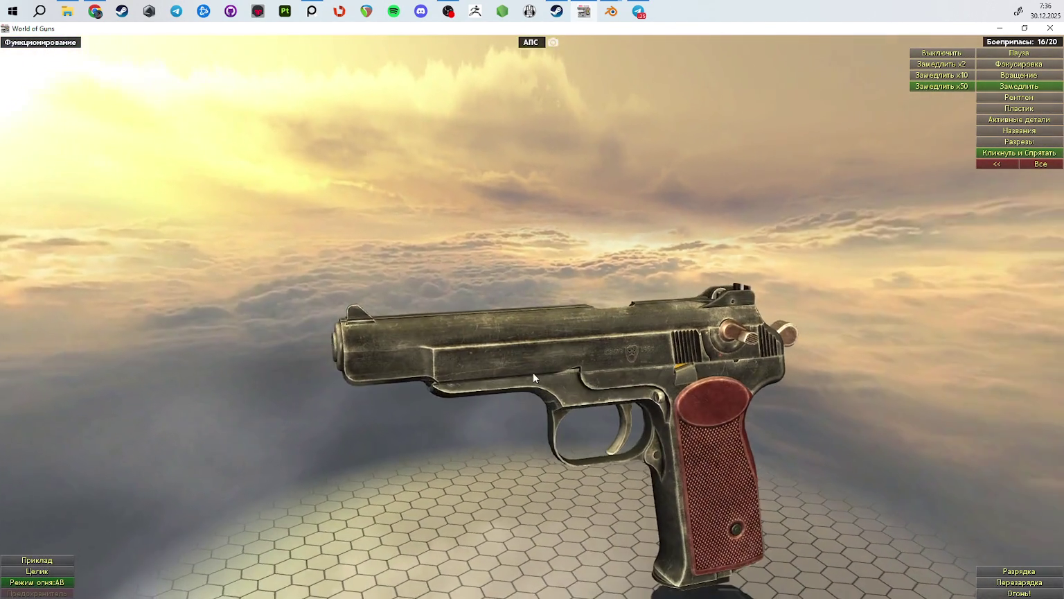
scroll(534, 357, "up", 2)
scroll(428, 337, "up", 2)
scroll(432, 325, "up", 2)
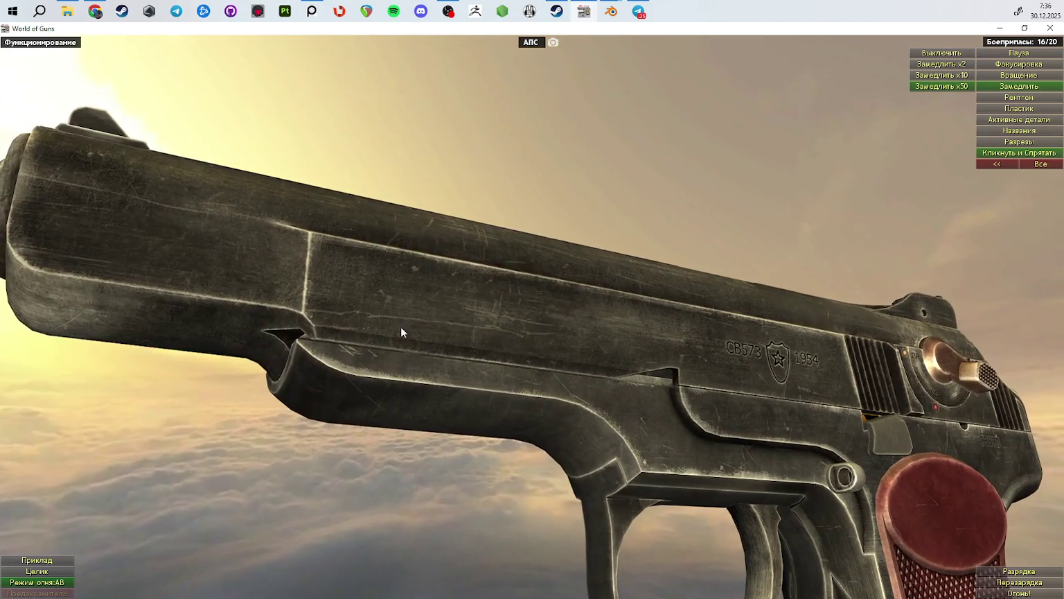
mouse_move(375, 317)
left_mouse_down()
mouse_move(380, 304)
mouse_move(466, 316)
mouse_move(487, 340)
left_mouse_up()
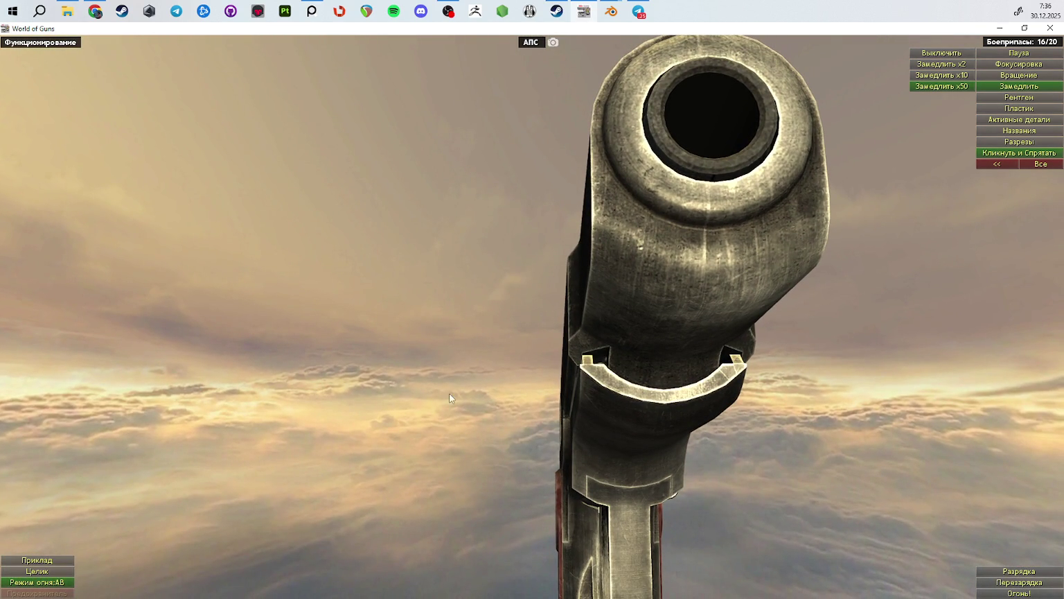
mouse_move(473, 402)
left_mouse_down()
mouse_move(527, 440)
mouse_move(645, 458)
mouse_move(631, 356)
mouse_move(540, 373)
left_mouse_up()
Step: Zoom in on the slide from the rear, then zoom out and orbit to the other side
scroll(534, 367, "up", 2)
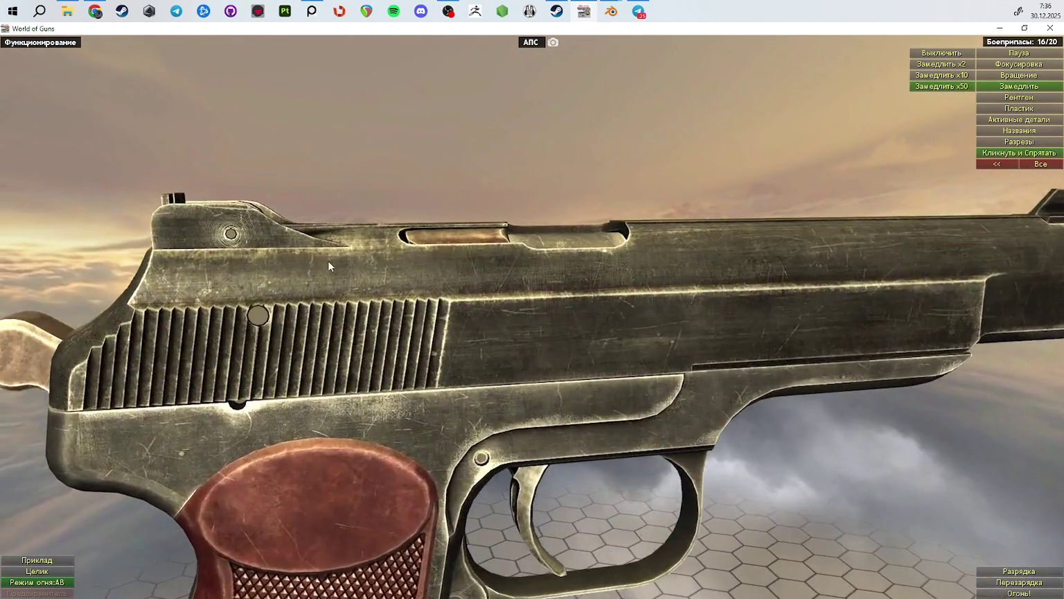
scroll(323, 249, "up", 3)
scroll(539, 277, "up", 2)
mouse_move(540, 277)
left_mouse_down()
mouse_move(418, 258)
mouse_move(523, 277)
mouse_move(440, 278)
mouse_move(724, 313)
mouse_move(827, 267)
mouse_move(822, 281)
left_mouse_up()
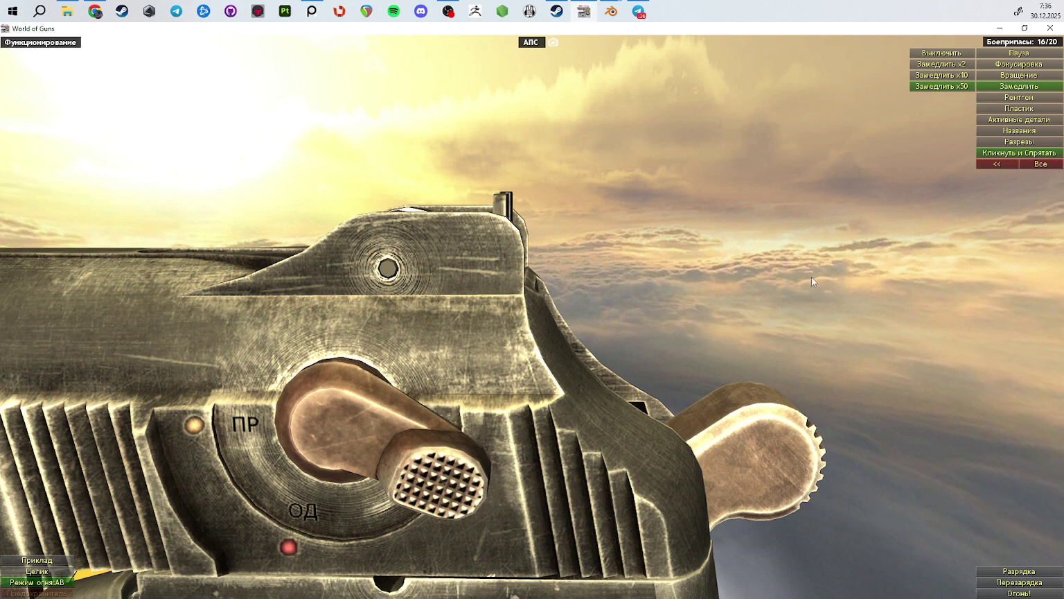
scroll(374, 317, "up", 3)
scroll(651, 336, "up", 3)
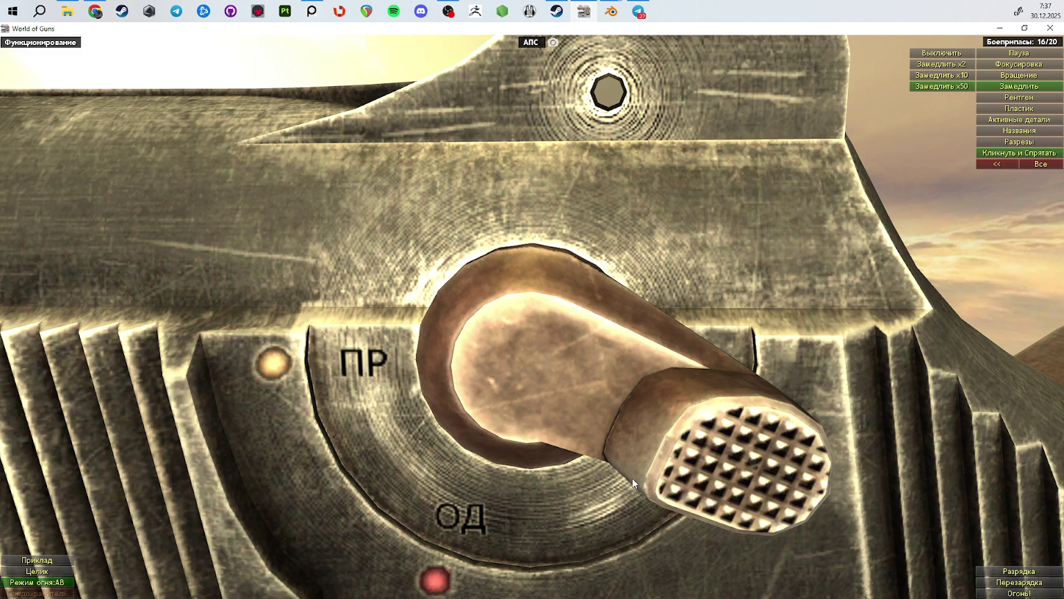
mouse_move(632, 476)
left_mouse_down()
mouse_move(498, 454)
mouse_move(590, 430)
left_mouse_up()
scroll(590, 430, "down", 2)
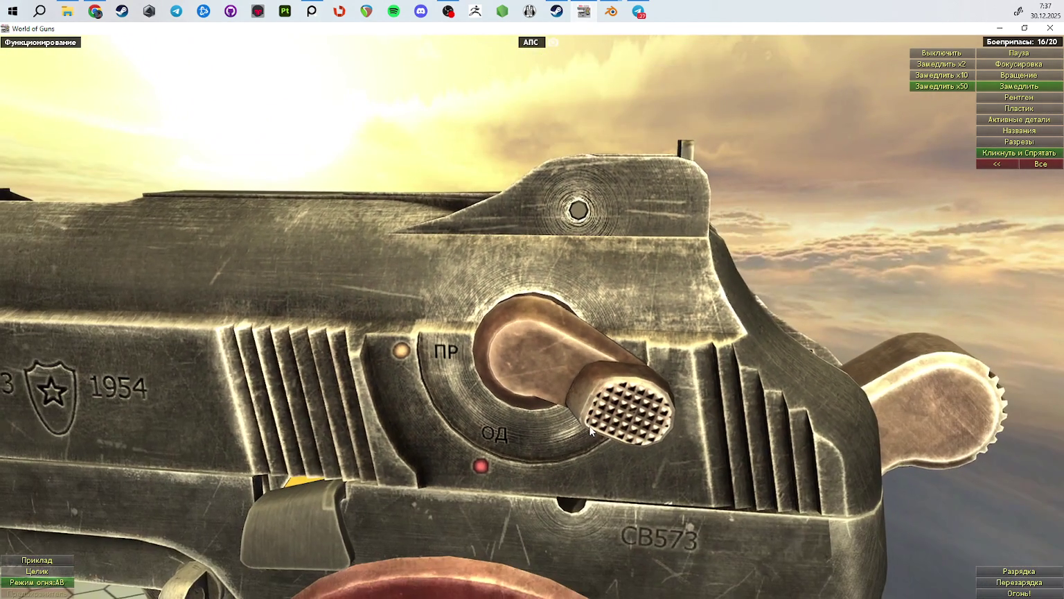
scroll(590, 430, "down", 3)
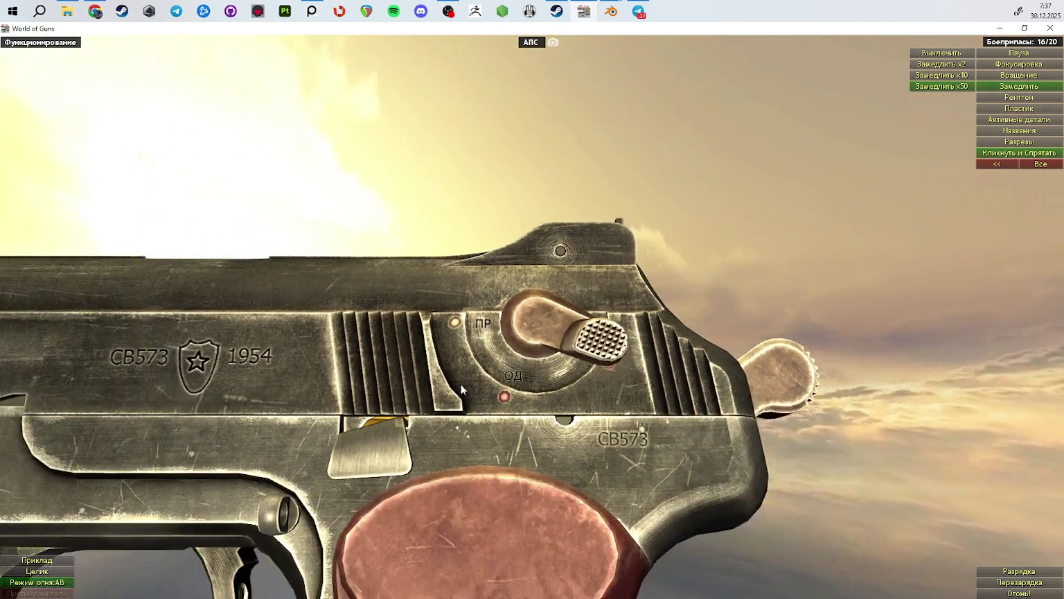
scroll(461, 389, "down", 2)
scroll(546, 331, "down", 2)
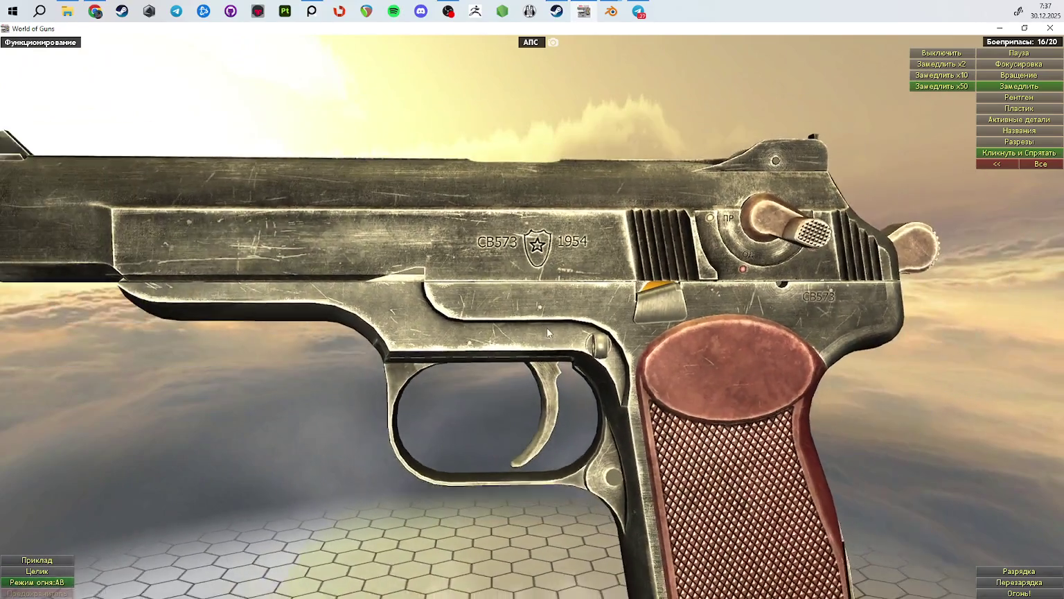
scroll(546, 326, "down", 3)
mouse_move(546, 326)
left_mouse_down()
mouse_move(775, 356)
mouse_move(968, 327)
mouse_move(920, 319)
mouse_move(881, 315)
mouse_move(904, 357)
mouse_move(1041, 372)
left_mouse_up()
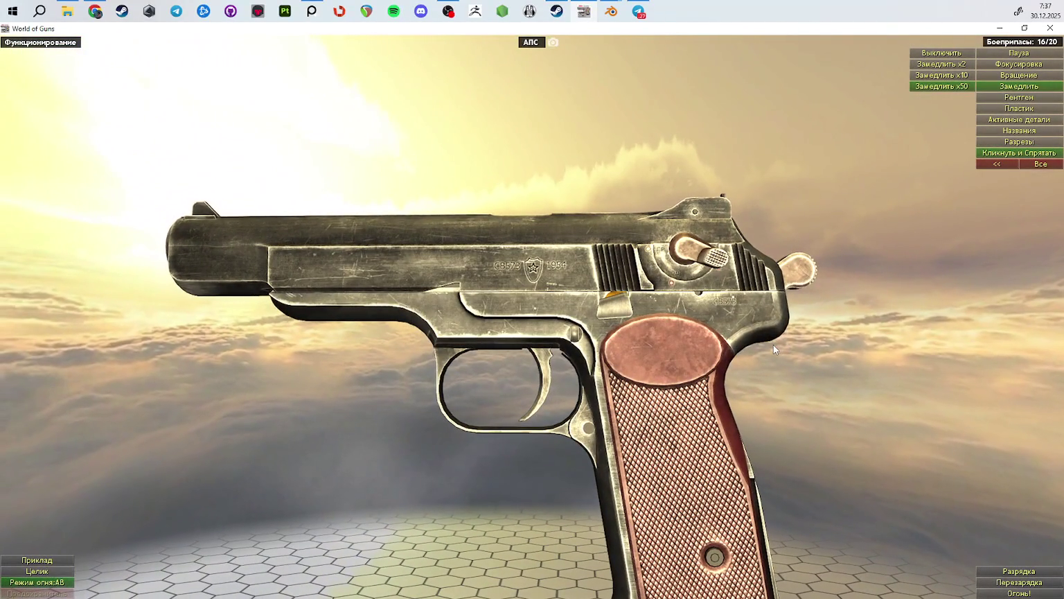
Step: Rotate and zoom in to inspect the APS muzzle head-on
key("alt+Tab")
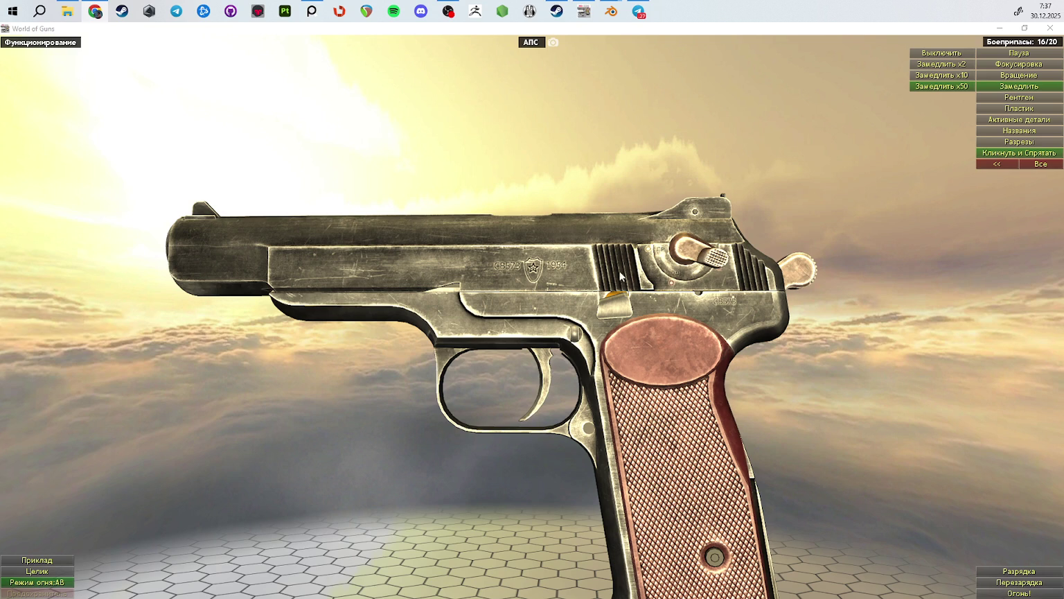
mouse_move(379, 326)
left_mouse_down()
mouse_move(432, 411)
mouse_move(373, 381)
mouse_move(421, 375)
mouse_move(228, 320)
mouse_move(298, 284)
mouse_move(512, 290)
left_mouse_up()
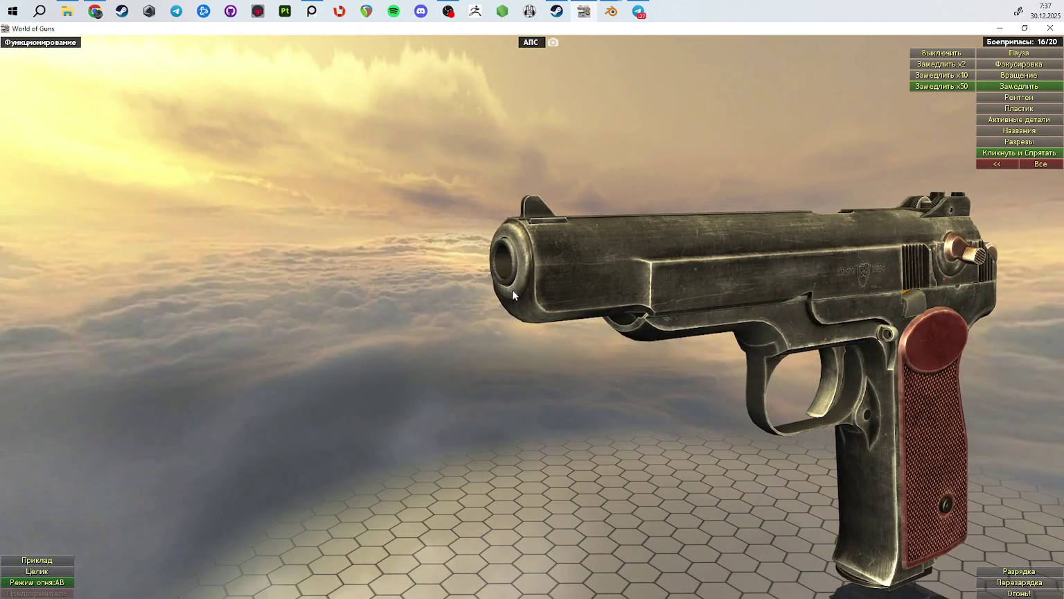
scroll(541, 307, "up", 2)
scroll(609, 288, "up", 2)
scroll(597, 299, "up", 3)
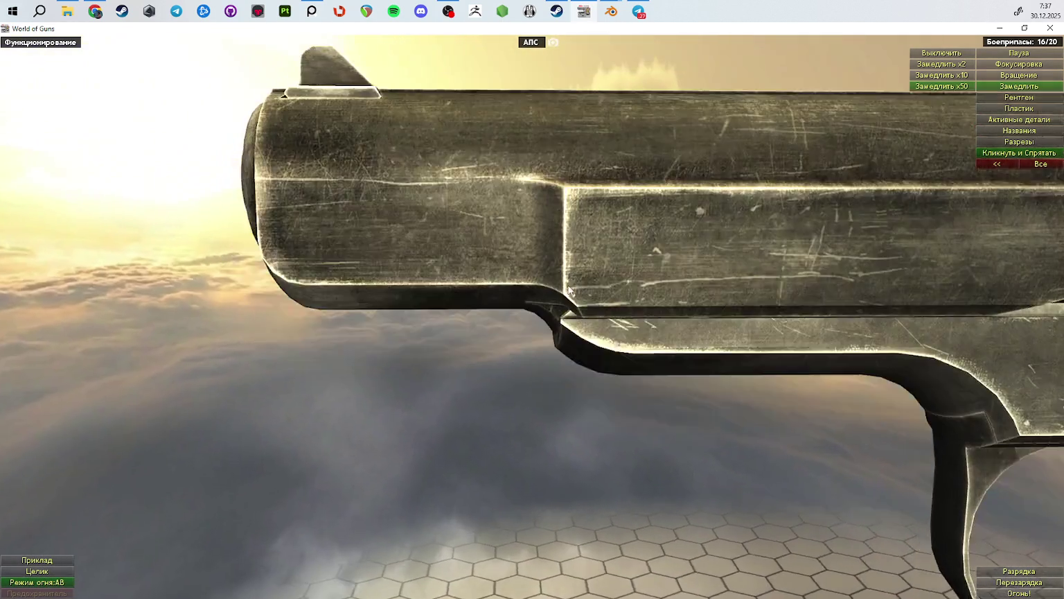
scroll(575, 294, "up", 2)
mouse_move(575, 294)
left_mouse_down()
mouse_move(657, 288)
mouse_move(714, 299)
mouse_move(752, 323)
left_mouse_up()
Step: Zoom back out and orbit into a close side view of the pistol
scroll(694, 312, "down", 3)
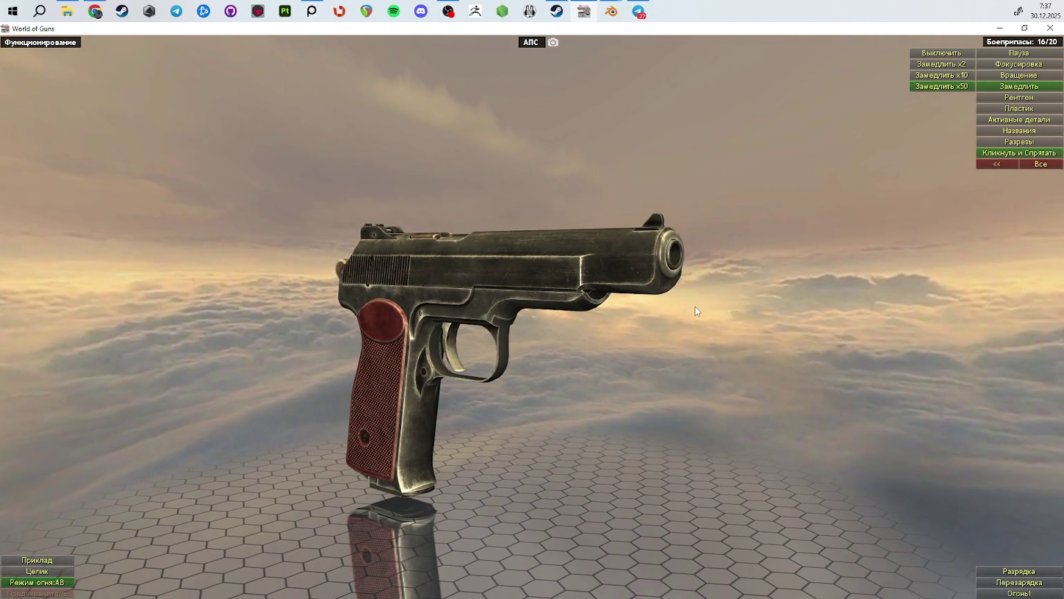
mouse_move(695, 306)
left_mouse_down()
mouse_move(553, 339)
mouse_move(635, 352)
mouse_move(451, 310)
left_mouse_up()
scroll(760, 315, "up", 3)
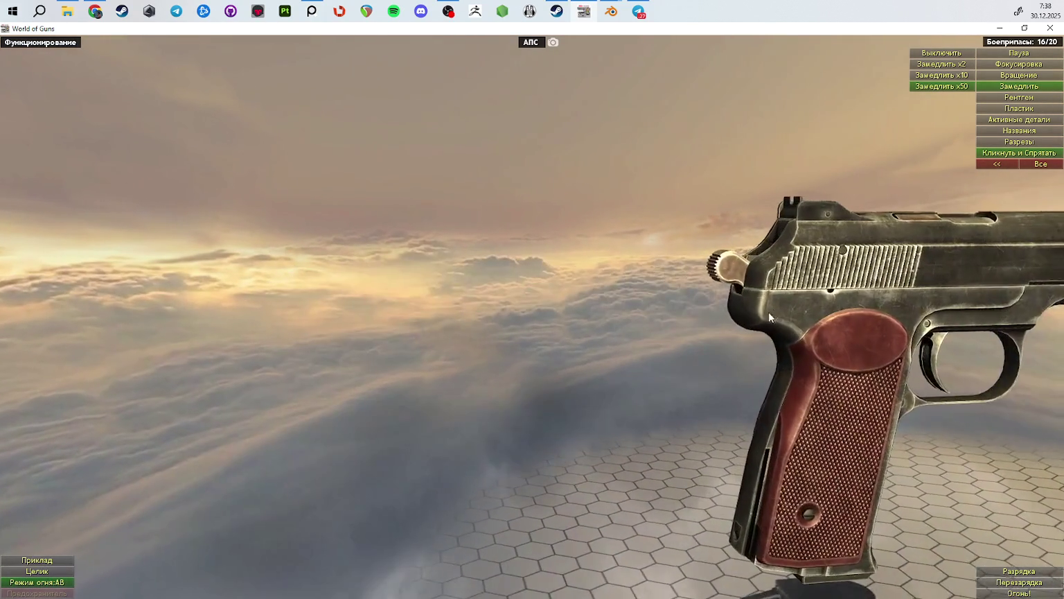
left_click_drag(760, 314, 522, 323)
left_click(95, 11)
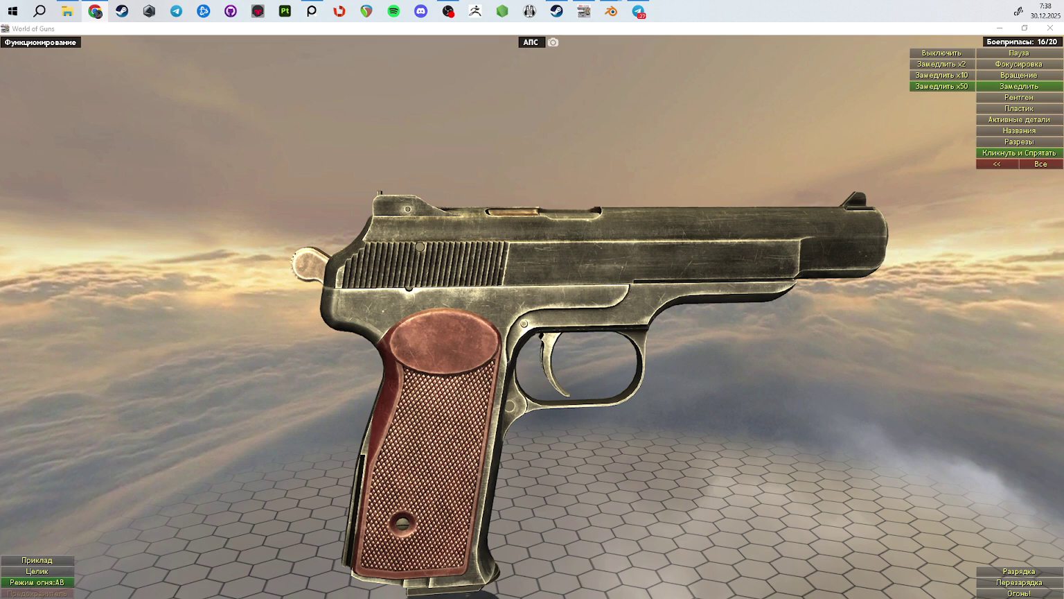
Step: In Blender, leave Edit Mode and orbit to see the whole pistol from above
left_click(1000, 29)
scroll(475, 285, "down", 3)
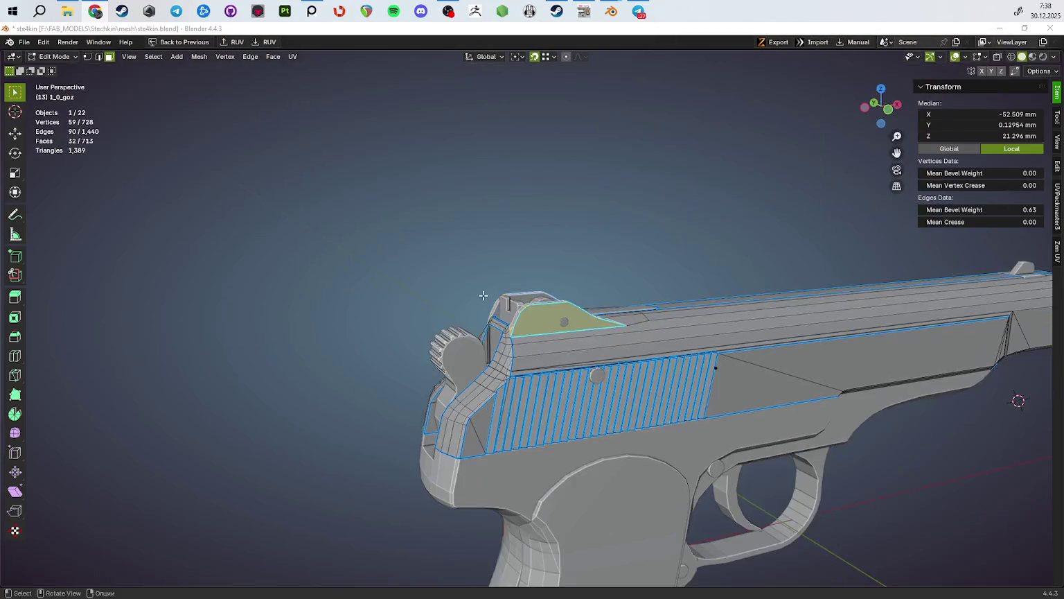
scroll(583, 238, "up", 3)
scroll(584, 237, "down", 3)
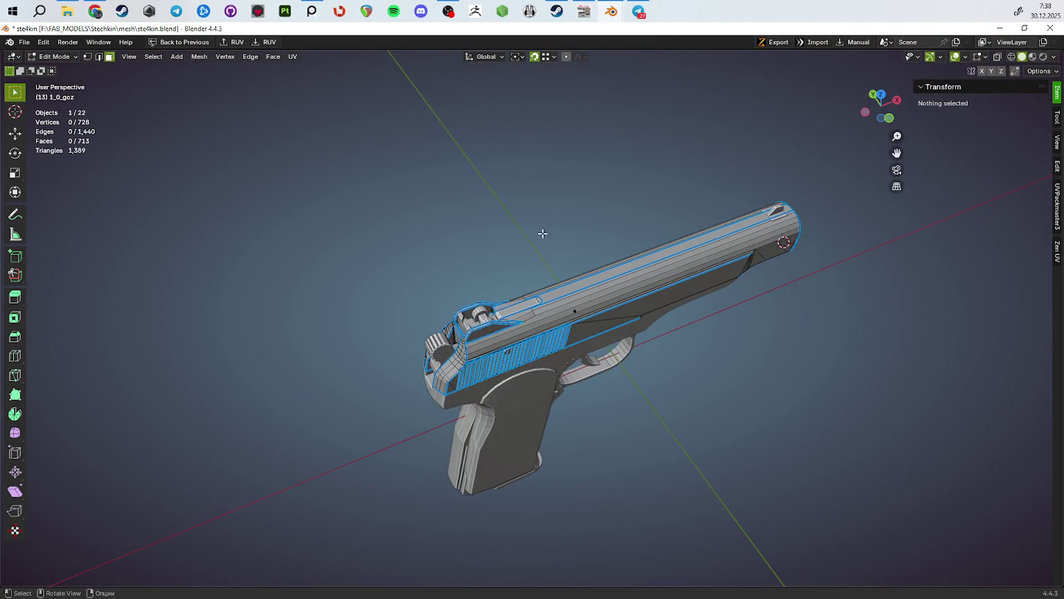
key("Tab")
scroll(525, 220, "up", 3)
mouse_move(570, 242)
middle_mouse_down()
mouse_move(532, 269)
mouse_move(673, 281)
mouse_move(511, 138)
mouse_move(582, 187)
mouse_move(674, 191)
mouse_move(675, 207)
mouse_move(695, 196)
mouse_move(605, 201)
mouse_move(651, 181)
mouse_move(644, 242)
mouse_move(303, 289)
middle_mouse_up()
Step: Orbit to a top-down view and frame the slide and hammer
scroll(621, 232, "up", 6)
scroll(412, 303, "down", 6)
mouse_move(412, 303)
middle_mouse_down()
mouse_move(386, 302)
mouse_move(474, 290)
mouse_move(454, 271)
mouse_move(571, 266)
middle_mouse_up()
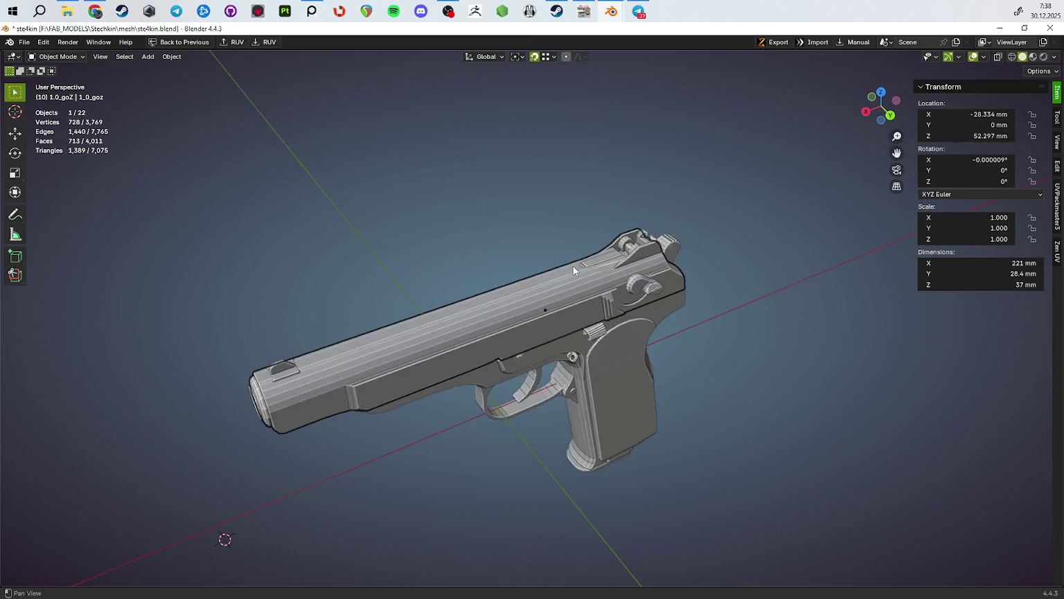
scroll(571, 265, "up", 6)
mouse_move(409, 287)
middle_mouse_down("shift")
mouse_move(636, 286)
mouse_move(589, 280)
middle_mouse_up("shift")
scroll(552, 278, "up", 5)
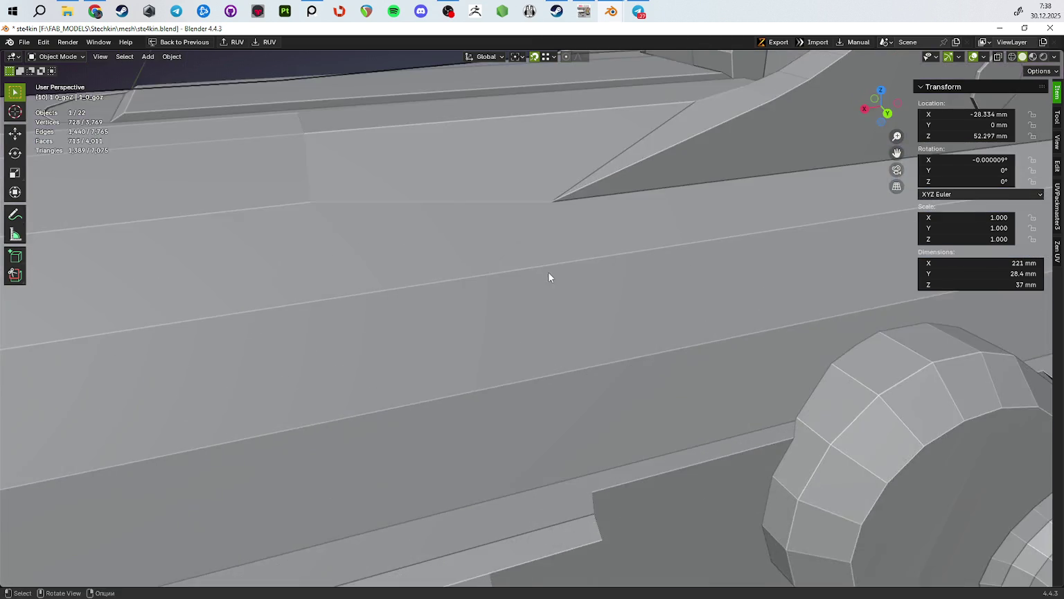
scroll(591, 283, "down", 5)
key("alt+Tab")
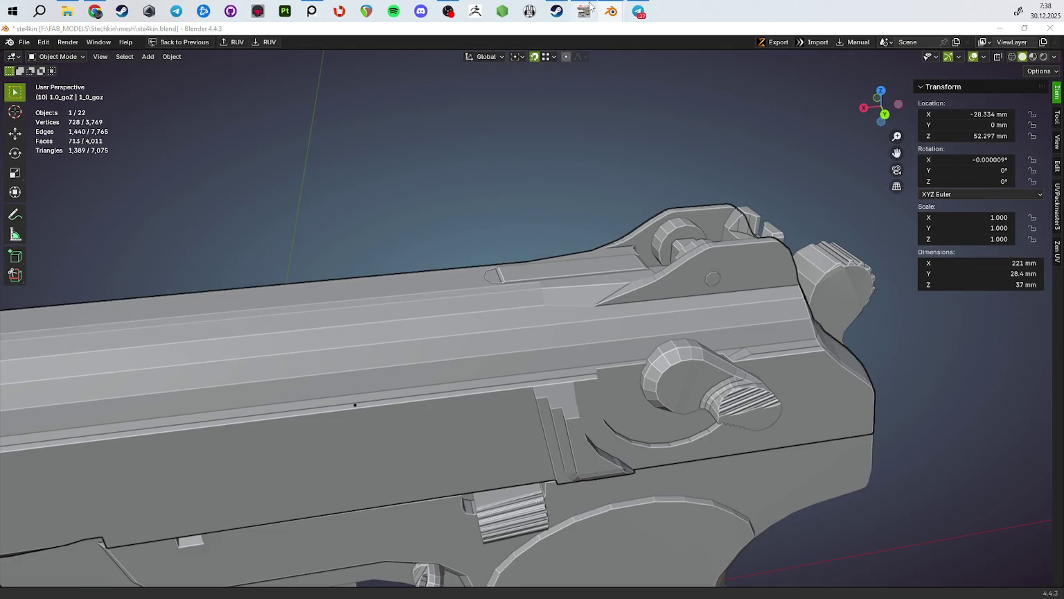
Step: Zoom and rotate down onto the APS rear sight, then bring up the Ste4kin board
scroll(462, 140, "up", 2)
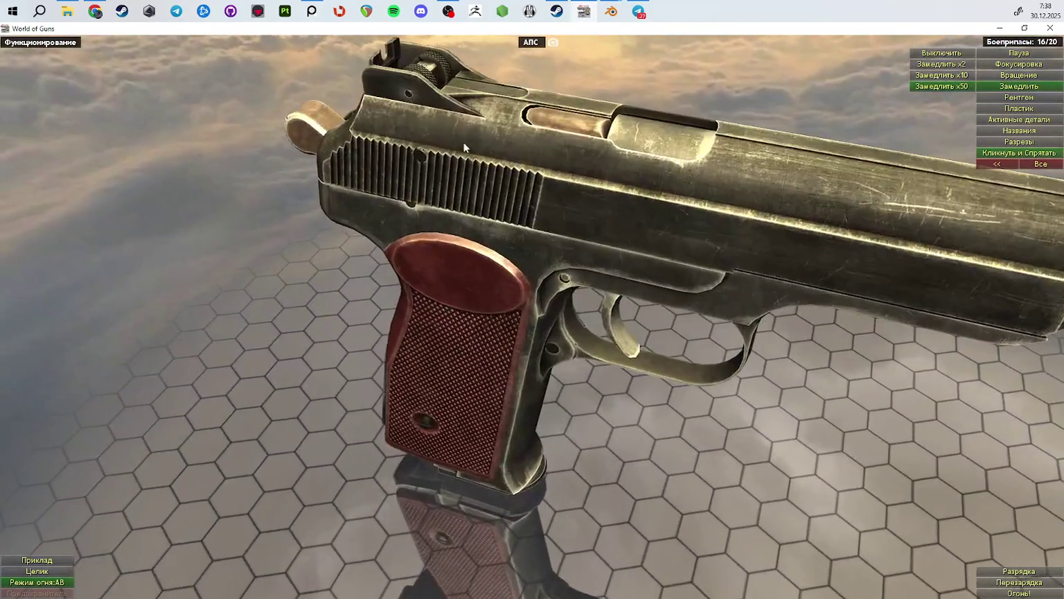
scroll(462, 140, "up", 2)
scroll(489, 259, "up", 2)
scroll(508, 312, "up", 2)
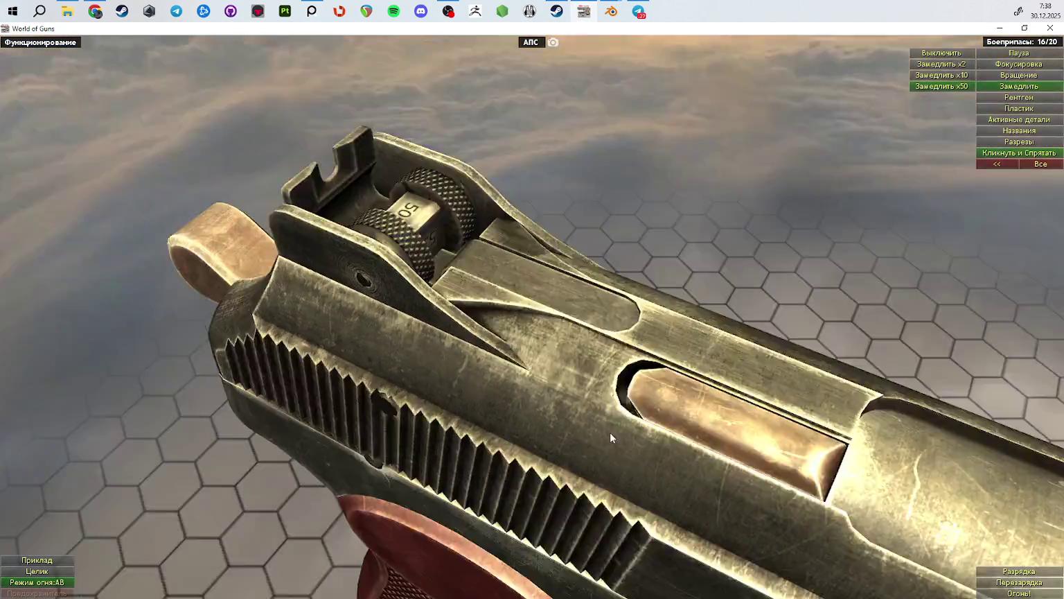
left_click_drag(610, 431, 359, 261)
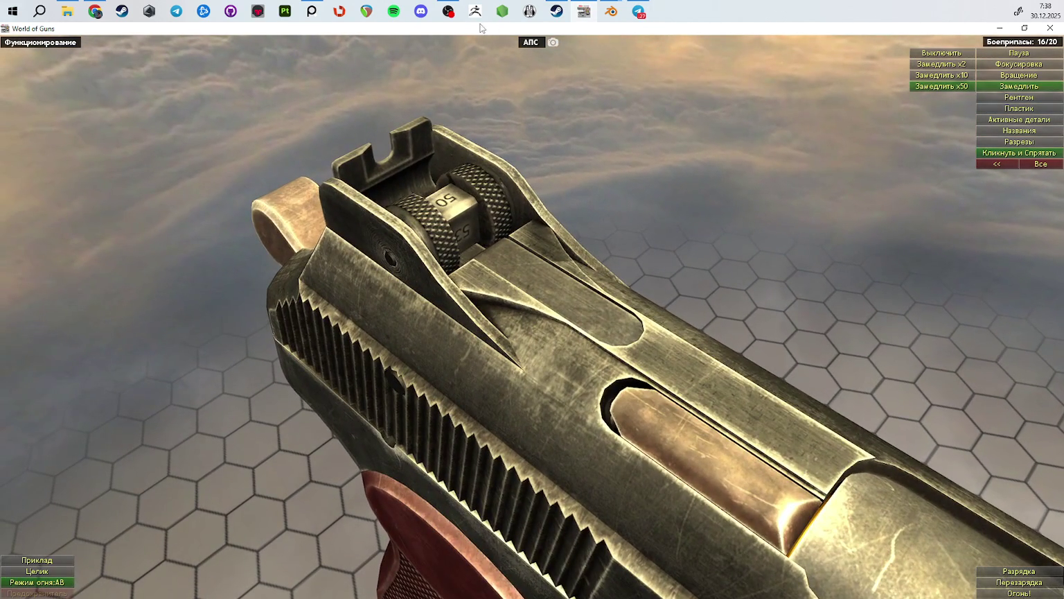
left_click(312, 11)
key("ctrl+f")
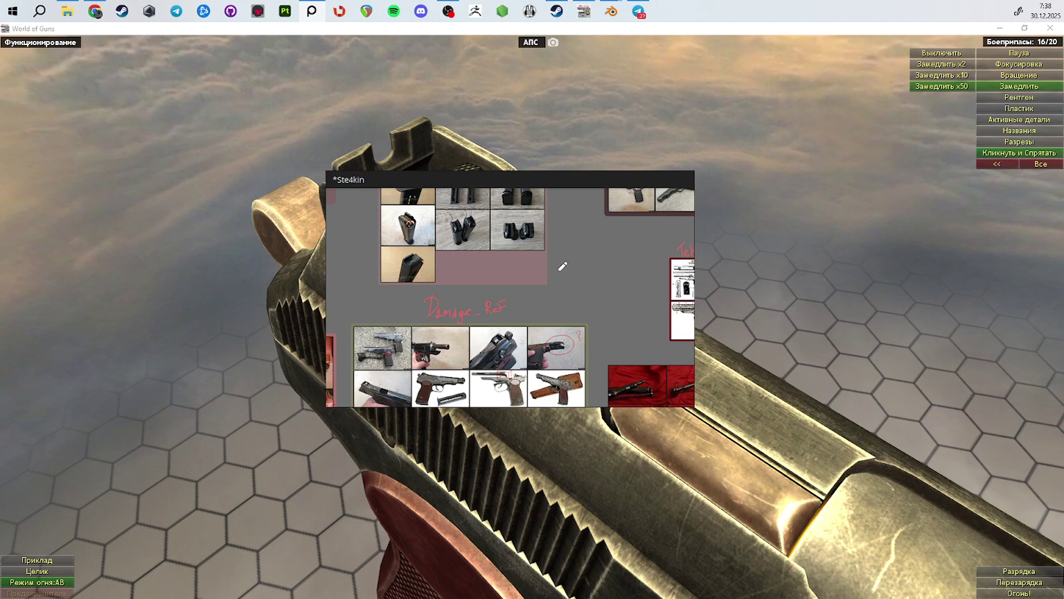
Step: Outline the lower slide area in red, scribble inside it and trace the slide's top contour
left_click(669, 181)
scroll(866, 319, "up", 2)
scroll(866, 319, "up", 2)
scroll(865, 318, "up", 5)
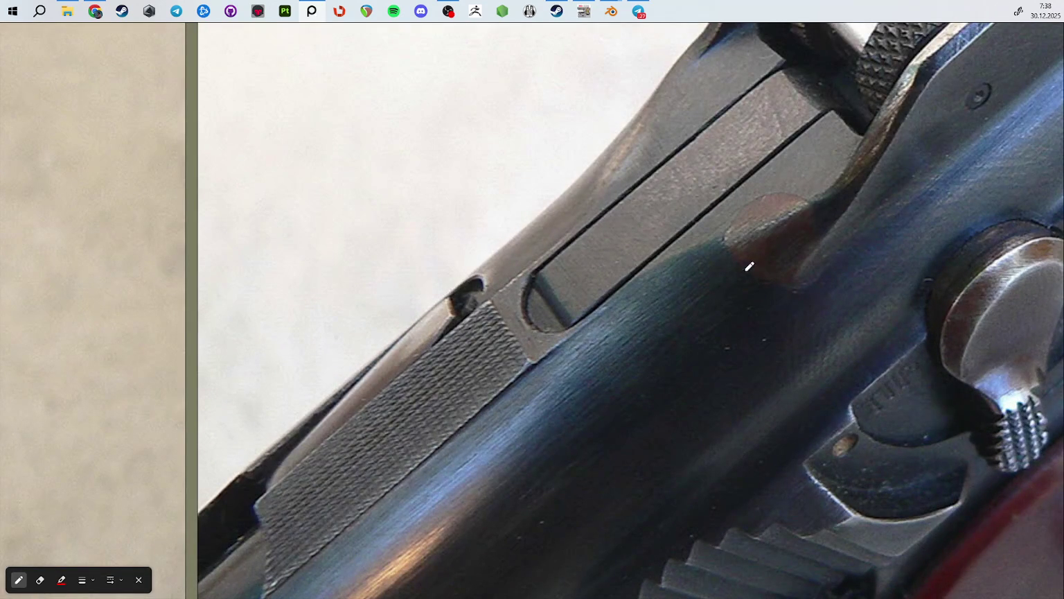
mouse_move(842, 183)
left_mouse_down()
mouse_move(774, 220)
mouse_move(646, 255)
left_mouse_up()
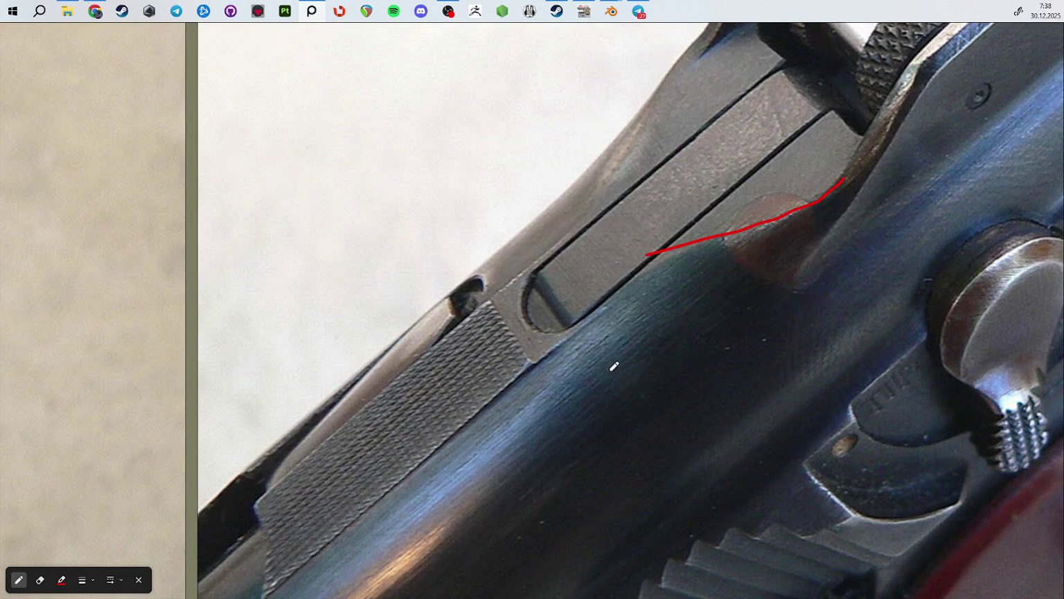
mouse_move(579, 340)
left_mouse_down()
mouse_move(546, 383)
mouse_move(518, 463)
mouse_move(594, 485)
mouse_move(736, 444)
mouse_move(827, 326)
mouse_move(831, 240)
left_mouse_up()
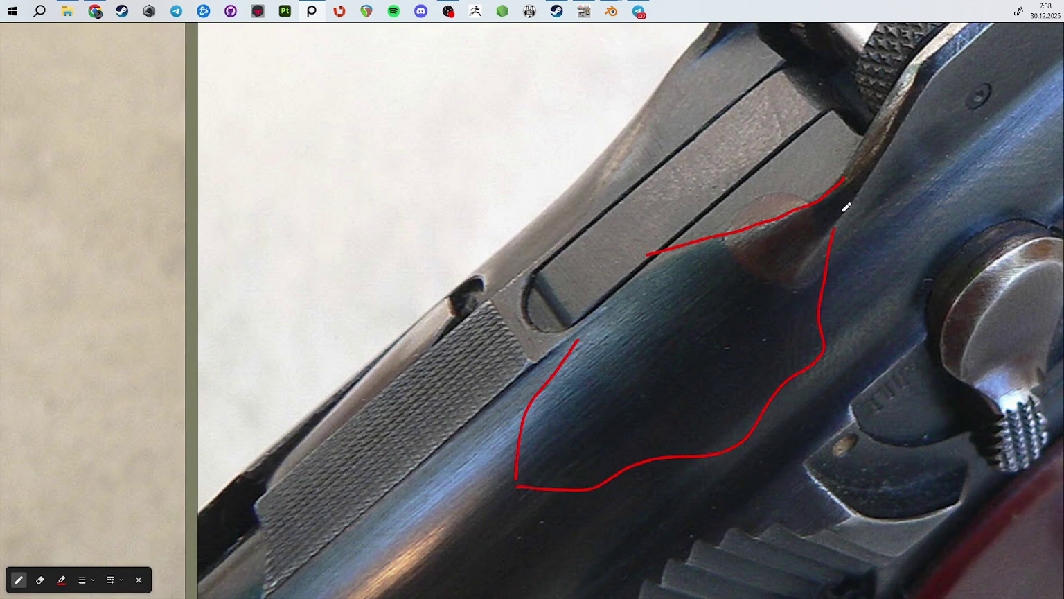
left_click_drag(688, 281, 765, 340)
mouse_move(673, 317)
left_mouse_down()
mouse_move(708, 373)
mouse_move(652, 401)
left_mouse_up()
left_click_drag(570, 394, 622, 430)
left_click_drag(684, 72, 607, 199)
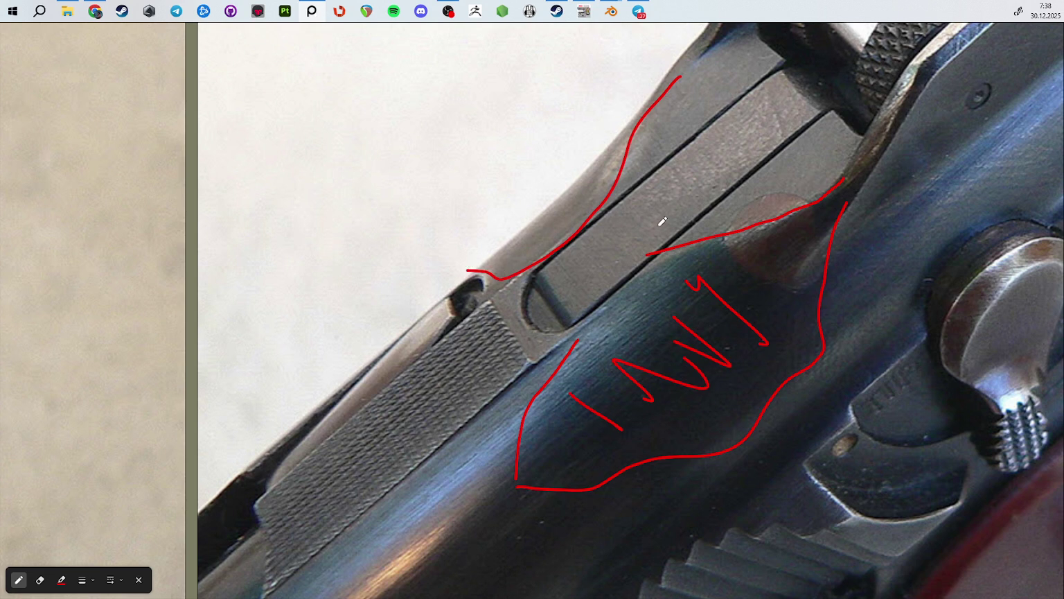
Step: Draw red lines along the slide behind the rear sight on zoomed photos
scroll(663, 222, "down", 10)
scroll(360, 255, "up", 5)
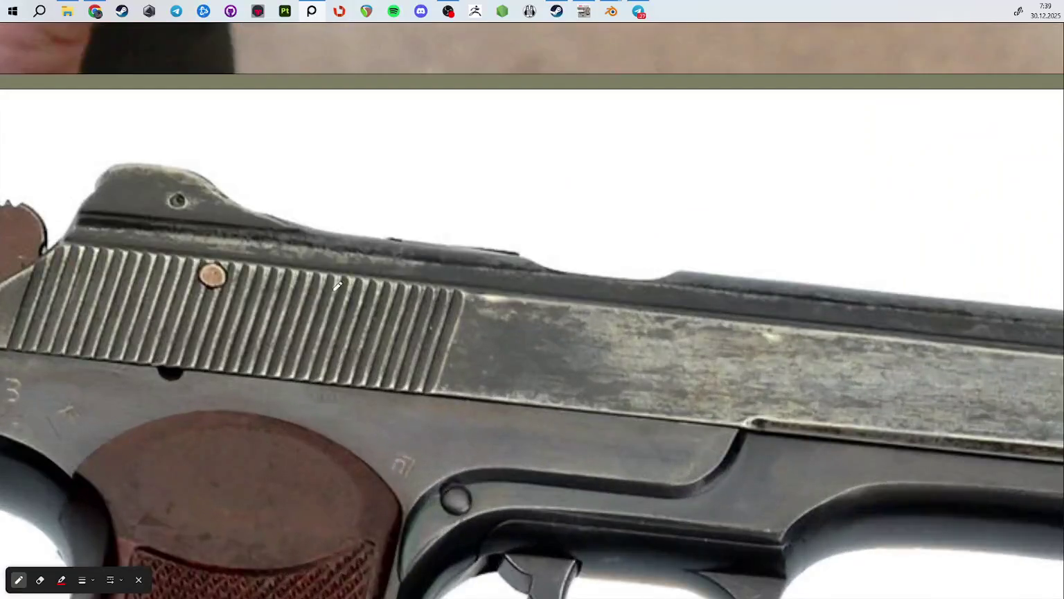
scroll(359, 254, "up", 2)
scroll(360, 254, "up", 2)
left_click_drag(322, 242, 527, 295)
scroll(584, 284, "down", 5)
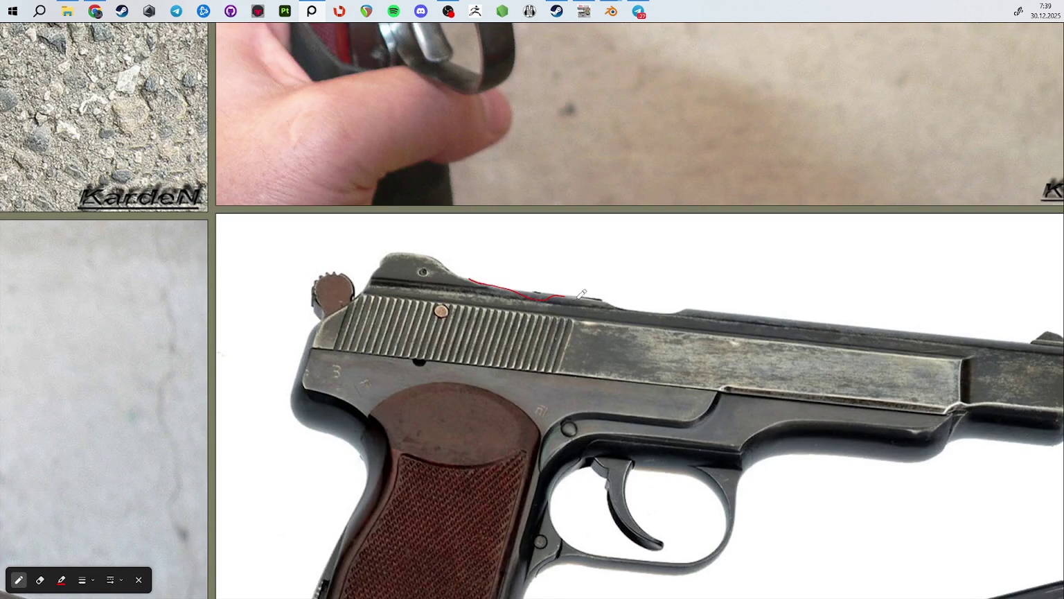
scroll(433, 262, "up", 5)
mouse_move(394, 239)
left_mouse_down()
mouse_move(527, 276)
mouse_move(616, 278)
left_mouse_up()
Step: Add a red line below the circled spot, then shrink the board back to a window
scroll(616, 277, "down", 3)
scroll(520, 291, "down", 3)
scroll(423, 303, "up", 5)
scroll(423, 303, "up", 2)
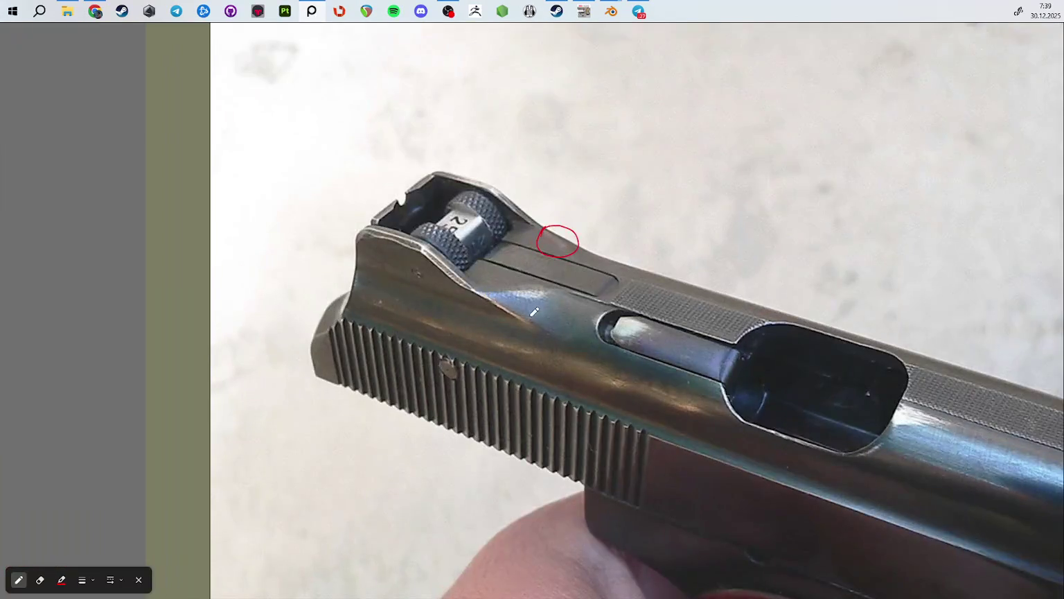
scroll(531, 312, "up", 4)
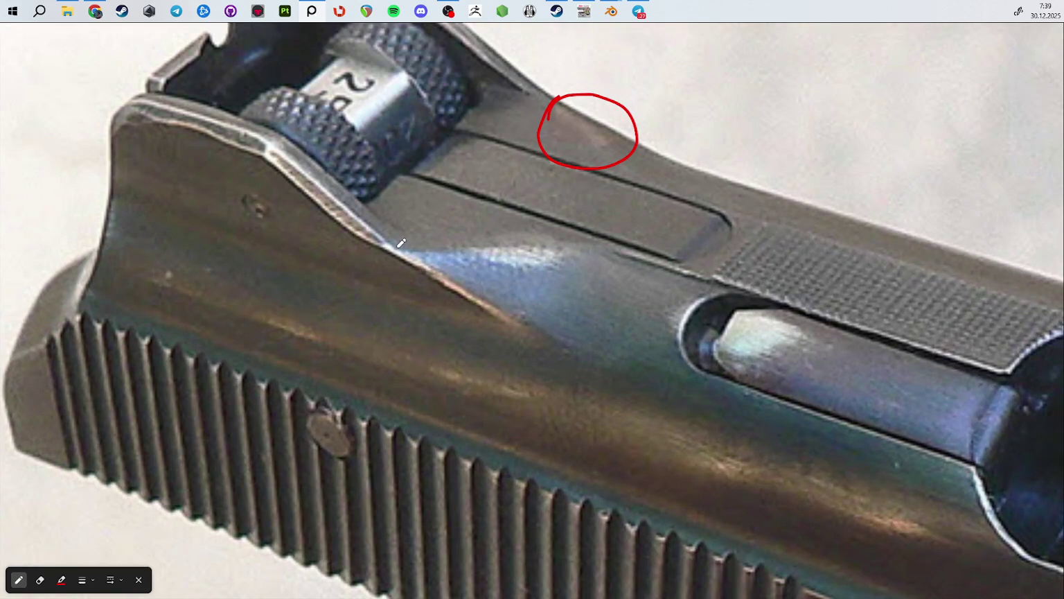
left_click_drag(477, 245, 604, 242)
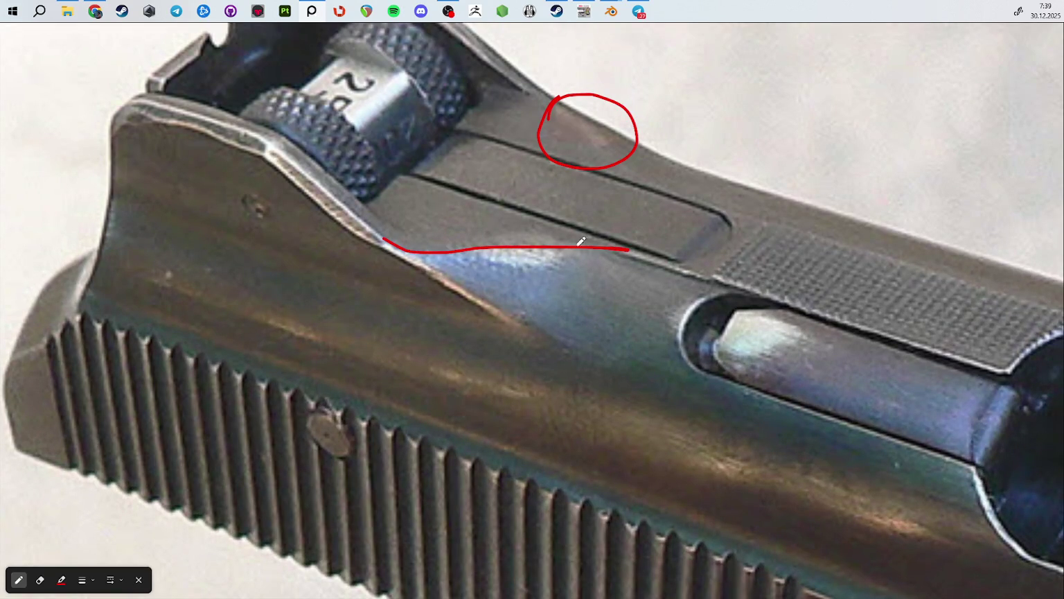
left_click_drag(620, 141, 682, 196)
scroll(682, 198, "down", 5)
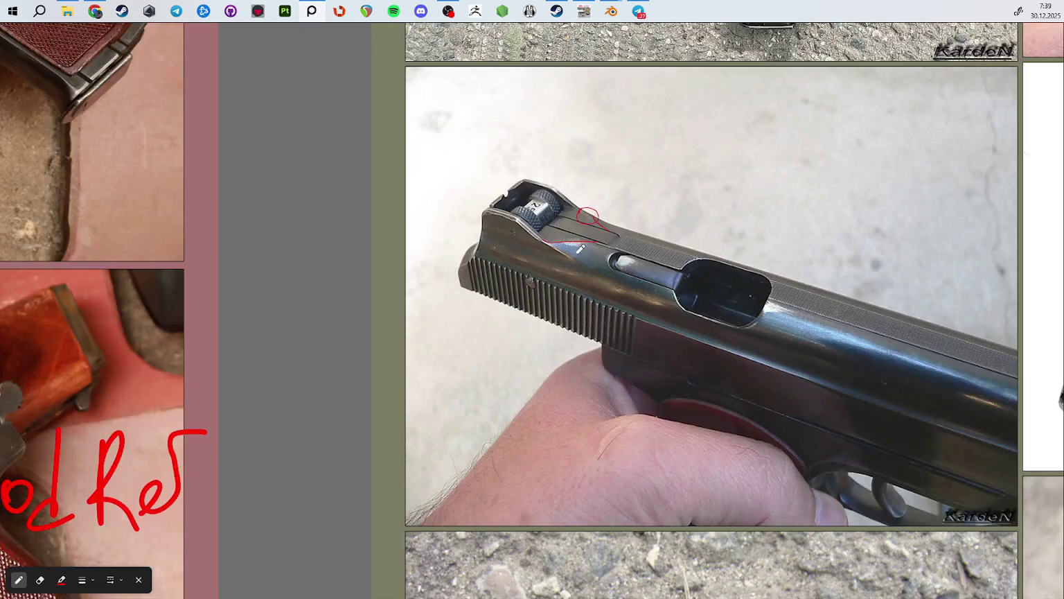
key("ctrl+f")
mouse_move(613, 348)
left_mouse_down()
mouse_move(498, 258)
mouse_move(499, 185)
mouse_move(522, 268)
mouse_move(677, 333)
mouse_move(785, 358)
mouse_move(644, 315)
mouse_move(732, 308)
mouse_move(758, 268)
mouse_move(759, 318)
mouse_move(686, 333)
mouse_move(641, 317)
mouse_move(716, 344)
mouse_move(741, 280)
mouse_move(716, 271)
mouse_move(757, 319)
mouse_move(766, 374)
left_mouse_up()
Step: Rotate the World of Guns APS model to view it from above and muzzle-on, then minimize the game
scroll(716, 270, "down", 5)
scroll(755, 285, "up", 3)
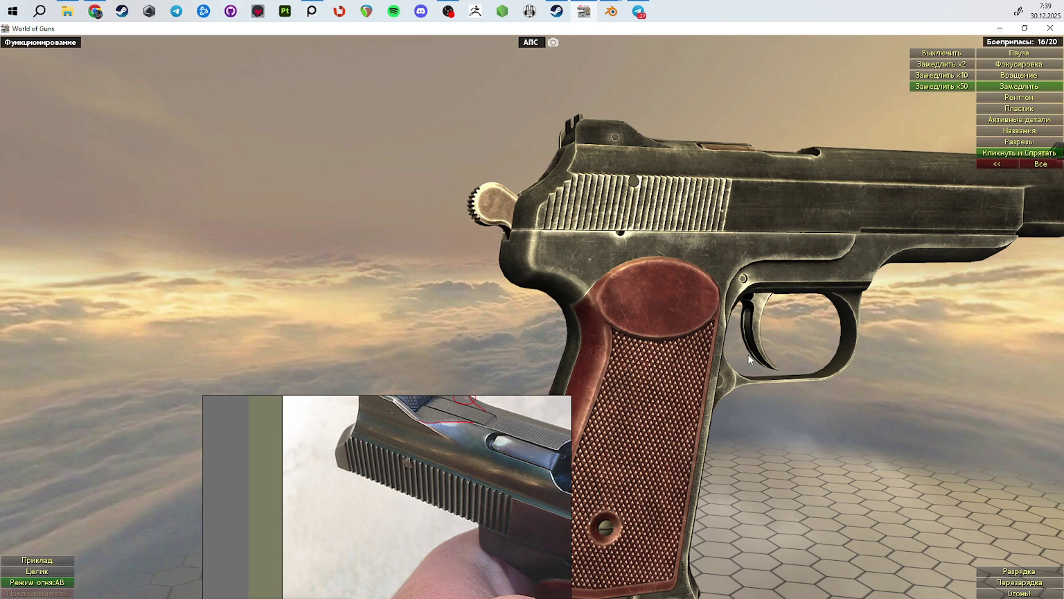
left_click_drag(744, 366, 744, 418)
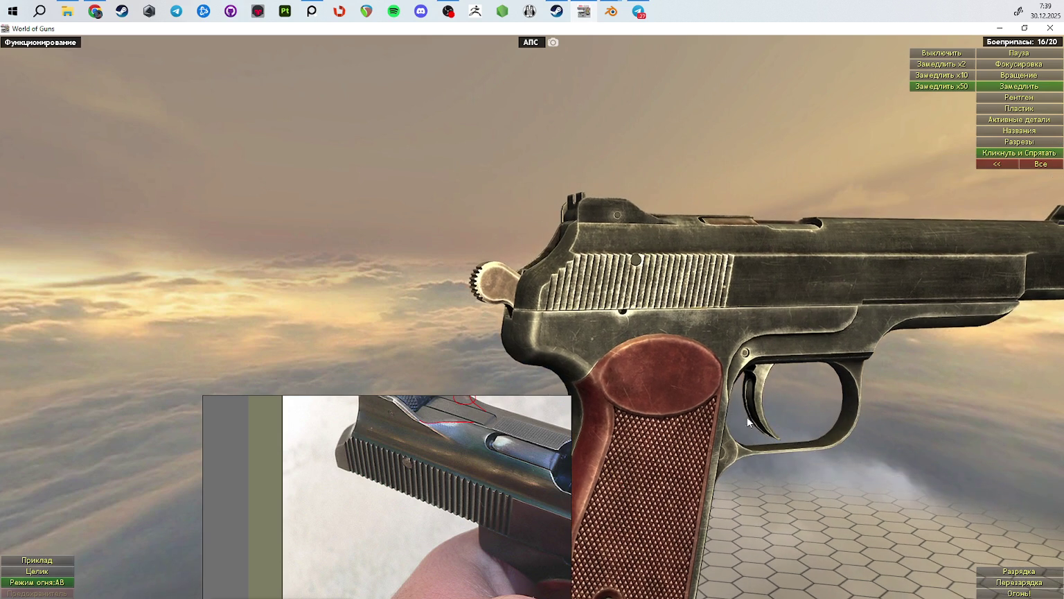
left_click_drag(806, 383, 840, 413)
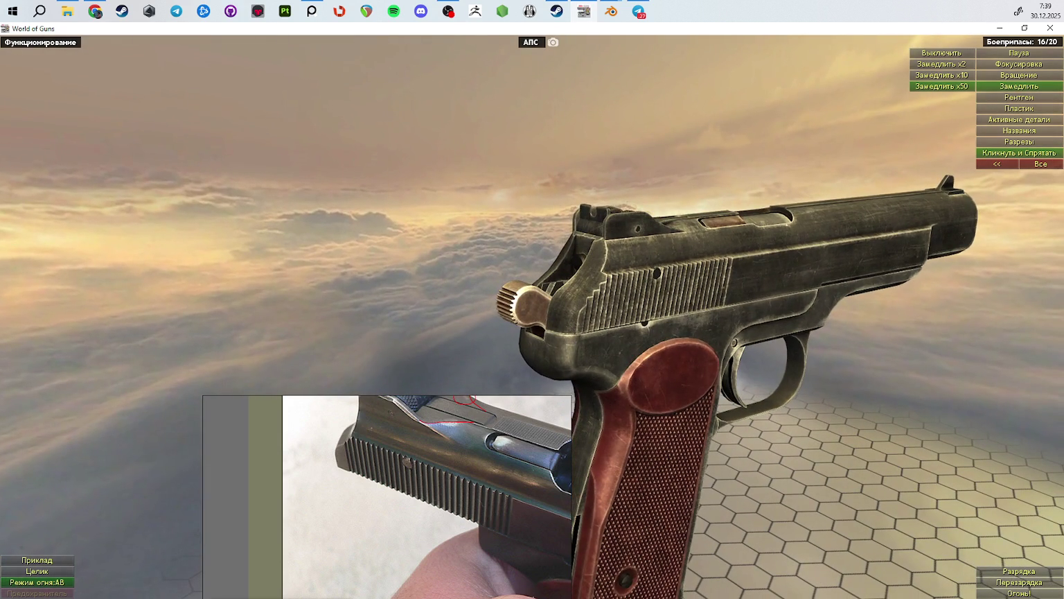
left_click(95, 11)
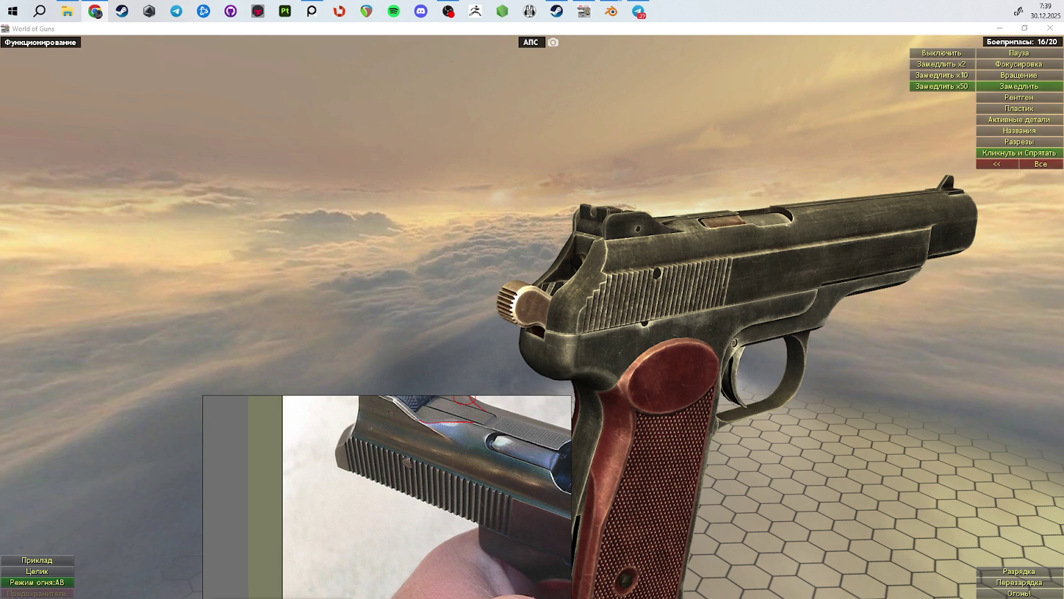
left_click(1000, 28)
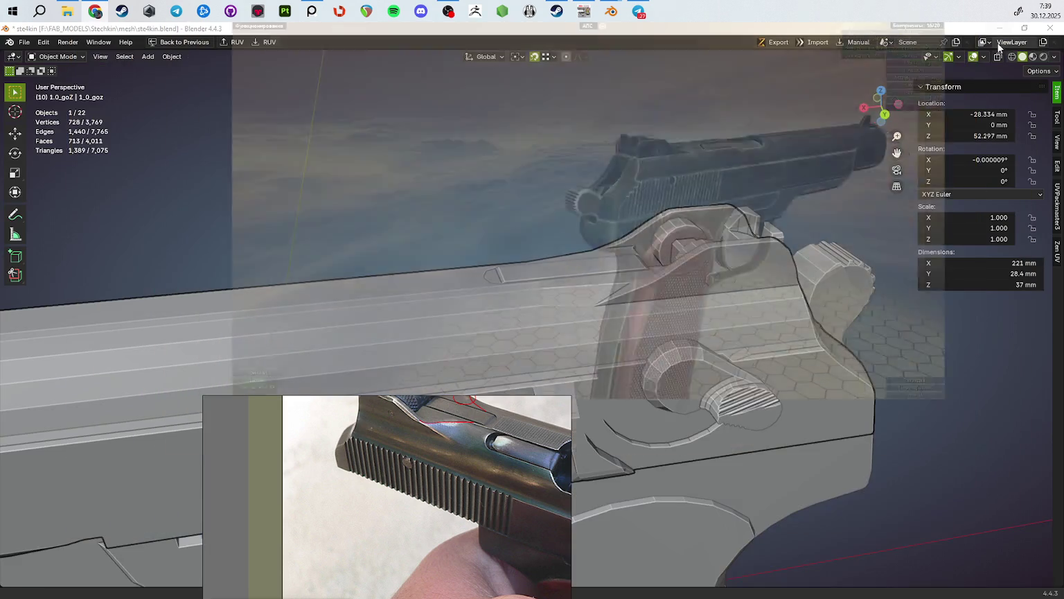
scroll(534, 334, "up", 5)
mouse_move(577, 205)
middle_mouse_down()
mouse_move(624, 427)
mouse_move(691, 284)
mouse_move(629, 285)
mouse_move(575, 329)
mouse_move(596, 312)
middle_mouse_up()
scroll(625, 287, "up", 4)
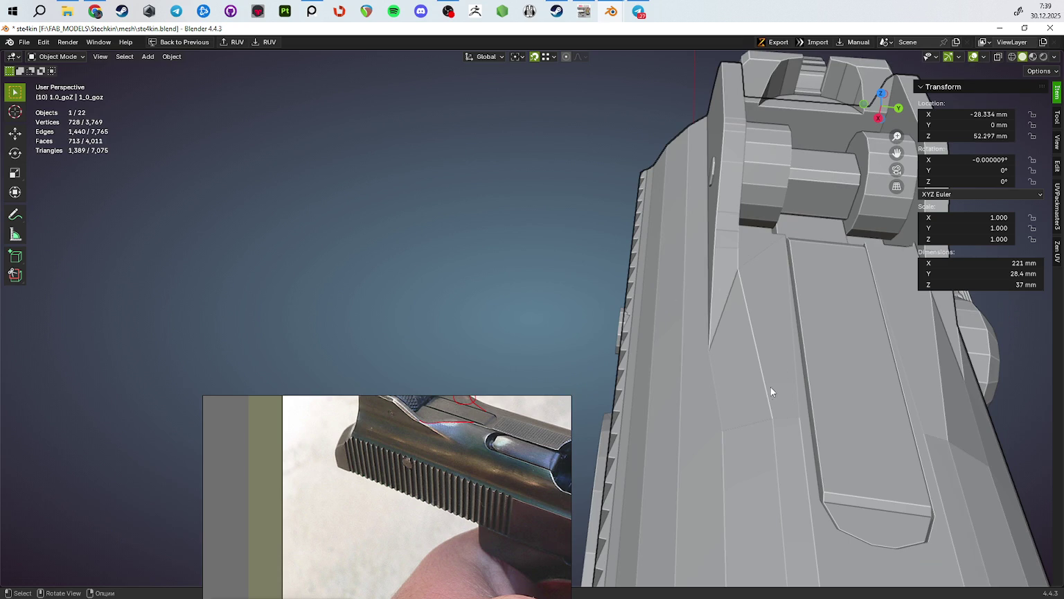
mouse_move(731, 261)
middle_mouse_down()
mouse_move(775, 339)
mouse_move(639, 309)
mouse_move(611, 320)
mouse_move(468, 299)
mouse_move(628, 327)
mouse_move(543, 314)
mouse_move(553, 295)
mouse_move(598, 325)
mouse_move(647, 312)
middle_mouse_up()
scroll(553, 295, "down", 5)
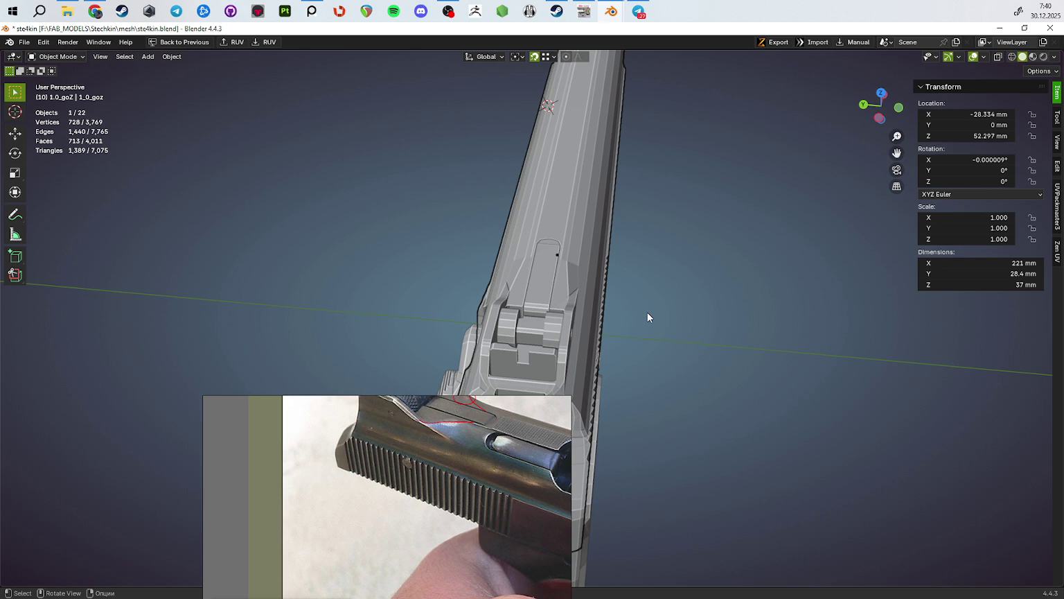
mouse_move(428, 495)
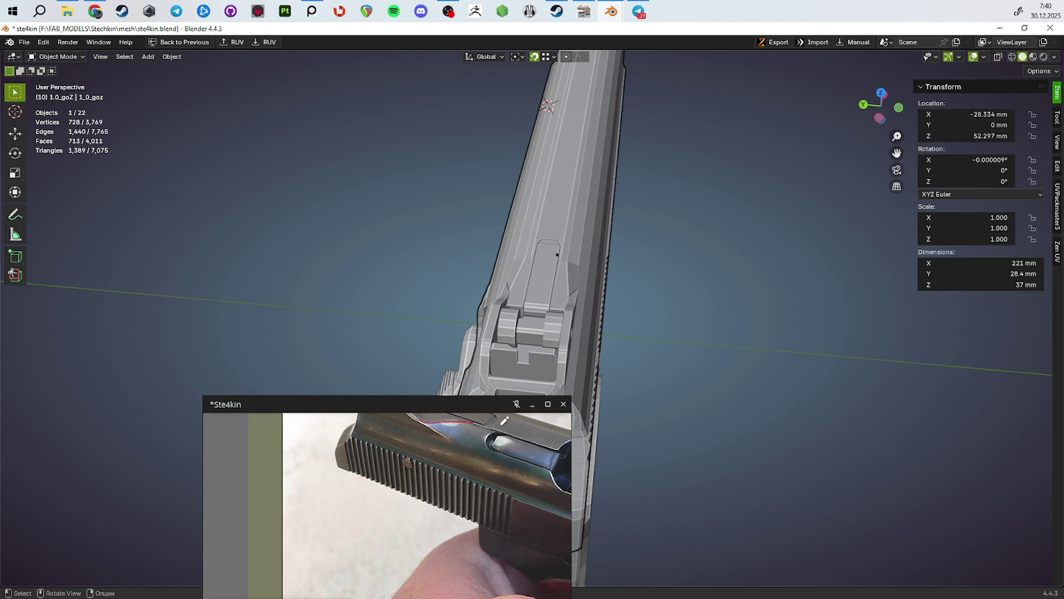
key("ctrl+f")
Step: Undo and erase the first stray red strokes along the slide edge
scroll(436, 413, "up", 2)
scroll(436, 413, "up", 4)
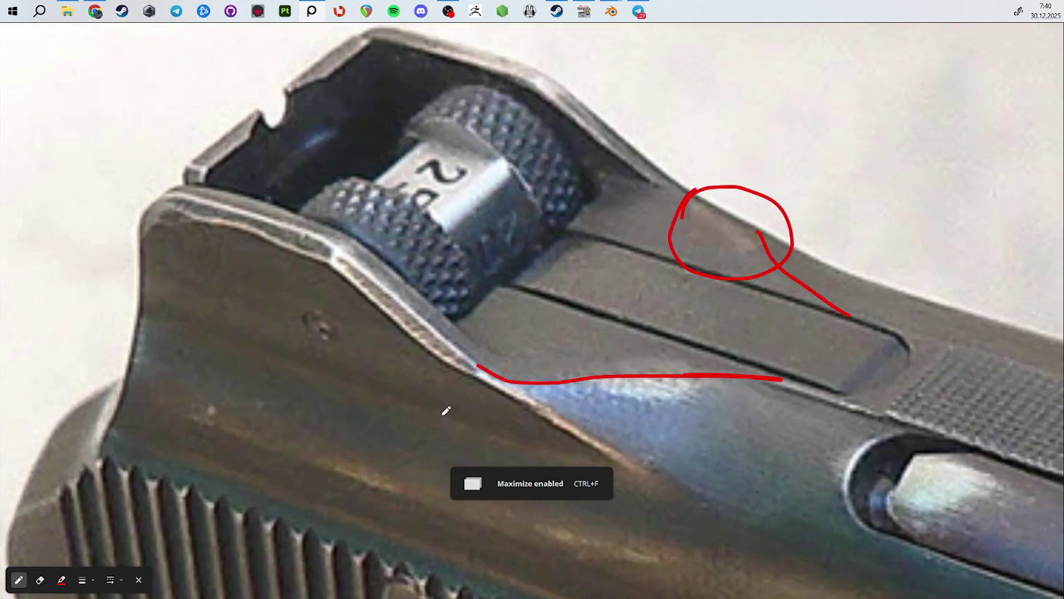
left_click_drag(612, 450, 291, 226)
key("ctrl+z")
scroll(400, 356, "down", 3)
scroll(423, 362, "down", 2)
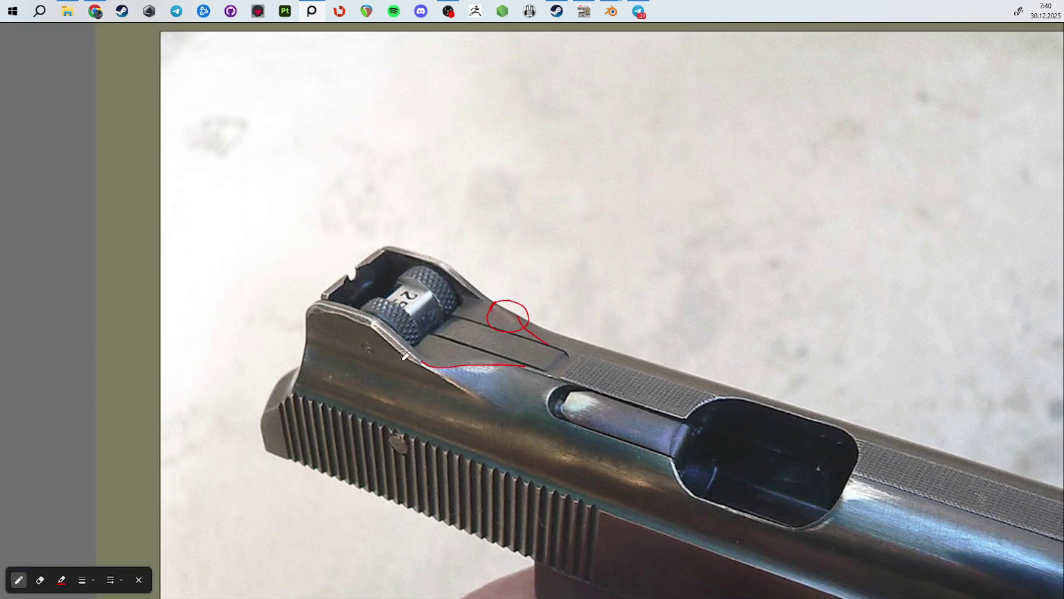
scroll(485, 381, "up", 4)
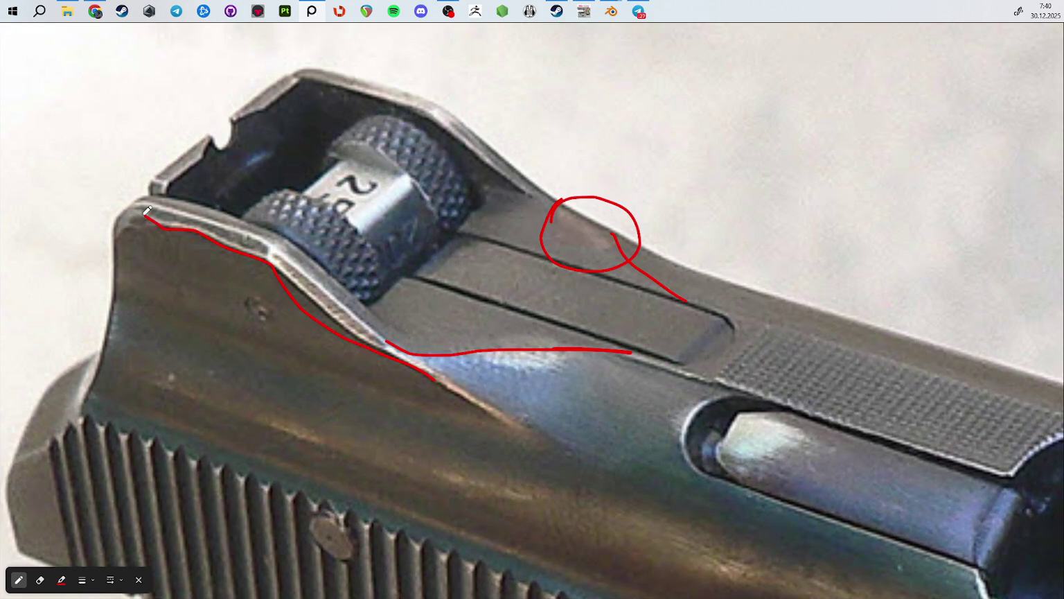
mouse_move(164, 205)
left_mouse_down()
mouse_move(277, 251)
mouse_move(427, 387)
left_mouse_up()
key("e")
left_click_drag(544, 334, 562, 276)
key("p")
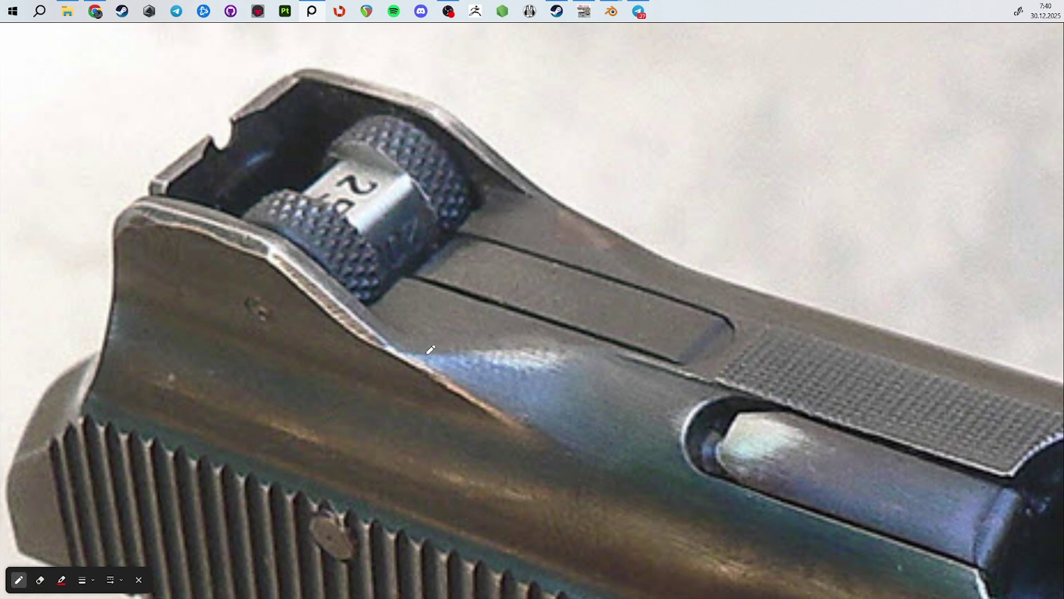
Step: Draw a red slide-edge line with diagonal wear strokes beside the rear sight
left_click_drag(407, 342, 572, 341)
left_click_drag(489, 190, 574, 225)
left_click_drag(502, 214, 569, 247)
left_click_drag(469, 219, 546, 258)
left_click_drag(409, 292, 570, 341)
left_click_drag(434, 321, 524, 351)
mouse_move(392, 321)
left_mouse_down()
mouse_move(470, 349)
mouse_move(558, 349)
mouse_move(402, 360)
mouse_move(630, 342)
mouse_move(402, 356)
left_mouse_up()
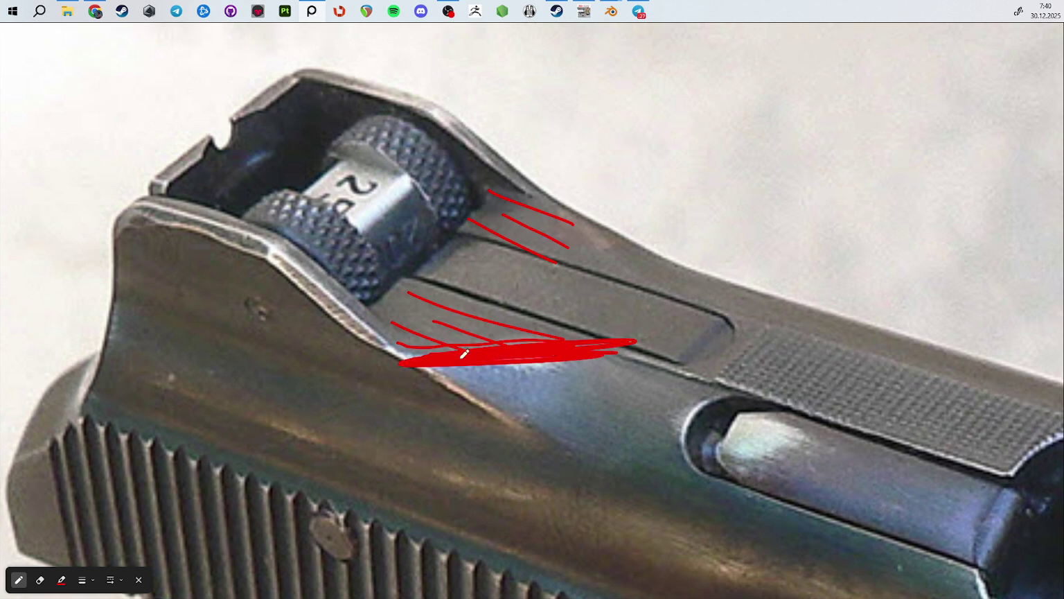
Step: Scribble dense red wear and curved lines down the slide side, then restore PureRef's small window
left_click_drag(574, 203, 676, 302)
left_click_drag(609, 208, 672, 298)
left_click_drag(623, 229, 676, 301)
left_click_drag(534, 408, 547, 440)
left_click_drag(527, 368, 688, 534)
left_click_drag(591, 372, 639, 491)
mouse_move(626, 374)
left_mouse_down()
mouse_move(659, 478)
mouse_move(778, 534)
left_mouse_up()
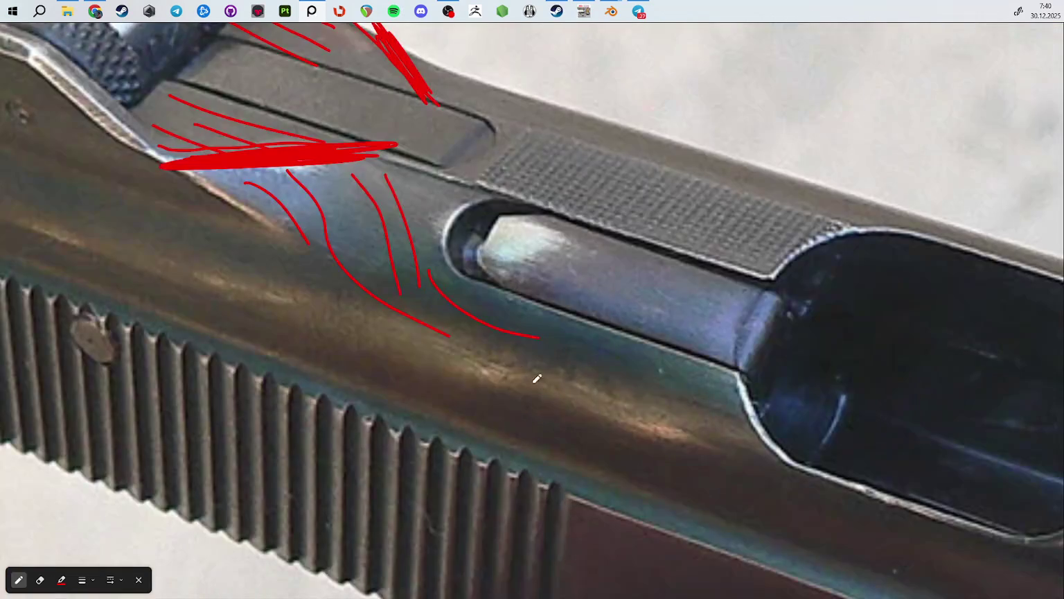
left_click_drag(509, 352, 677, 444)
key("ctrl+f")
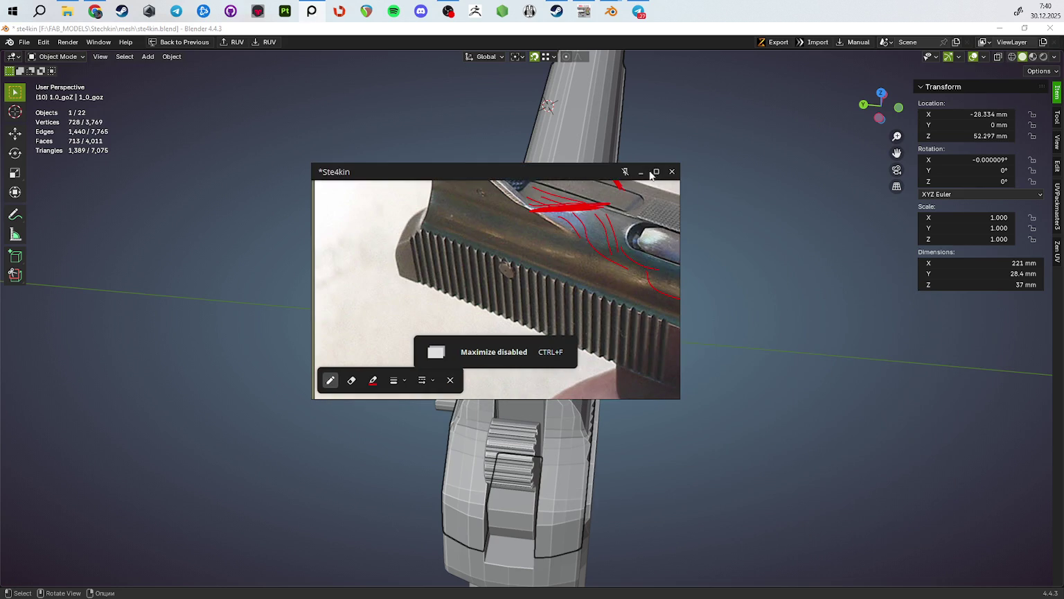
Step: Return PureRef to full screen and pan across to the right-hand image grid
key("ctrl+f")
scroll(715, 354, "up", 3)
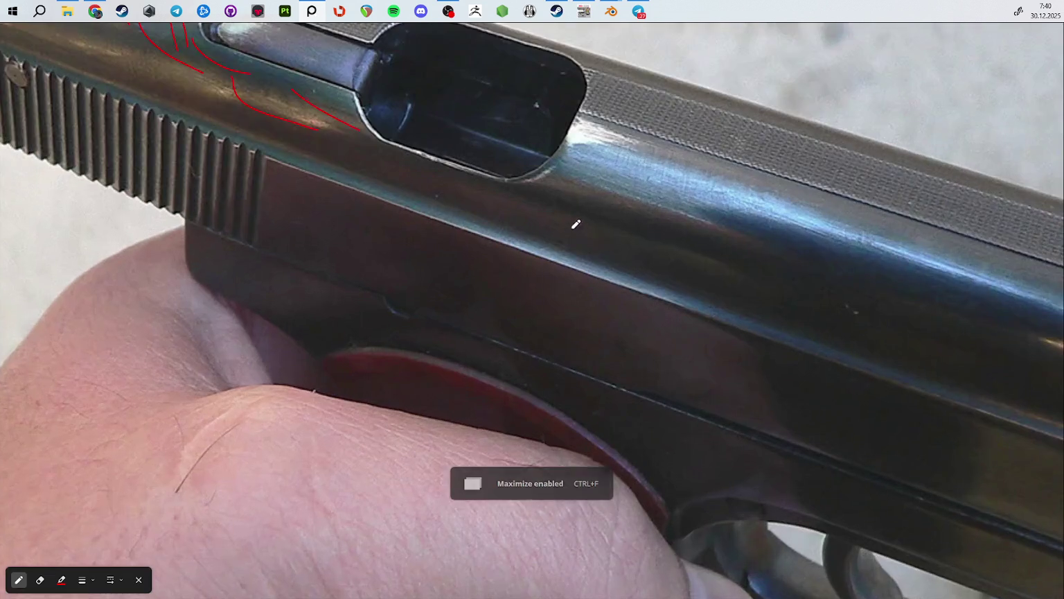
middle_click_drag(576, 231, 295, 314)
scroll(295, 314, "down", 4)
scroll(595, 313, "down", 2)
scroll(594, 312, "up", 4)
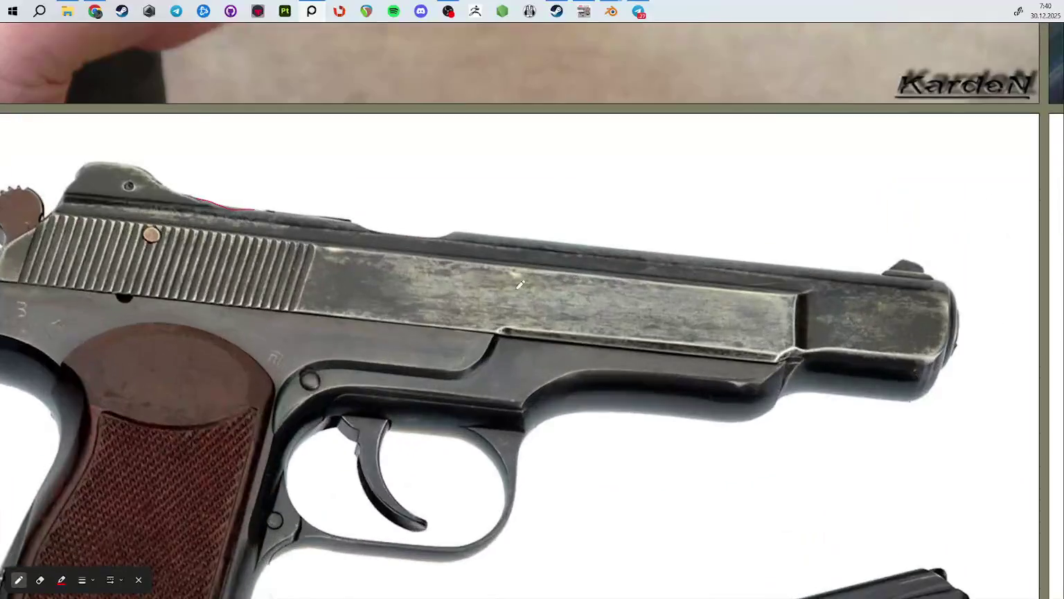
scroll(682, 194, "down", 5)
scroll(682, 194, "down", 2)
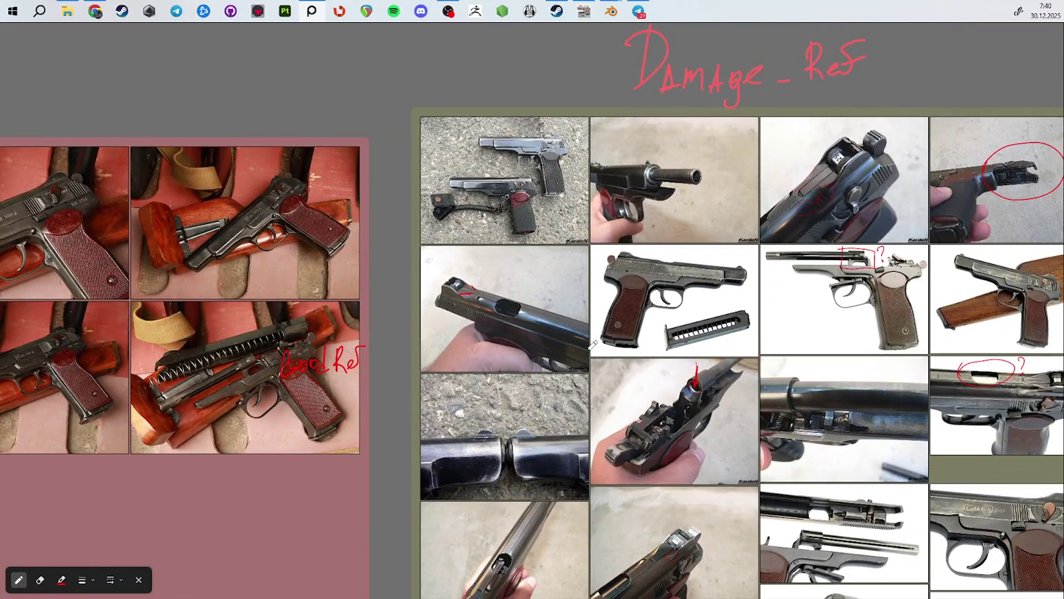
middle_click_drag(549, 465, 741, 367)
scroll(741, 367, "up", 5)
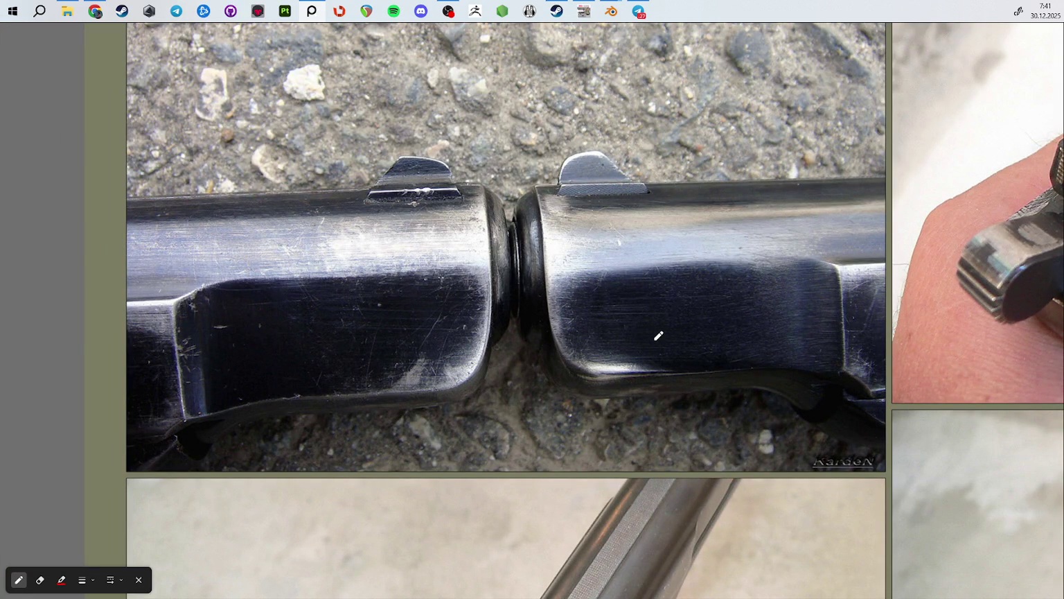
Step: Zoom around the board and fit the top-down slide photo to the screen
scroll(608, 370, "up", 5)
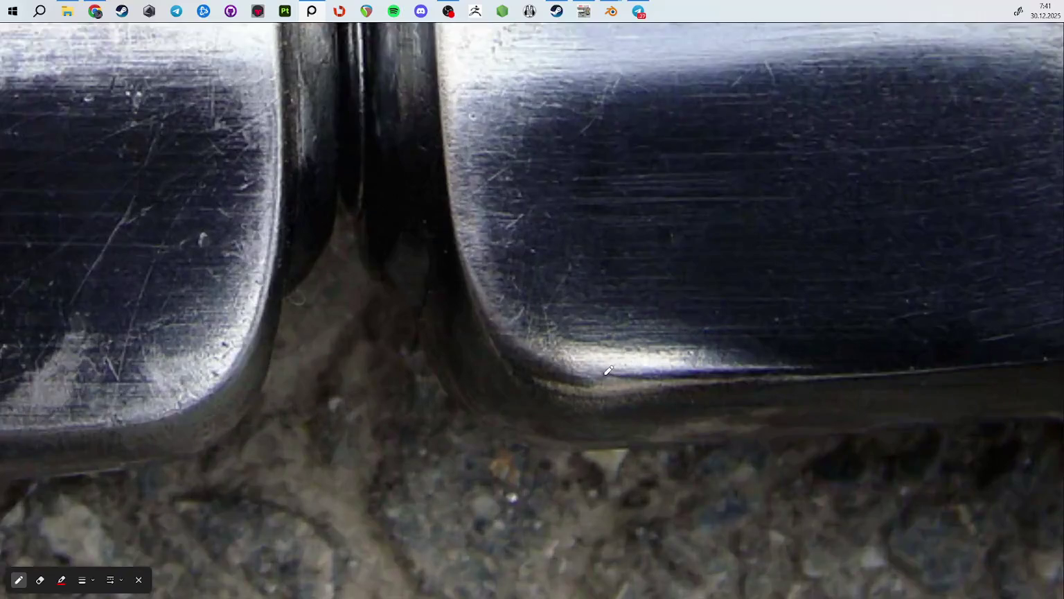
scroll(608, 370, "up", 1)
scroll(554, 372, "down", 3)
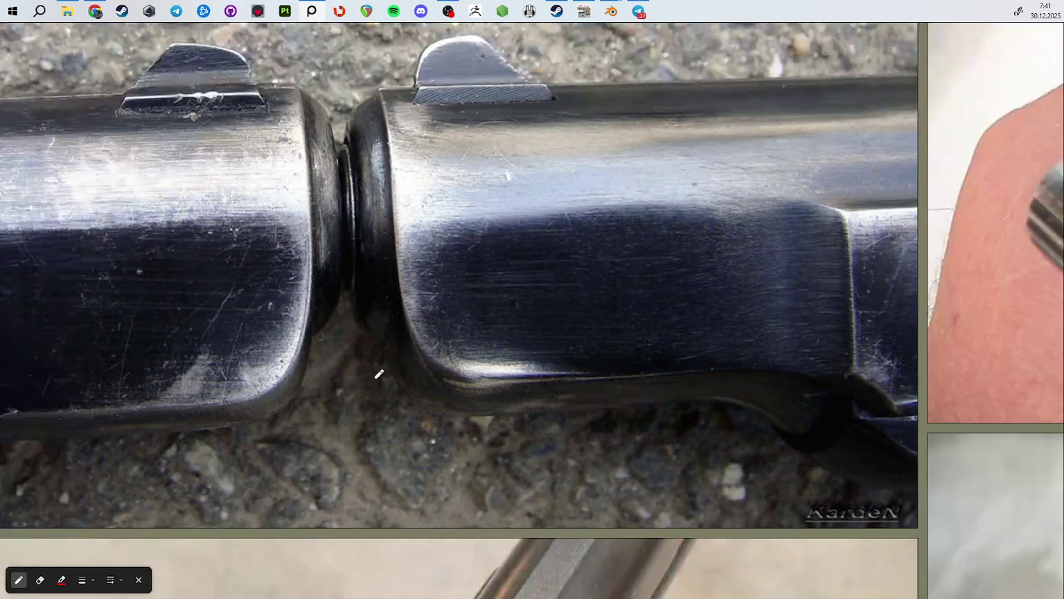
scroll(571, 368, "up", 1)
scroll(456, 341, "up", 2)
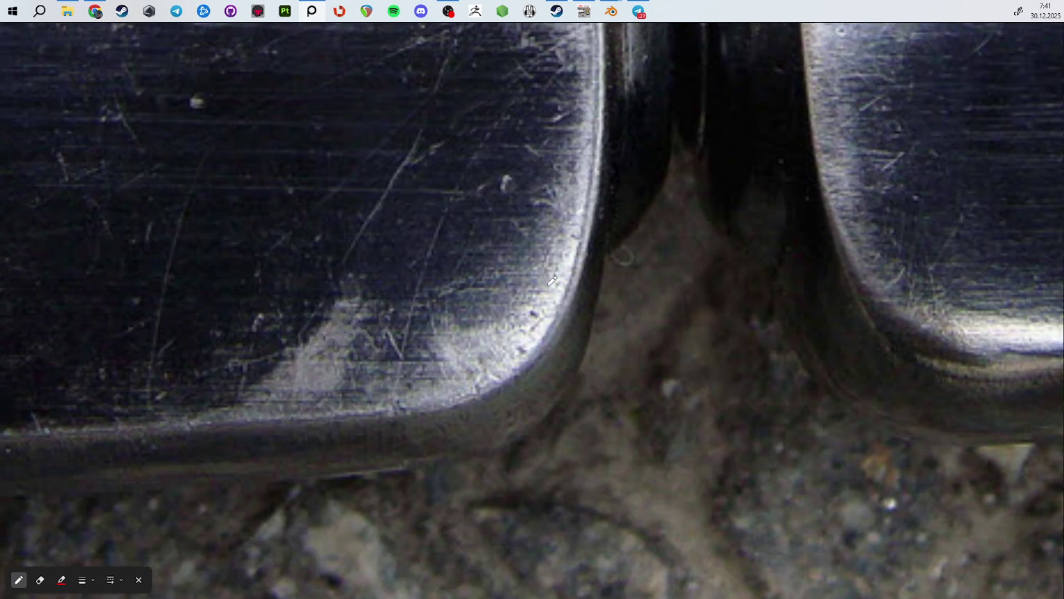
scroll(417, 352, "down", 2)
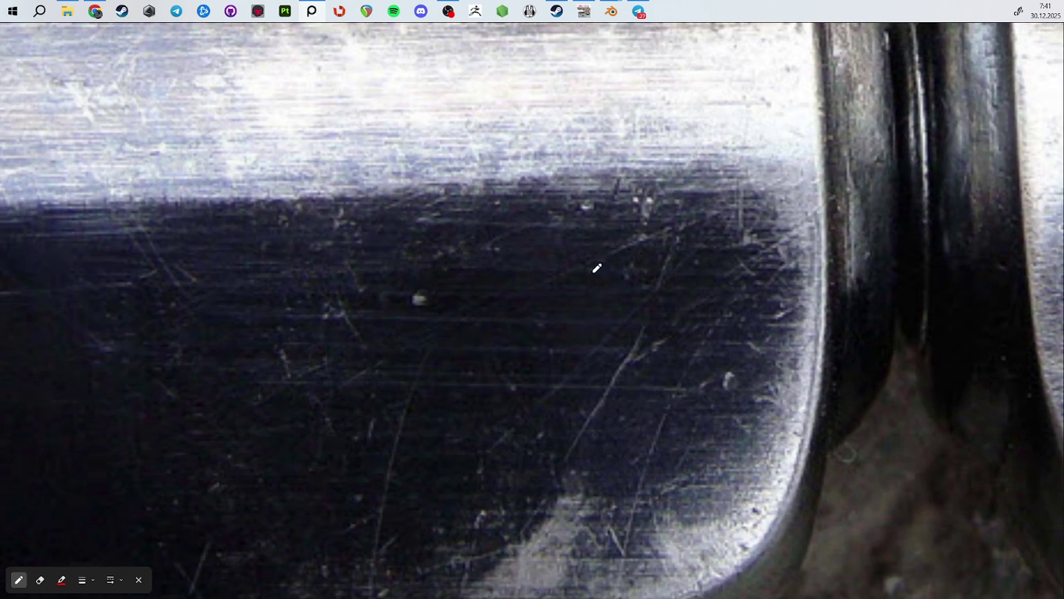
scroll(597, 263, "down", 3)
scroll(561, 273, "down", 2)
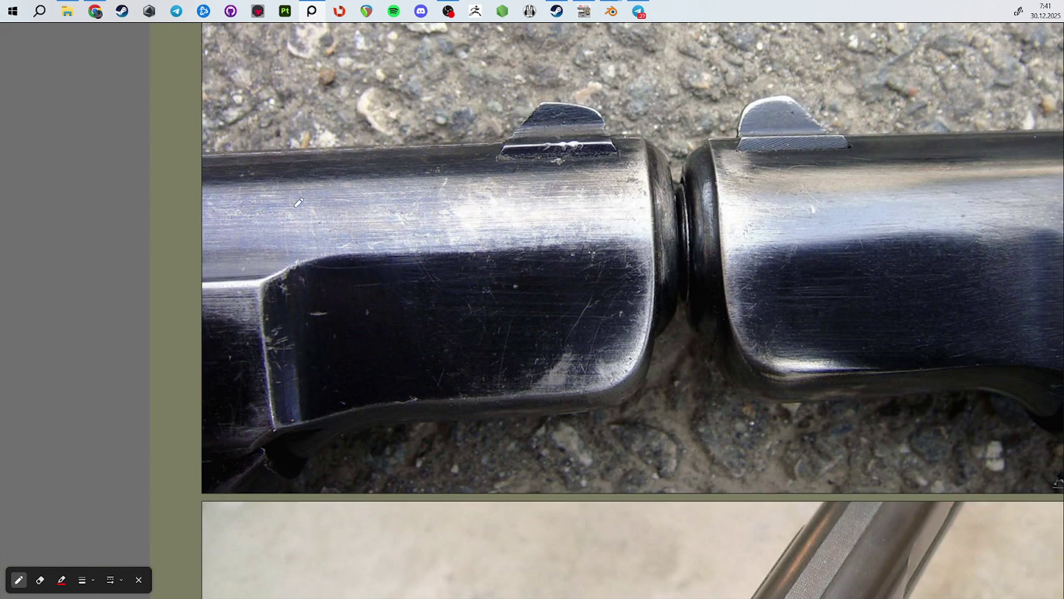
scroll(312, 207, "up", 3)
scroll(352, 236, "down", 4)
scroll(357, 256, "down", 2)
scroll(360, 273, "down", 2)
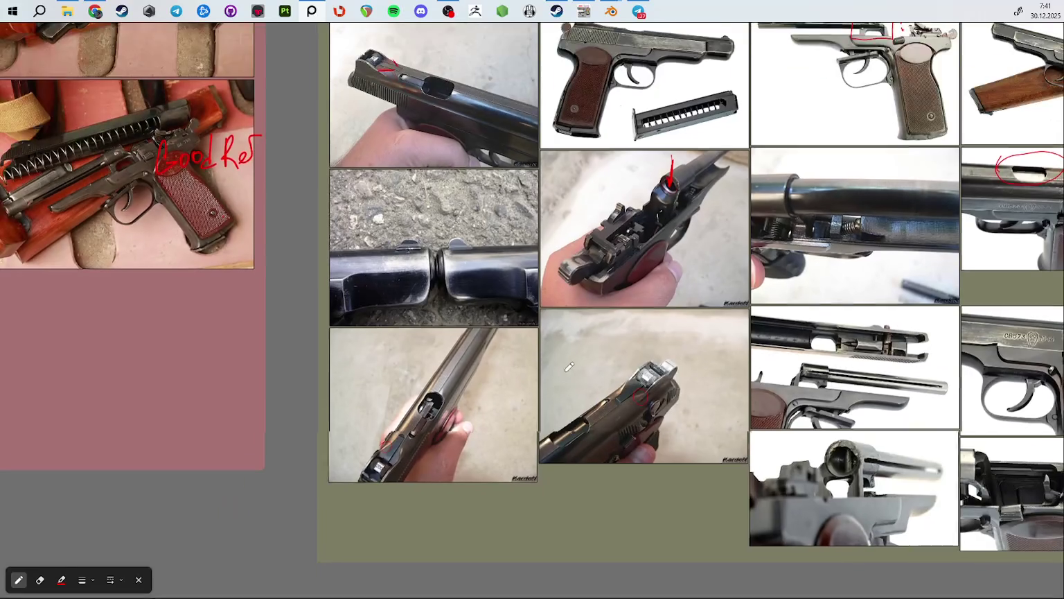
double_click(533, 344)
Step: Zoom in on the top-down slide photo and draw a red mark beside the ejection port
scroll(590, 276, "up", 1)
scroll(591, 276, "up", 1)
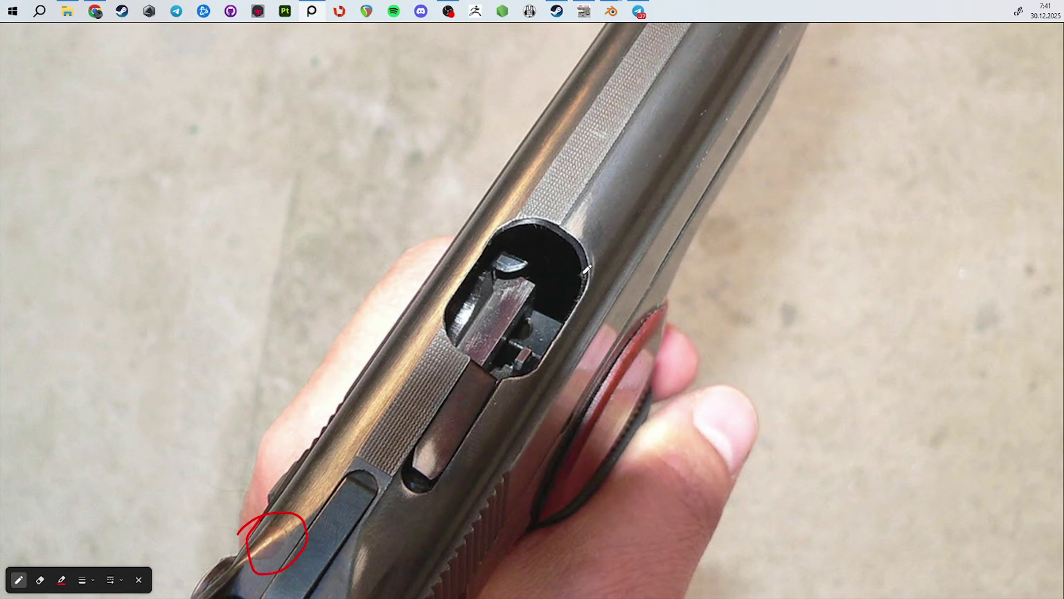
scroll(589, 270, "up", 1)
scroll(554, 256, "up", 2)
scroll(501, 230, "up", 1)
mouse_move(498, 234)
left_mouse_down()
mouse_move(573, 266)
mouse_move(562, 331)
left_mouse_up()
Step: Extend the red mark on the slide photo with a small squiggle and a short stroke
mouse_move(616, 383)
left_mouse_down()
mouse_move(629, 399)
mouse_move(628, 447)
mouse_move(611, 485)
mouse_move(613, 412)
mouse_move(626, 392)
left_mouse_up()
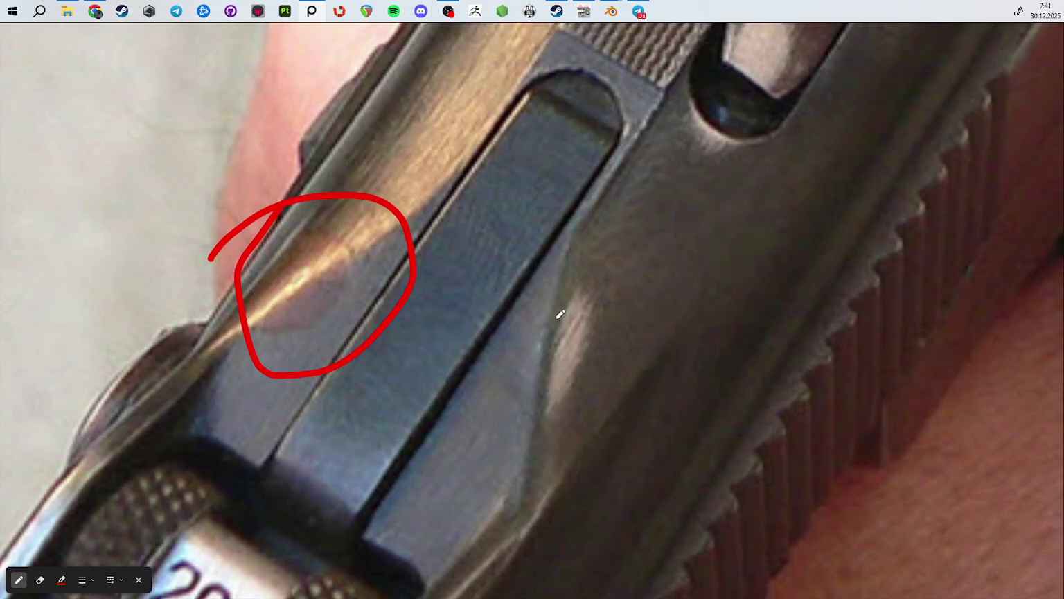
mouse_move(556, 319)
left_mouse_down()
mouse_move(597, 280)
mouse_move(606, 302)
mouse_move(590, 373)
mouse_move(549, 409)
mouse_move(564, 313)
left_mouse_up()
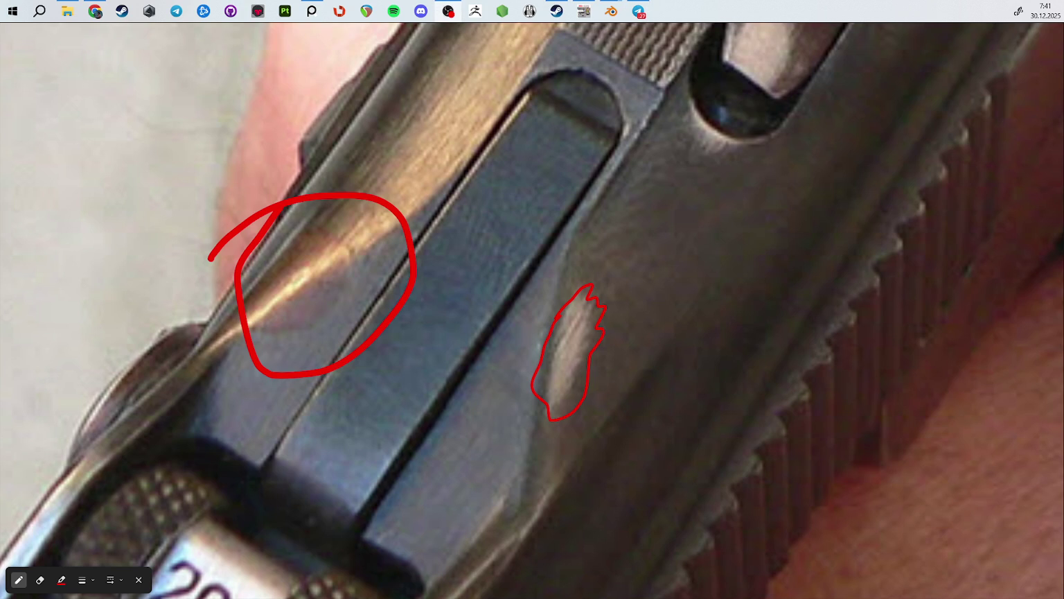
scroll(558, 156, "down", 10)
scroll(607, 208, "up", 5)
scroll(631, 256, "up", 2)
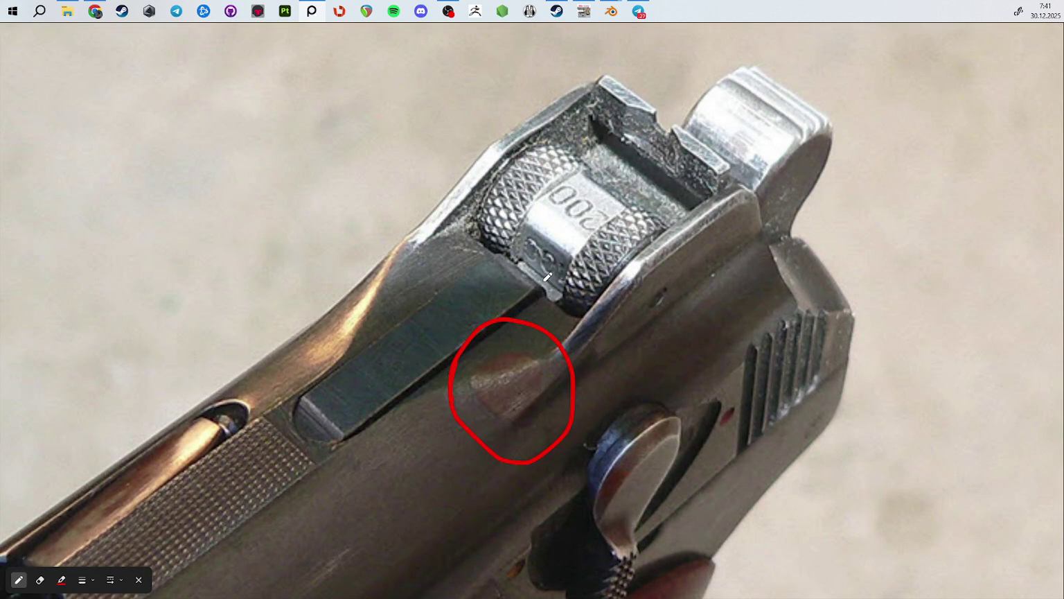
scroll(544, 277, "down", 4)
scroll(533, 278, "down", 2)
scroll(533, 279, "down", 1)
Step: Pan from the red-stock pistol photos over to the Damage_Ref board's red-circled pistol photo
scroll(533, 280, "up", 3)
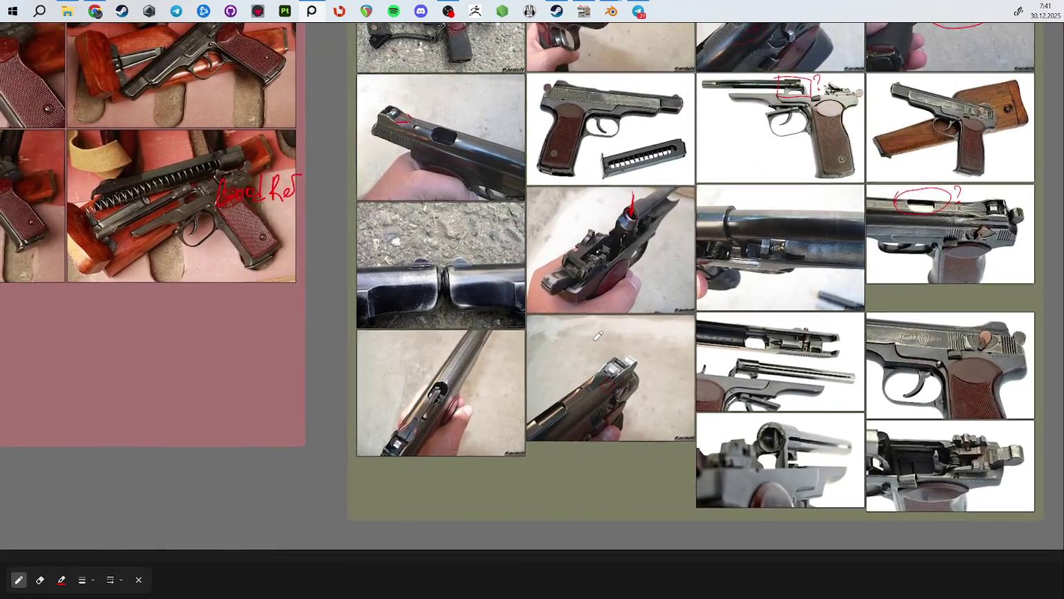
scroll(533, 280, "up", 3)
scroll(533, 280, "up", 4)
scroll(612, 240, "up", 1)
scroll(611, 240, "up", 3)
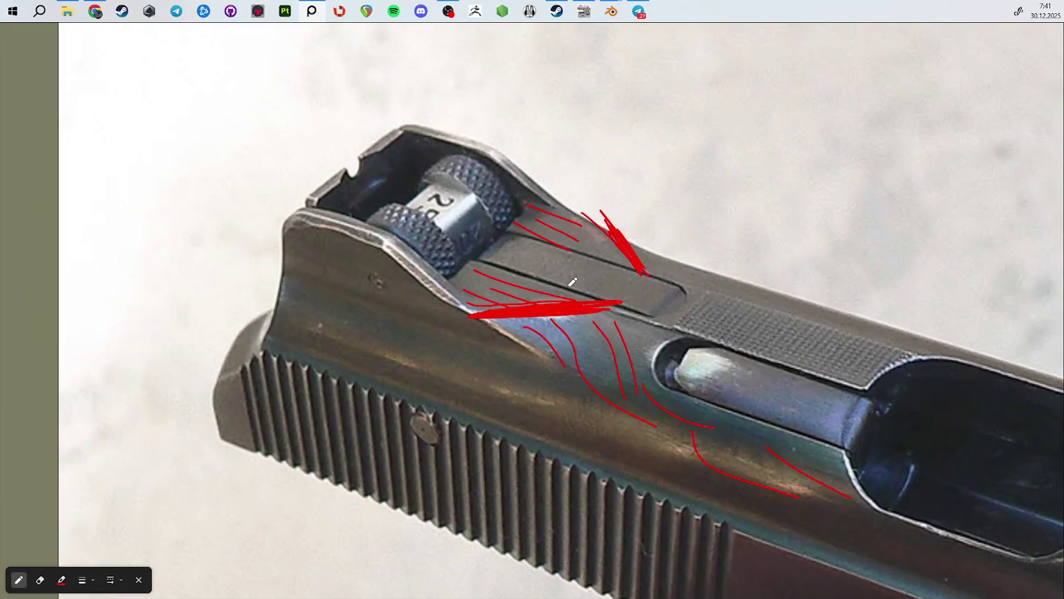
scroll(591, 322, "down", 1)
scroll(591, 322, "down", 3)
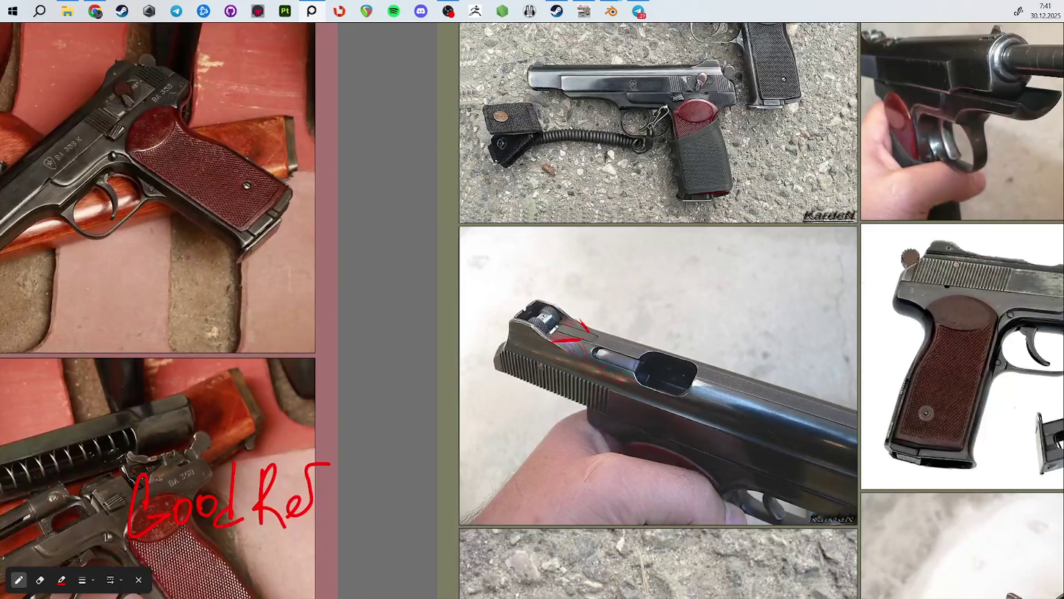
middle_click_drag(430, 281, 924, 308)
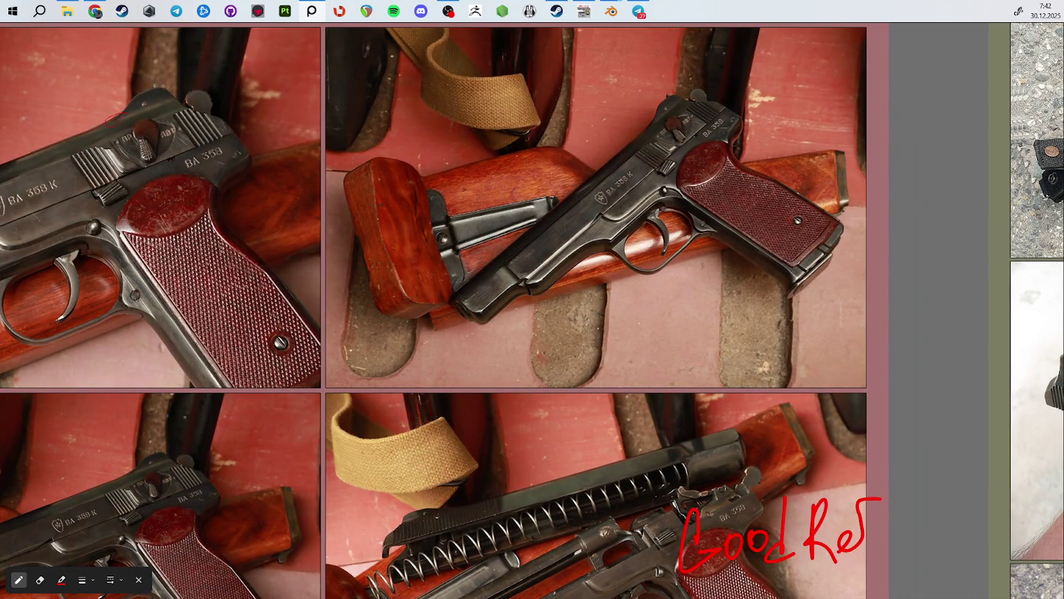
scroll(398, 235, "down", 4)
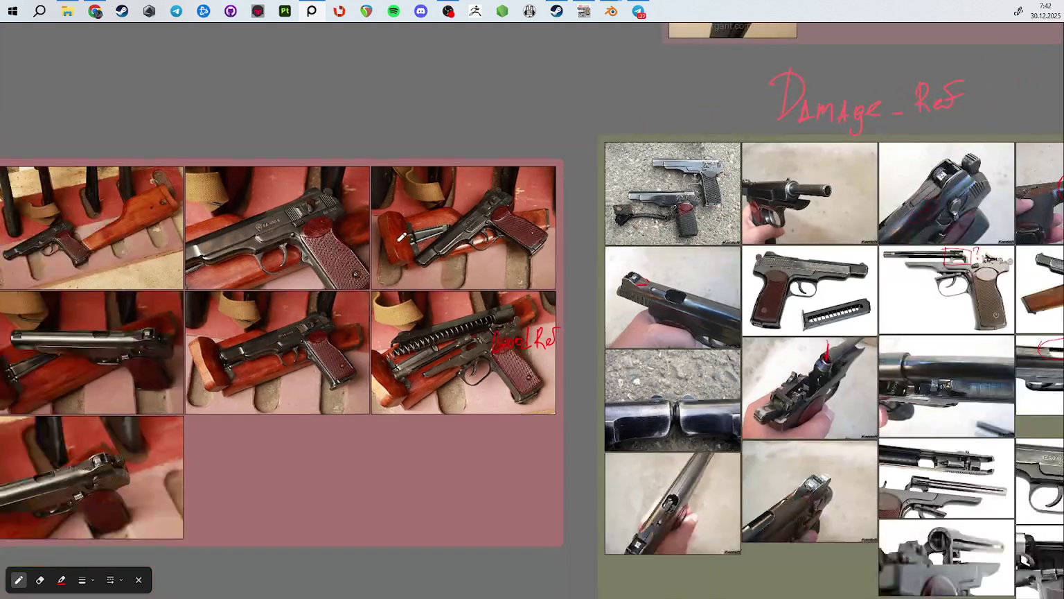
middle_click_drag(381, 232, 264, 99)
scroll(586, 346, "up", 3)
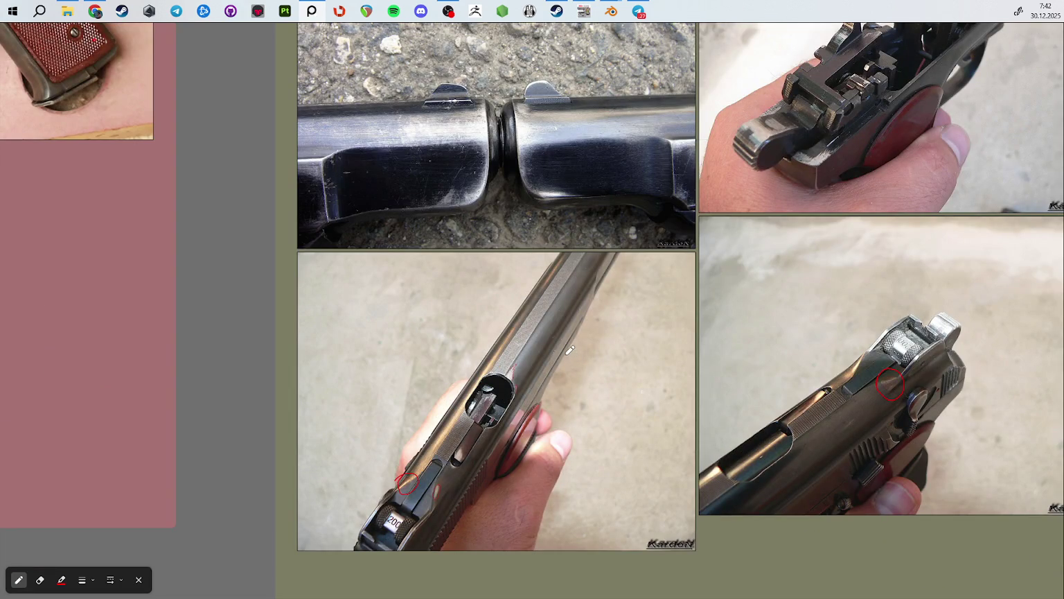
scroll(616, 367, "down", 1)
middle_click_drag(814, 351, 573, 310)
Step: Browse the CB573 and other pistol photos, ending centered on the slide's red outline sketch
scroll(572, 310, "up", 1)
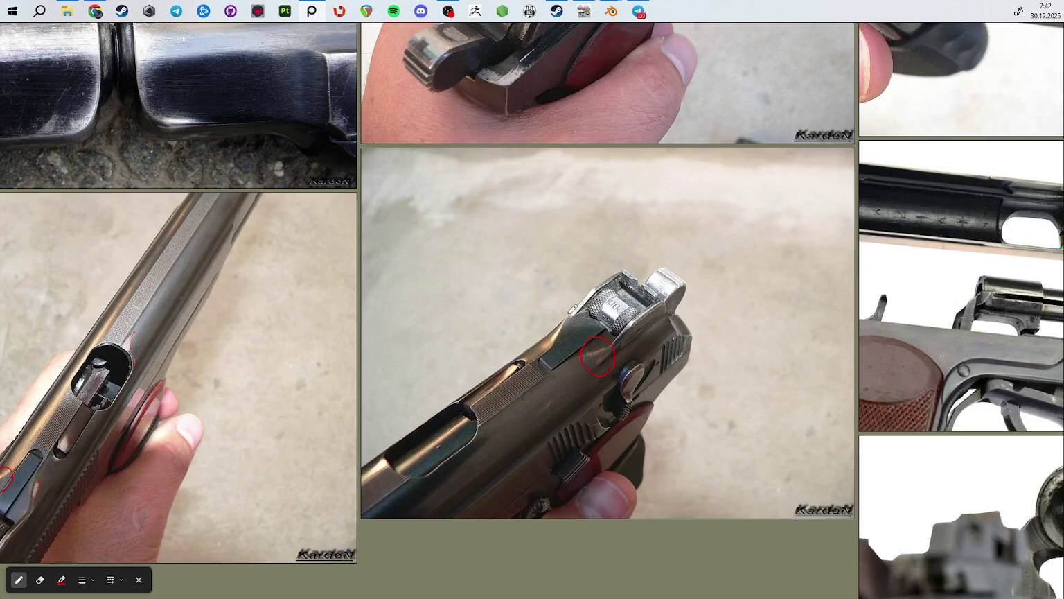
scroll(574, 311, "up", 1)
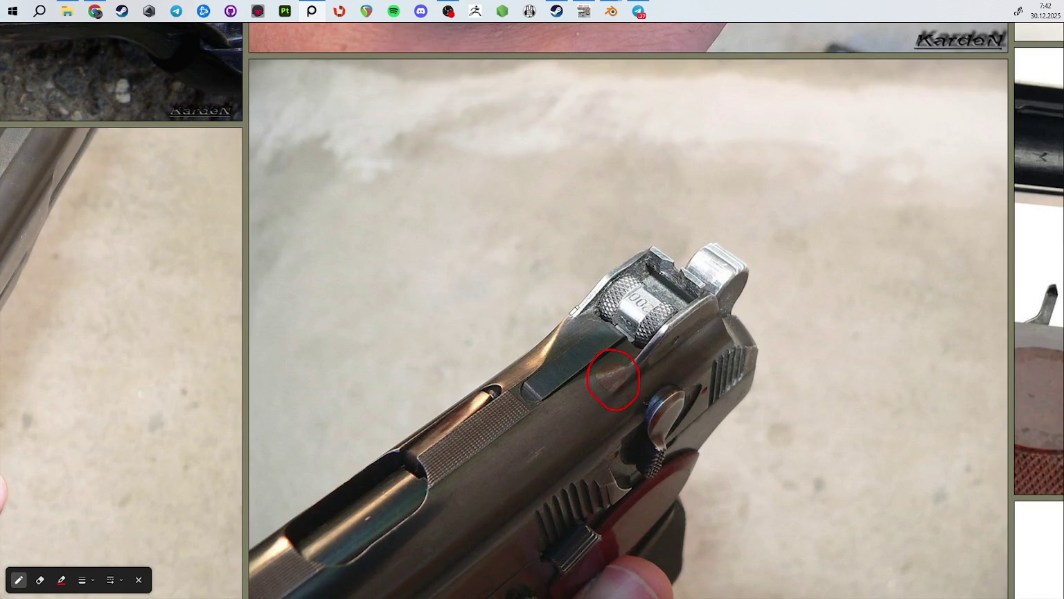
scroll(575, 311, "down", 3)
middle_click_drag(850, 315, 549, 307)
scroll(828, 277, "up", 3)
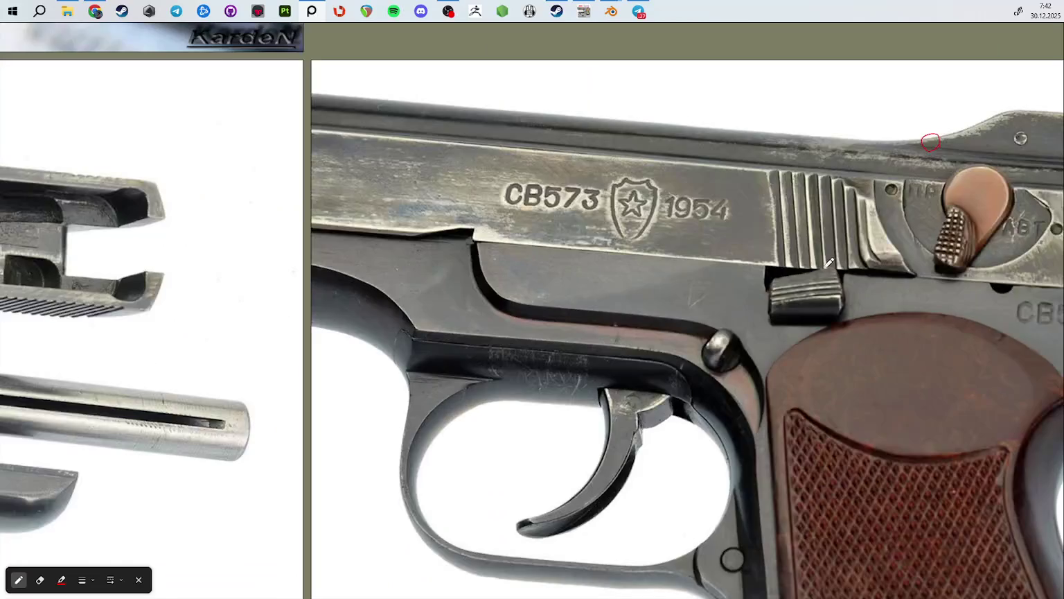
middle_click_drag(832, 257, 641, 423)
scroll(659, 367, "down", 3)
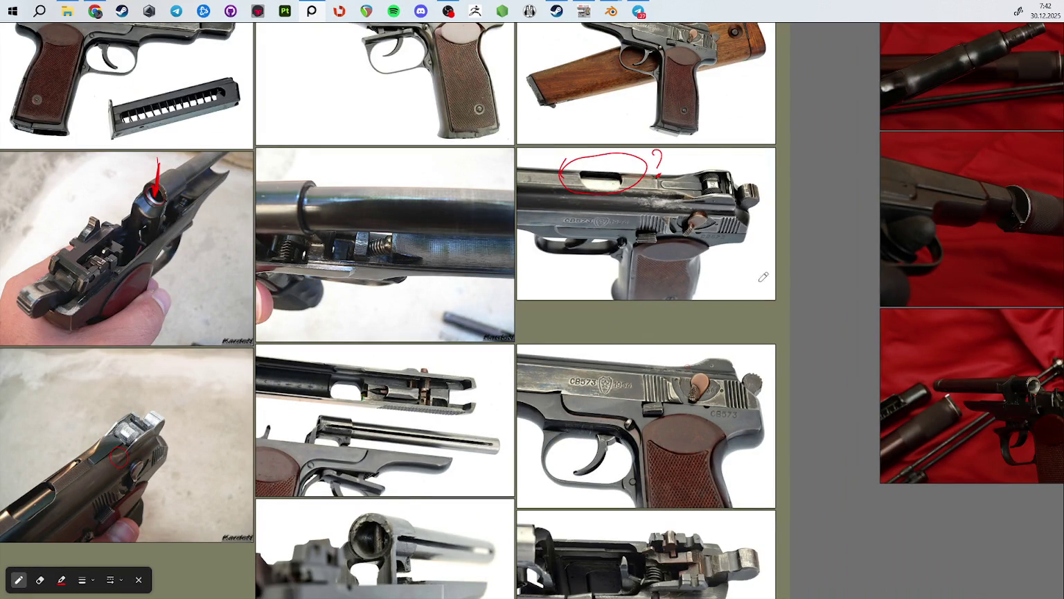
scroll(828, 294, "down", 3)
mouse_move(828, 294)
middle_mouse_down()
mouse_move(596, 277)
mouse_move(575, 485)
middle_mouse_up()
scroll(575, 303, "up", 3)
middle_click_drag(518, 379, 604, 324)
scroll(604, 323, "up", 3)
middle_click_drag(518, 359, 721, 226)
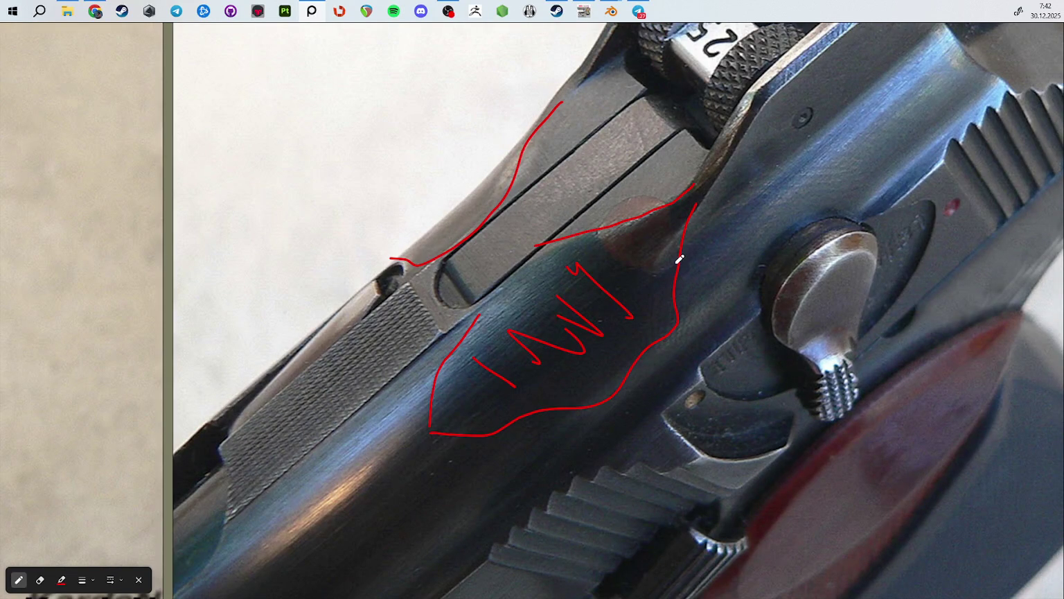
Step: Center the middle pistol photo and circle the slide's serrations in red
scroll(346, 350, "up", 3)
middle_click_drag(347, 350, 689, 147)
scroll(690, 147, "down", 5)
scroll(634, 187, "down", 2)
middle_click_drag(634, 187, 499, 305)
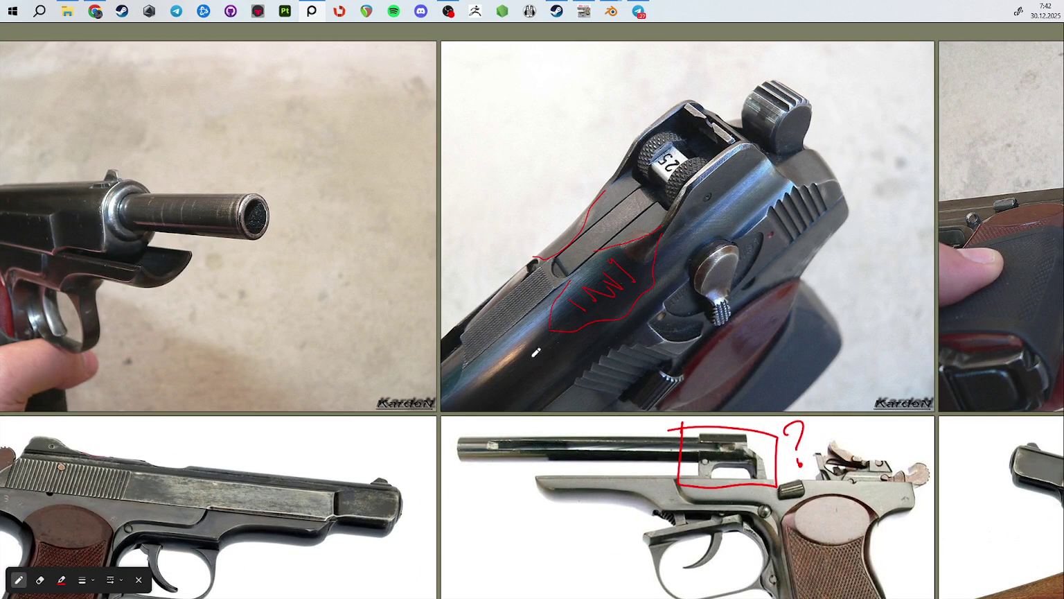
mouse_move(480, 328)
left_mouse_down()
mouse_move(469, 318)
mouse_move(516, 257)
mouse_move(574, 290)
mouse_move(478, 381)
mouse_move(460, 330)
left_mouse_up()
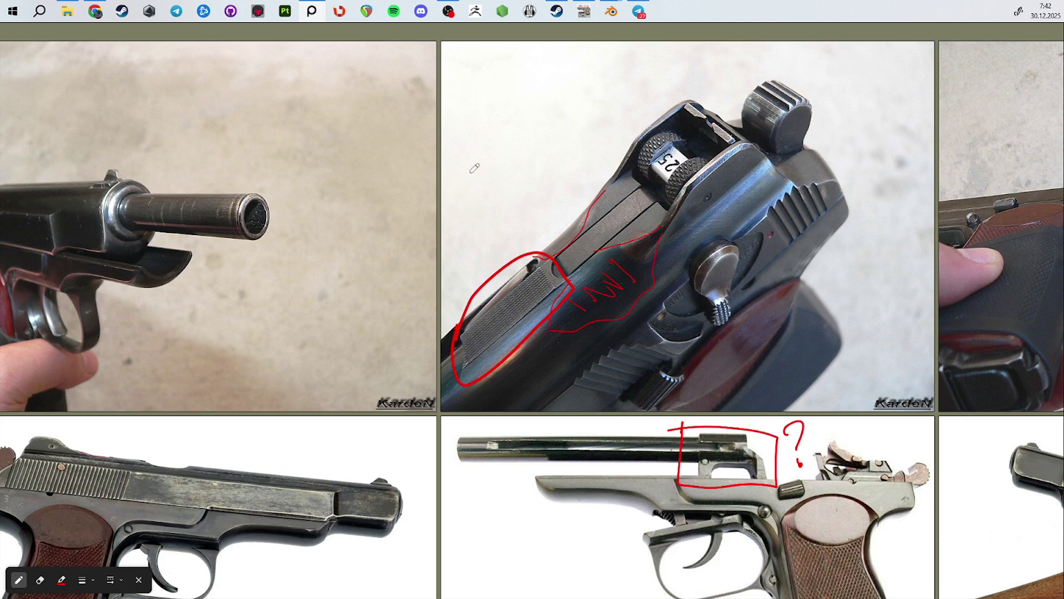
Step: Handwrite the red label 'Ромбики' with an arrow pointing down to the circled serrations
left_click_drag(444, 133, 456, 202)
mouse_move(431, 169)
left_mouse_down()
mouse_move(479, 169)
mouse_move(516, 135)
mouse_move(514, 89)
left_mouse_up()
left_click(524, 124)
left_click_drag(521, 136, 573, 67)
left_click_drag(514, 166, 521, 250)
mouse_move(533, 212)
left_mouse_down()
mouse_move(513, 232)
mouse_move(525, 240)
left_mouse_up()
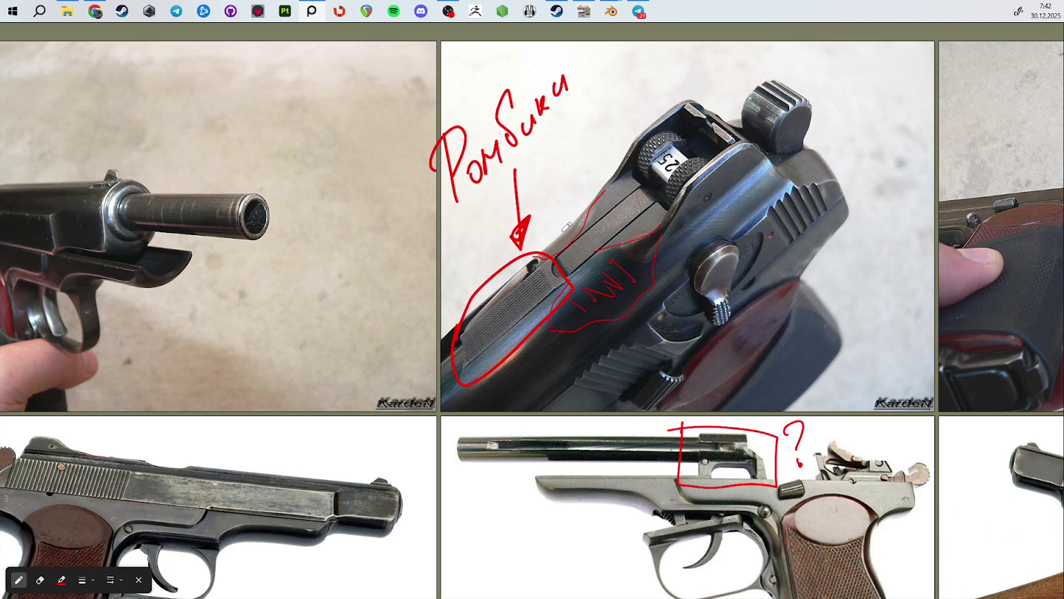
scroll(562, 251, "up", 5)
scroll(595, 327, "down", 2)
scroll(651, 354, "down", 3)
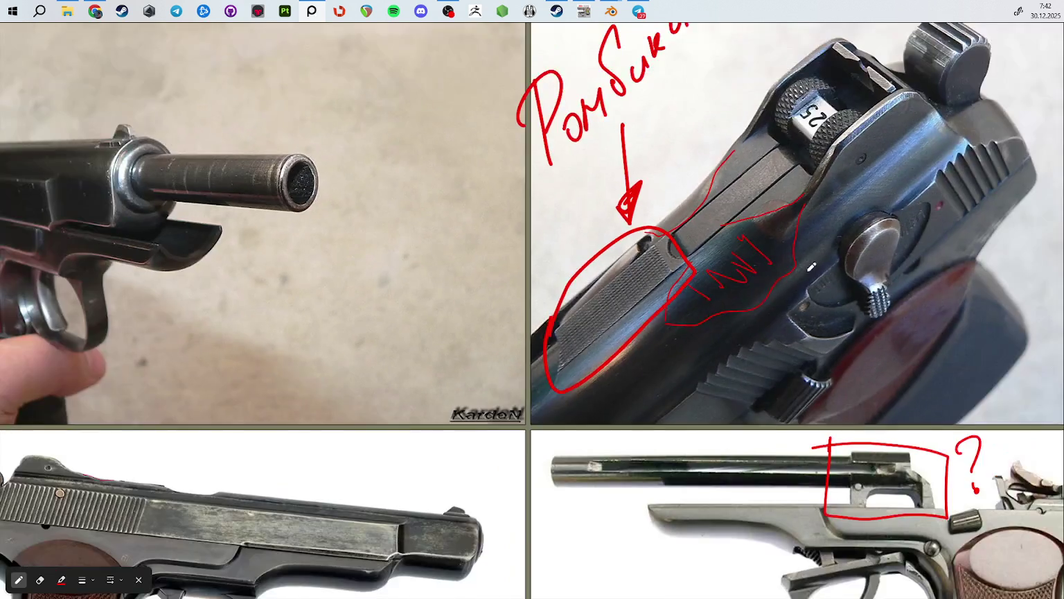
scroll(712, 382, "down", 4)
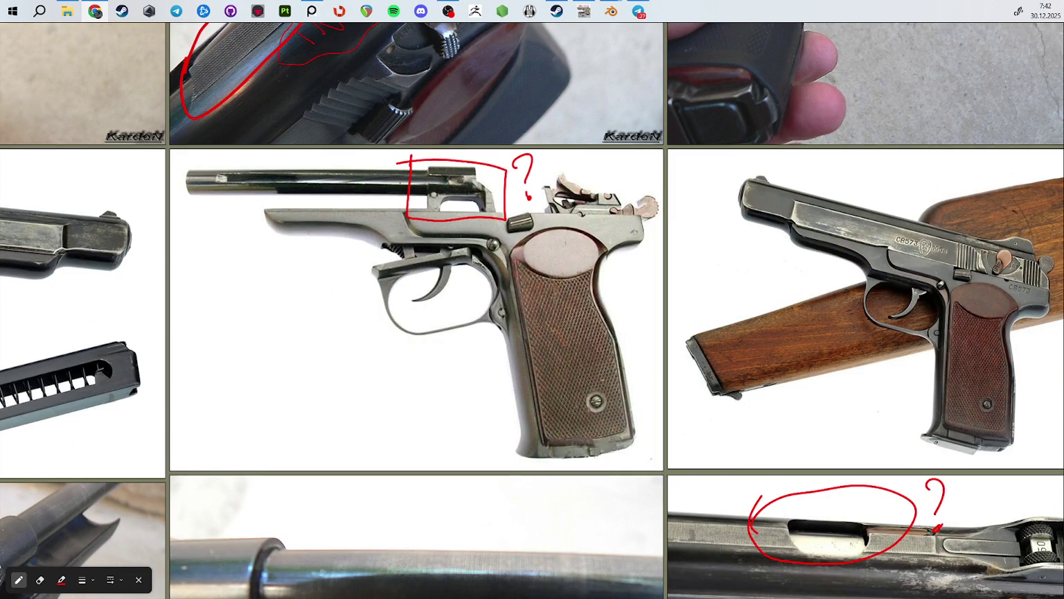
Step: Zoom into the Damage_Ref photos and back out, then switch to the YouTube PM reload Short
scroll(514, 261, "down", 3)
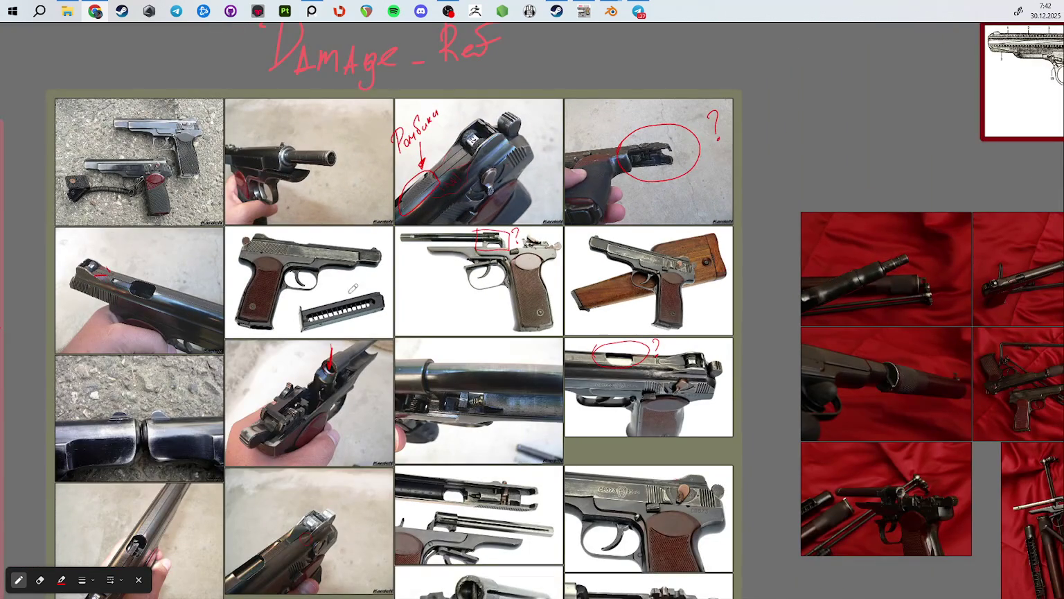
scroll(581, 275, "up", 3)
scroll(567, 187, "up", 2)
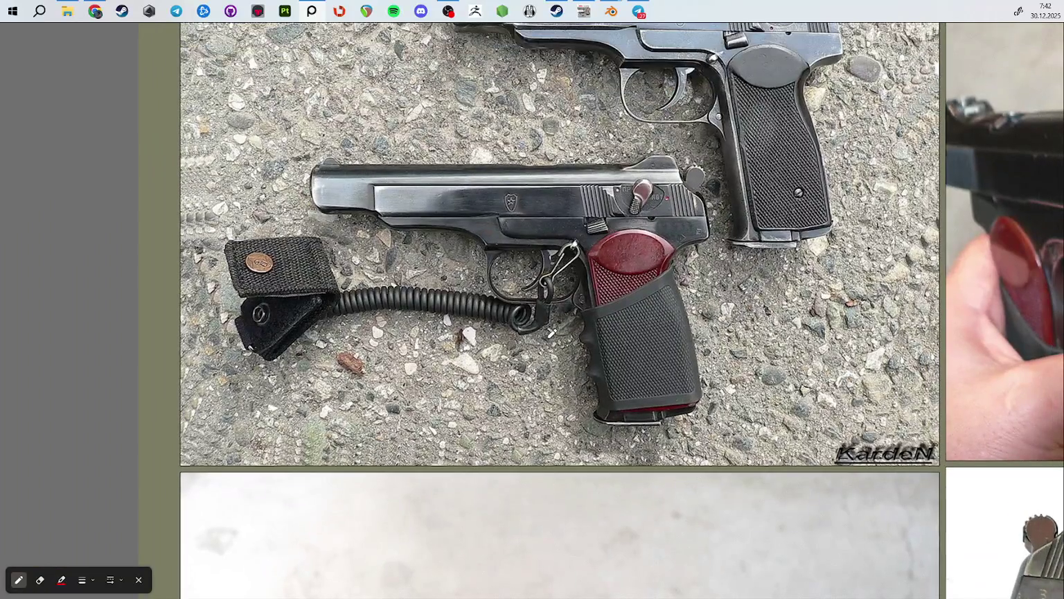
scroll(583, 173, "up", 2)
scroll(485, 222, "up", 1)
scroll(444, 240, "up", 1)
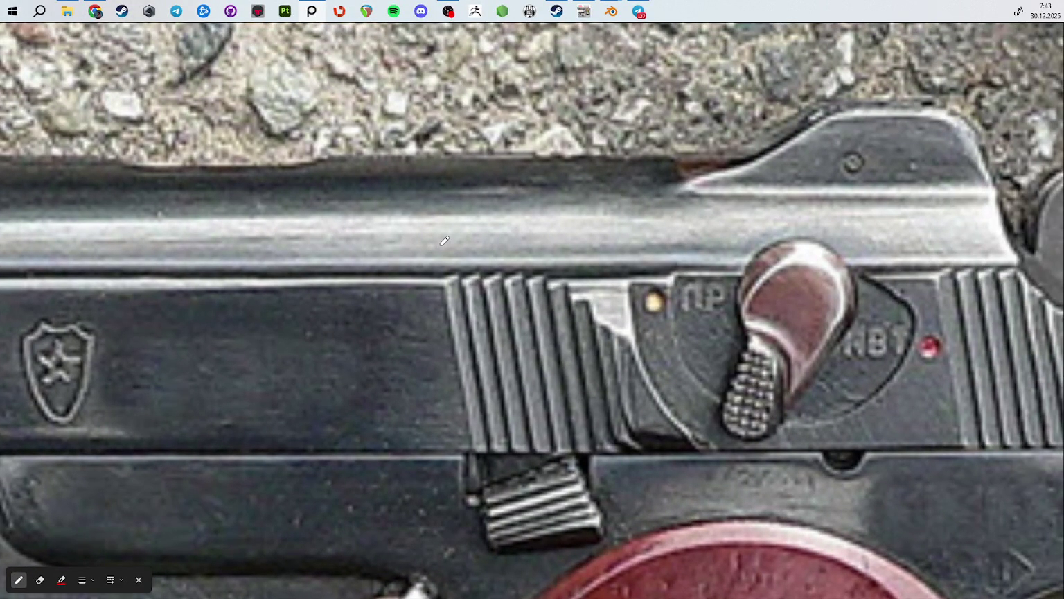
scroll(444, 240, "down", 5)
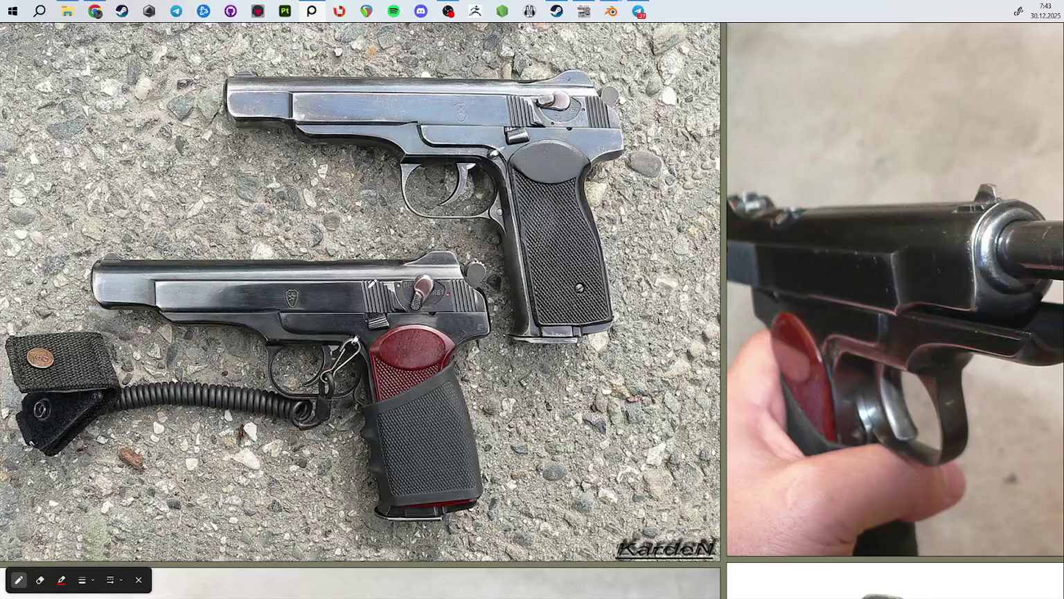
scroll(444, 241, "down", 3)
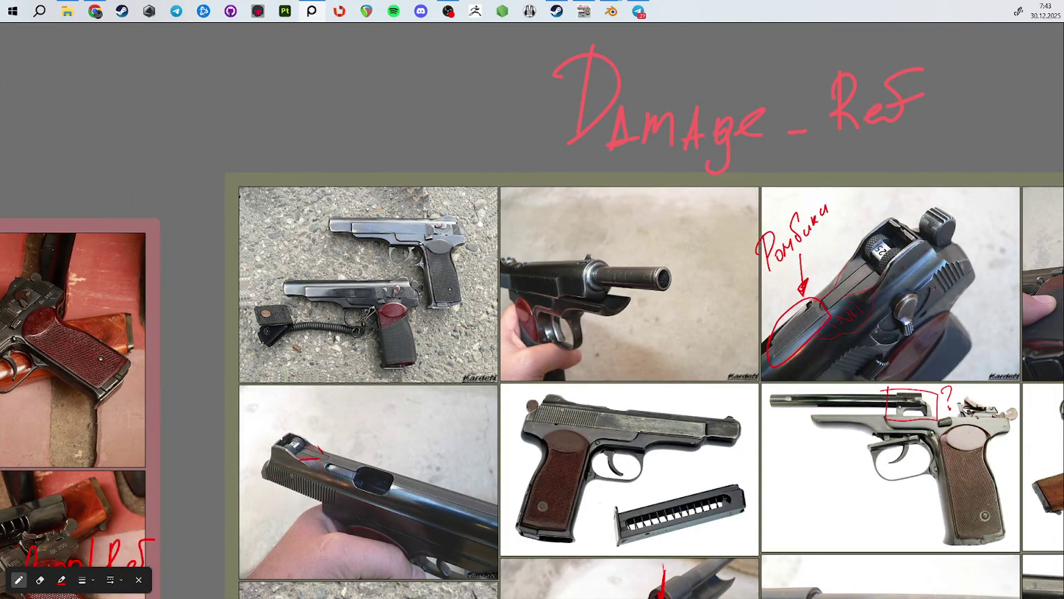
key("alt+Tab")
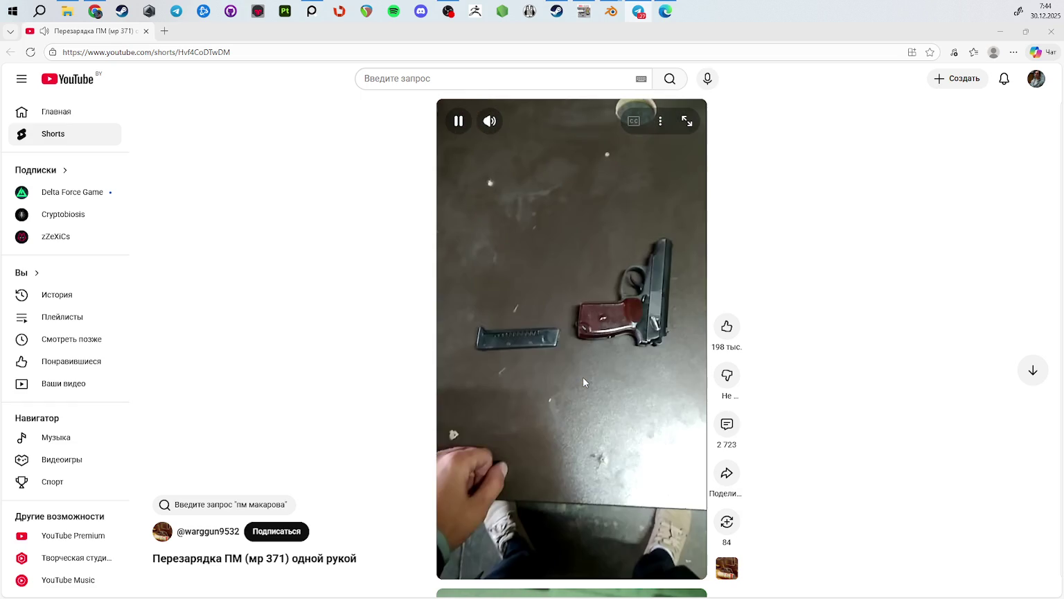
Step: Pause the one-handed PM reload Short on the shooting footage and close the browser
left_click(583, 378)
left_click(583, 377)
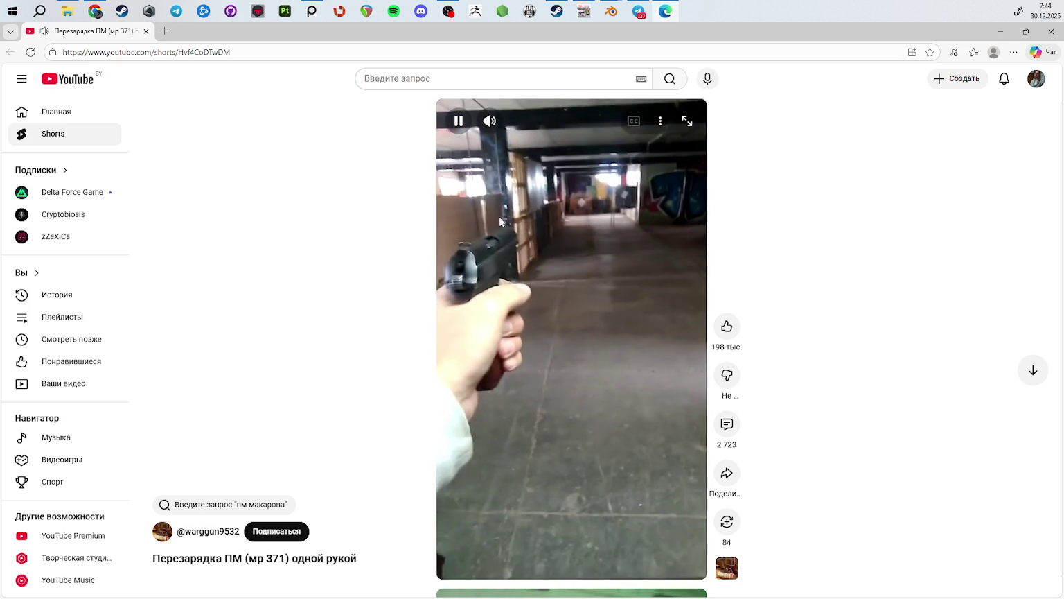
left_click(502, 253)
left_click(521, 285)
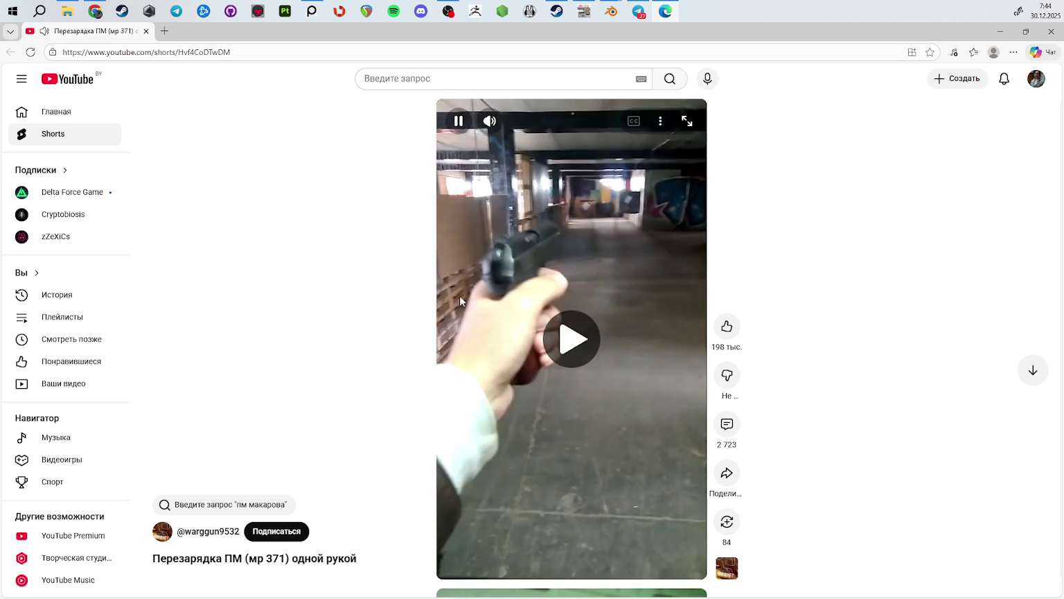
key("space")
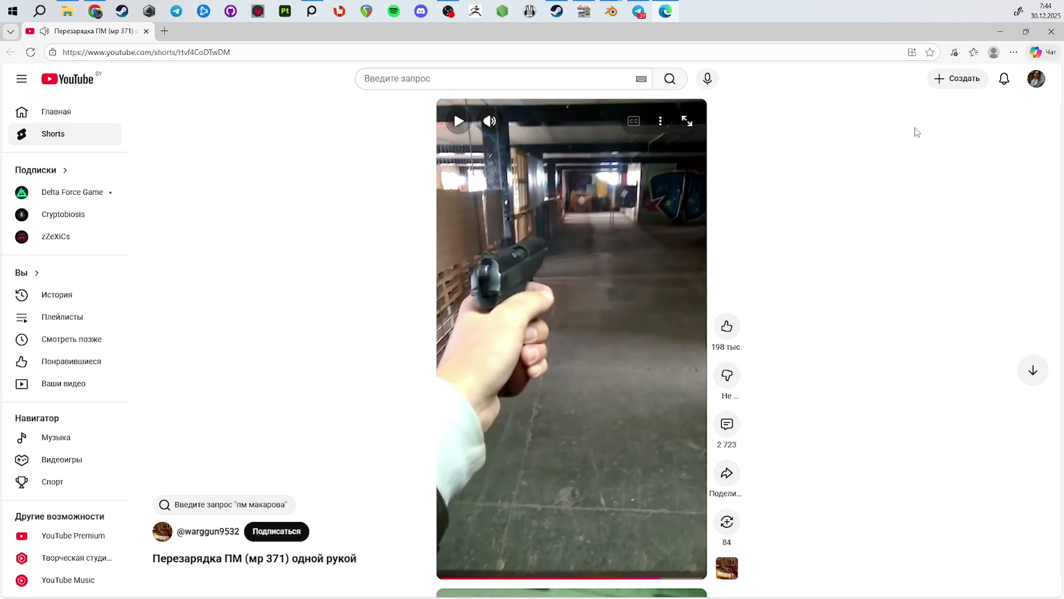
left_click(1051, 31)
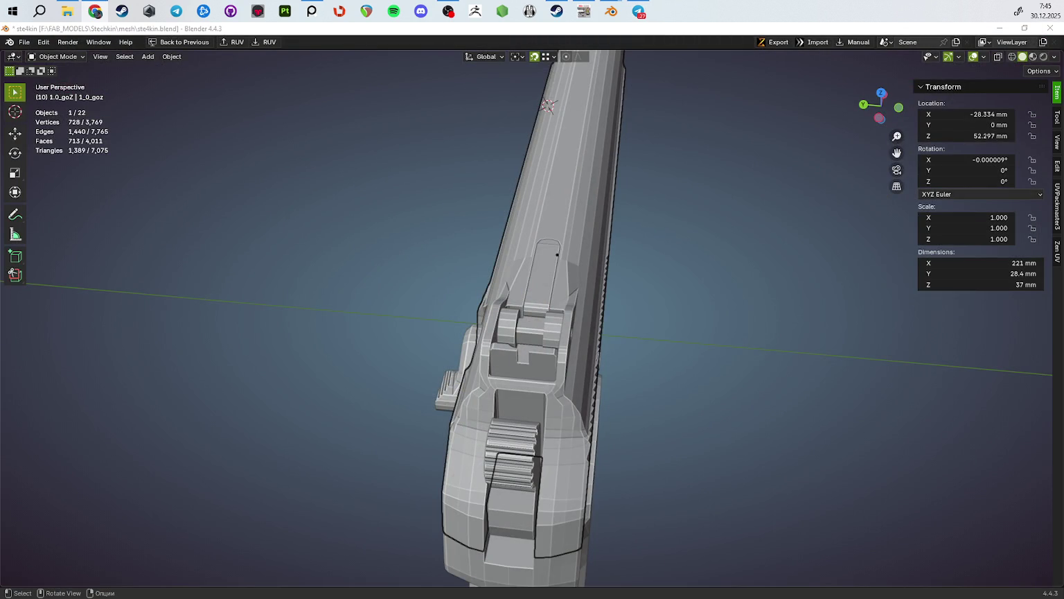
Step: Deselect the slide part and orbit the pistol to a side view
mouse_move(453, 272)
middle_mouse_down()
mouse_move(736, 331)
mouse_move(657, 309)
mouse_move(606, 246)
mouse_move(587, 194)
mouse_move(652, 211)
mouse_move(750, 264)
mouse_move(609, 193)
mouse_move(500, 188)
mouse_move(503, 231)
mouse_move(539, 290)
middle_mouse_up()
left_click(736, 330)
scroll(703, 307, "up", 3)
scroll(690, 299, "up", 2)
scroll(540, 319, "down", 3)
middle_click_drag(542, 341, 581, 371)
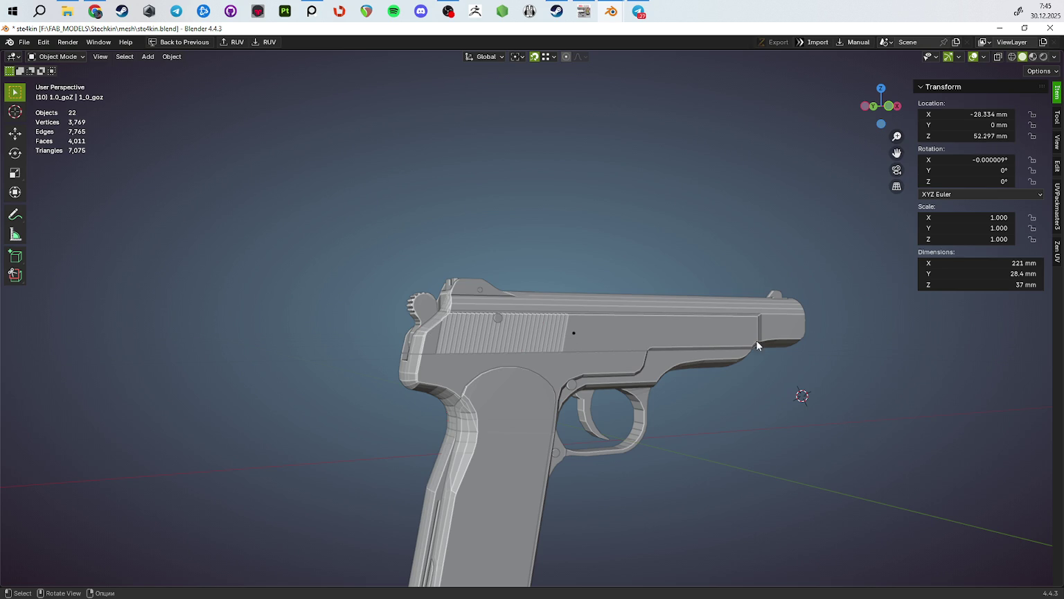
Step: Orbit to the pistol's other side, restore the normal layout and save ste4kin.blend
key("alt+Tab")
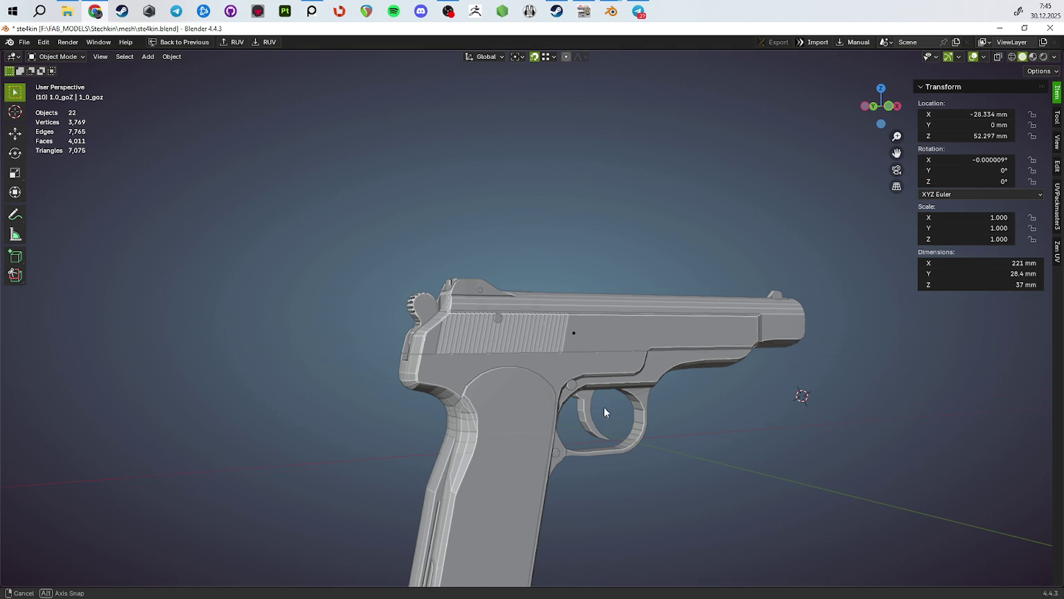
middle_click_drag(598, 406, 789, 423)
scroll(650, 371, "down", 3)
middle_click_drag(650, 371, 678, 375)
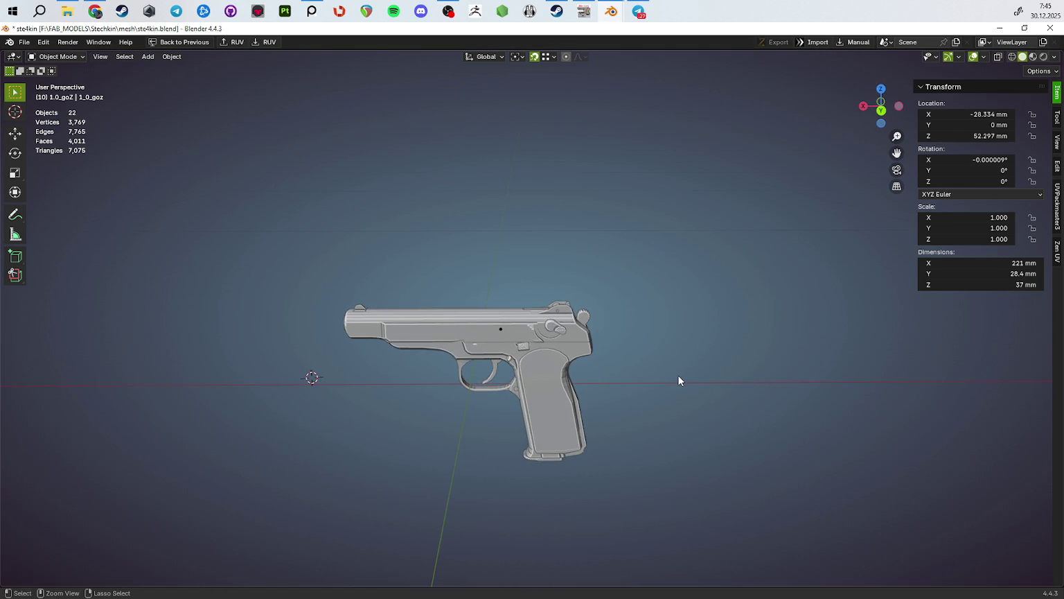
key("ctrl+space")
key("ctrl+s")
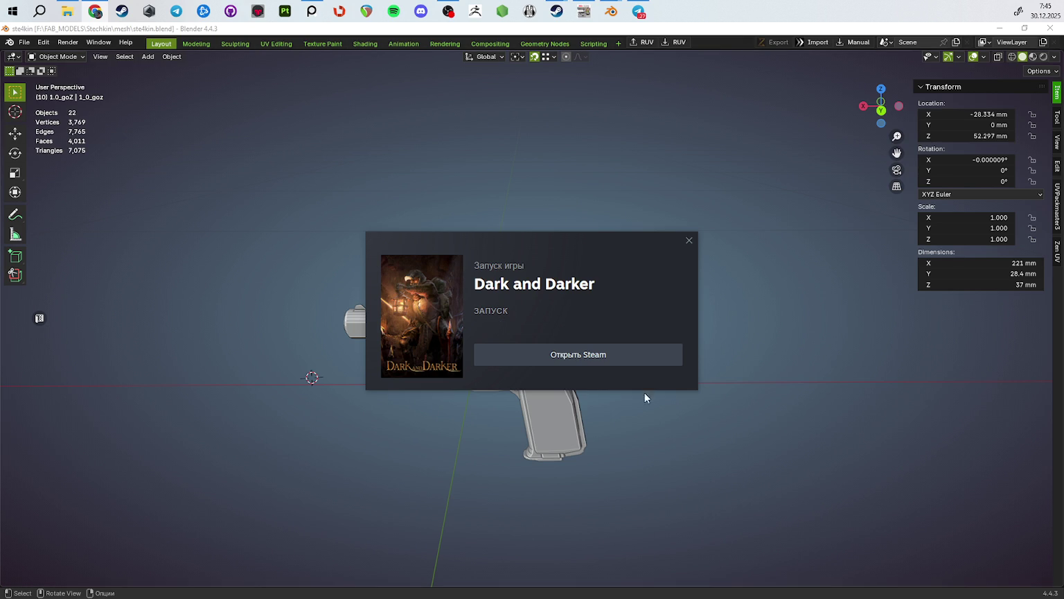
Step: Close Blender and Steam, then launch Dark and Darker to its character select screen
left_click(1051, 28)
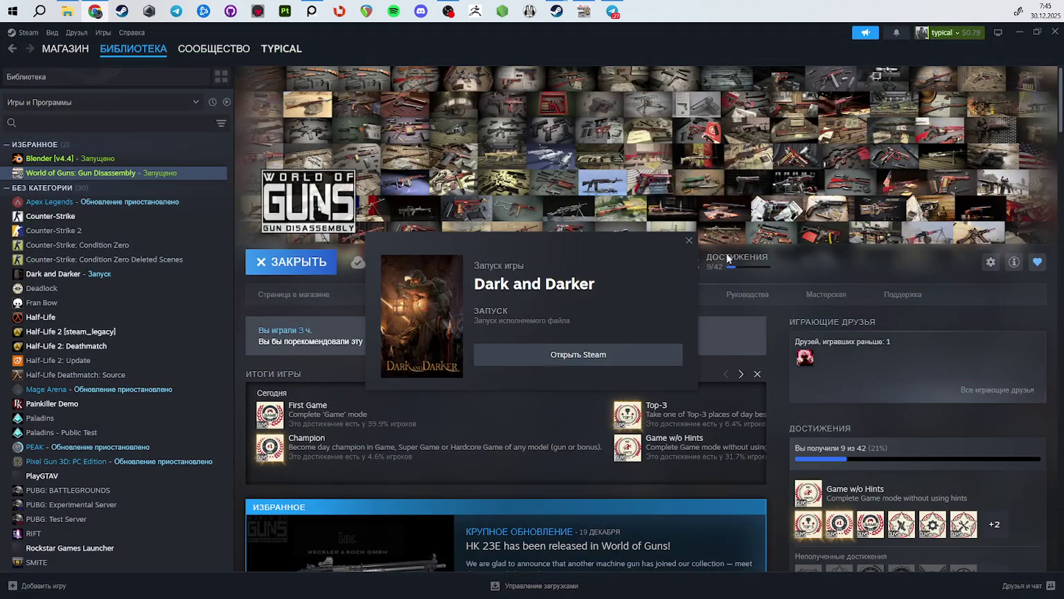
left_click(757, 305)
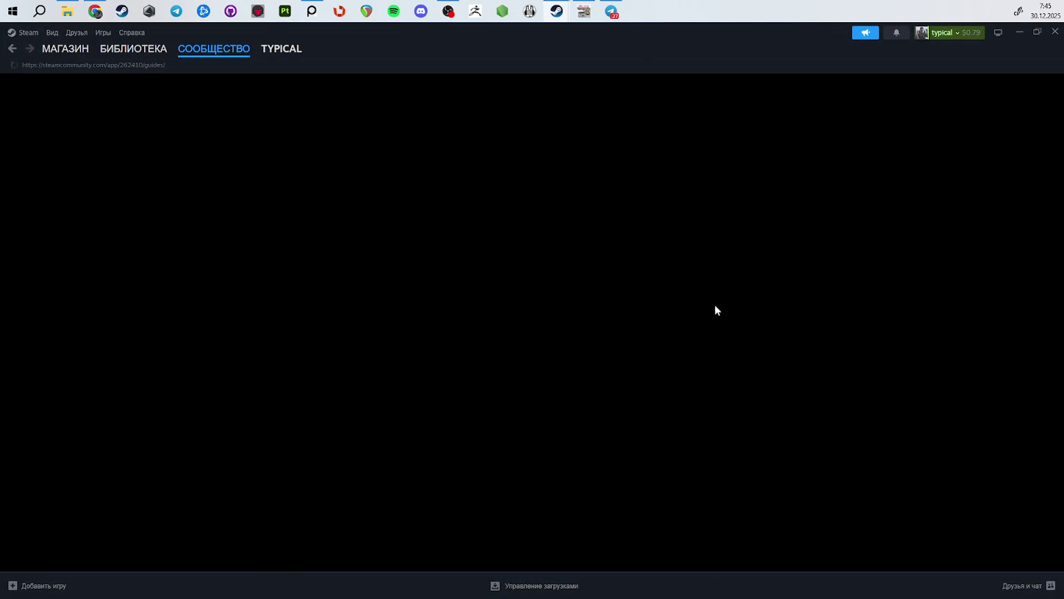
left_click(1054, 32)
left_click(565, 11)
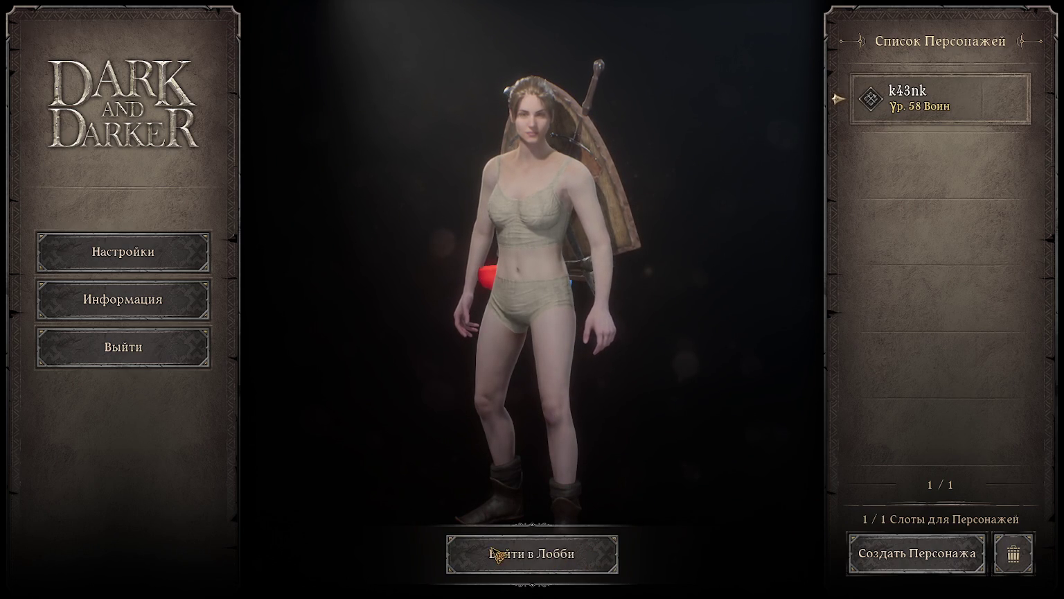
Step: Enter the lobby, glance at the Quest Journal, and open the Оруженосец merchant's base kit
left_click(573, 556)
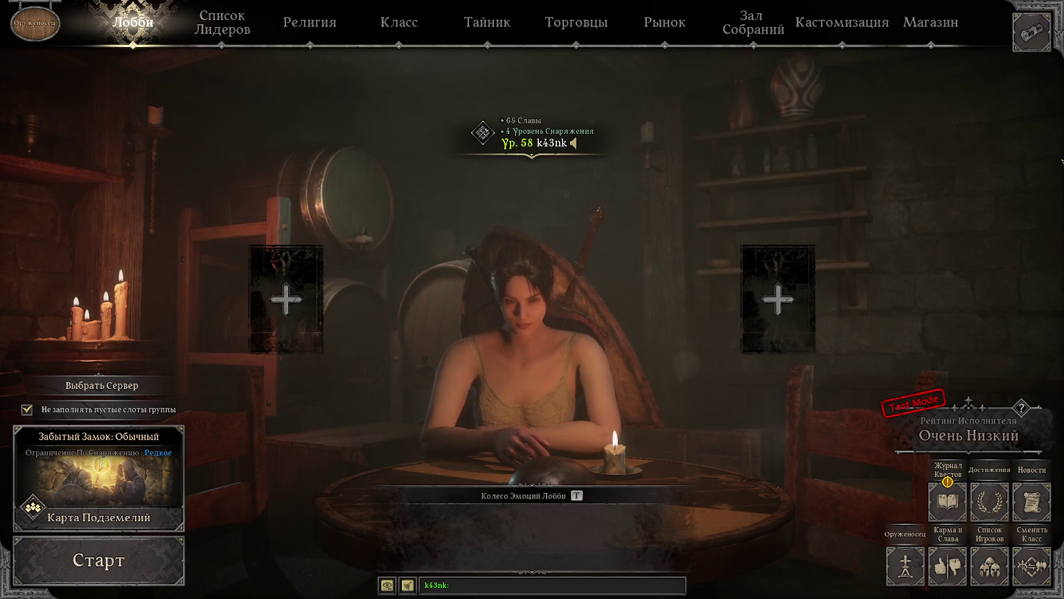
left_click(947, 501)
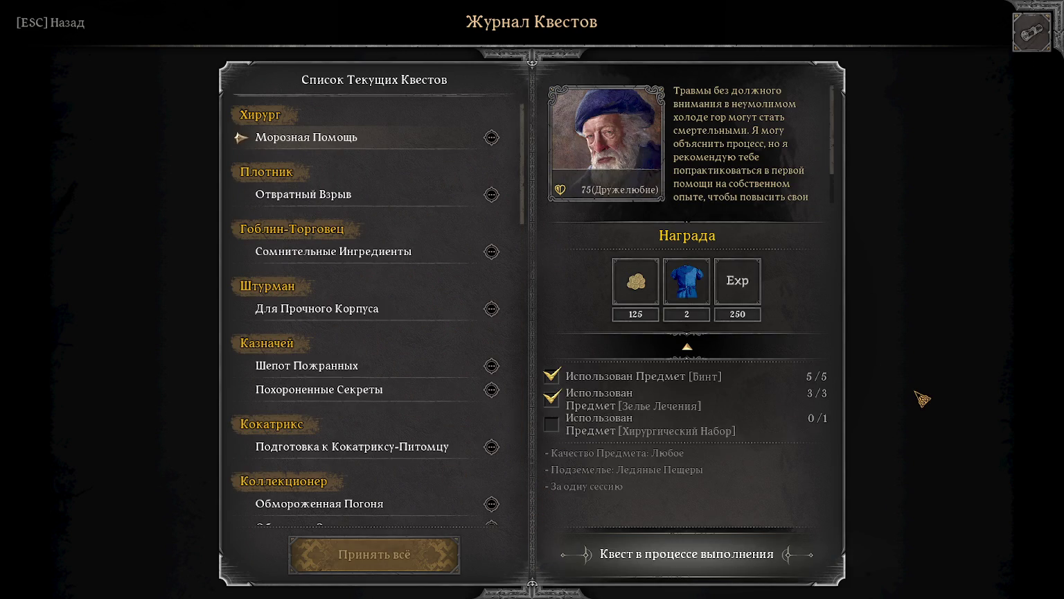
left_click(65, 16)
left_click(504, 33)
left_click(579, 29)
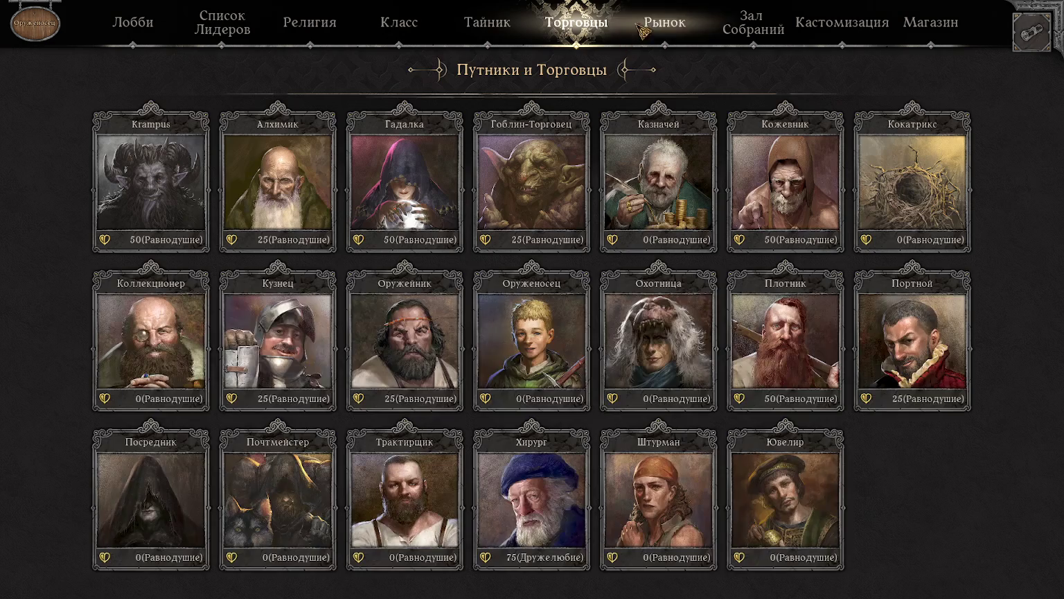
left_click(532, 340)
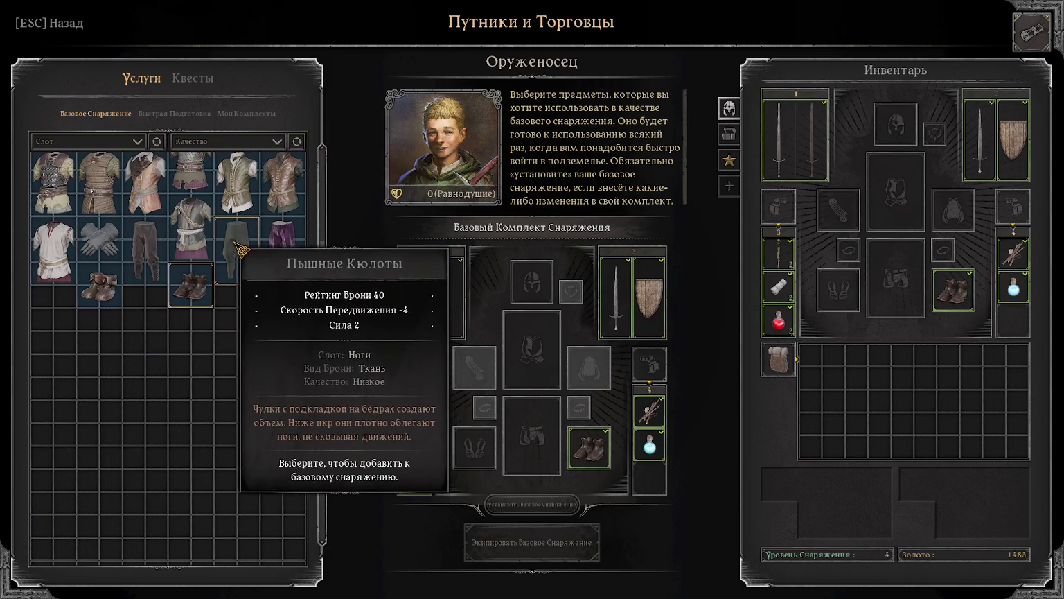
Step: Add the Шерстяная Шапочка, Тёмная Кираса and Латные Поножи to the Squire kit
scroll(247, 299, "up", 3)
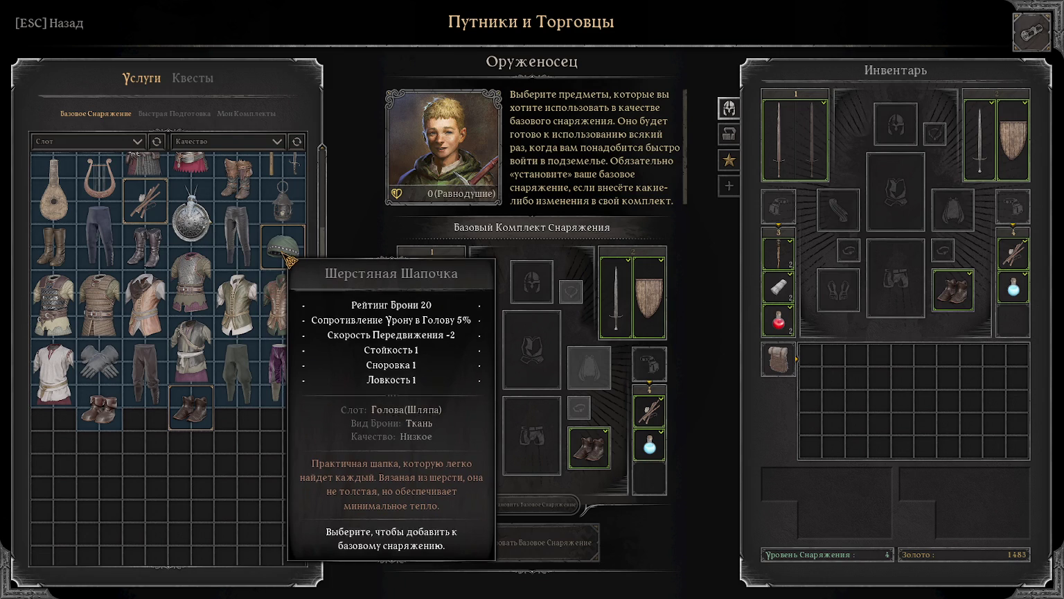
left_click(284, 249)
mouse_move(50, 247)
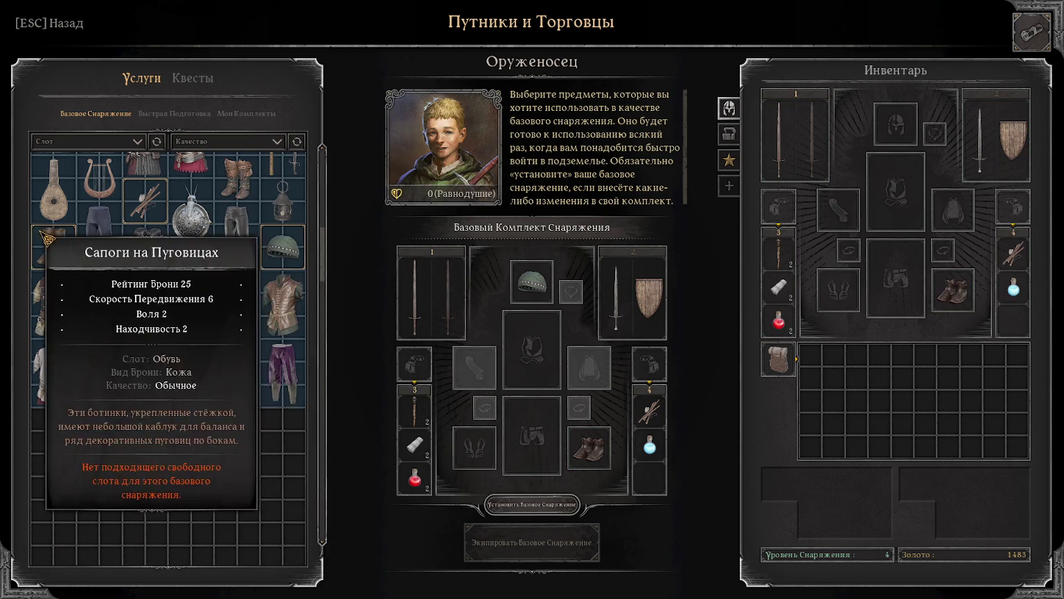
scroll(201, 262, "up", 3)
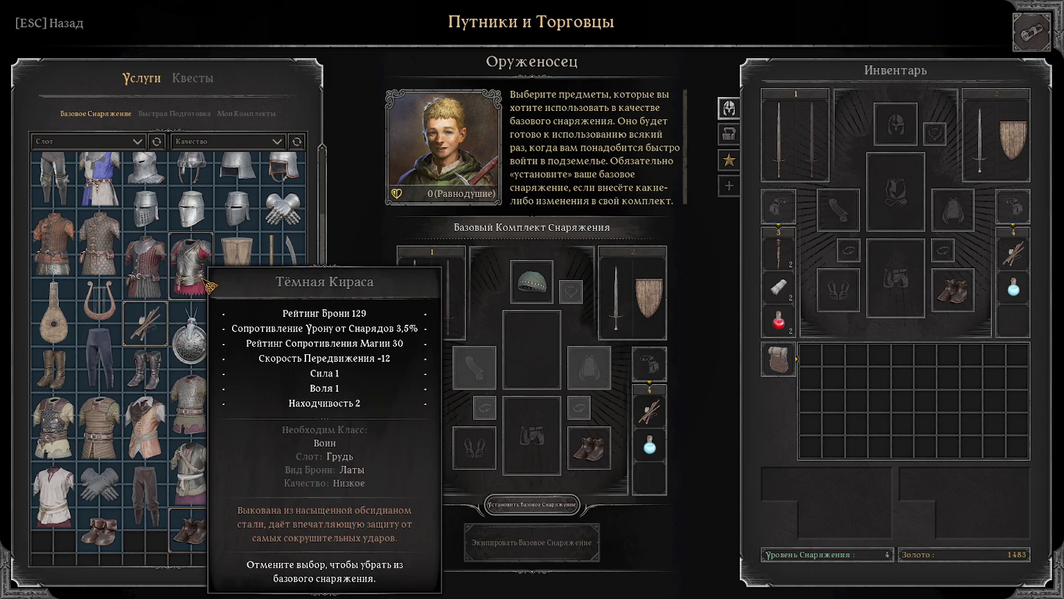
left_click(209, 285)
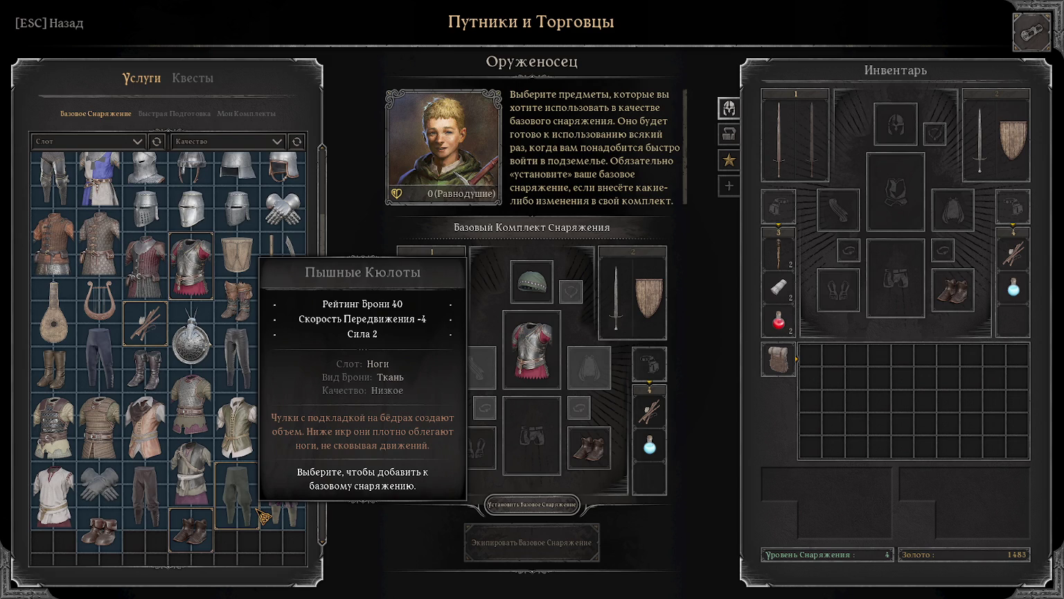
left_click(47, 182)
Step: Remove the Тёмная Кираса so the kit's chest slot stays empty
scroll(284, 401, "down", 5)
scroll(284, 400, "up", 5)
scroll(282, 391, "down", 1)
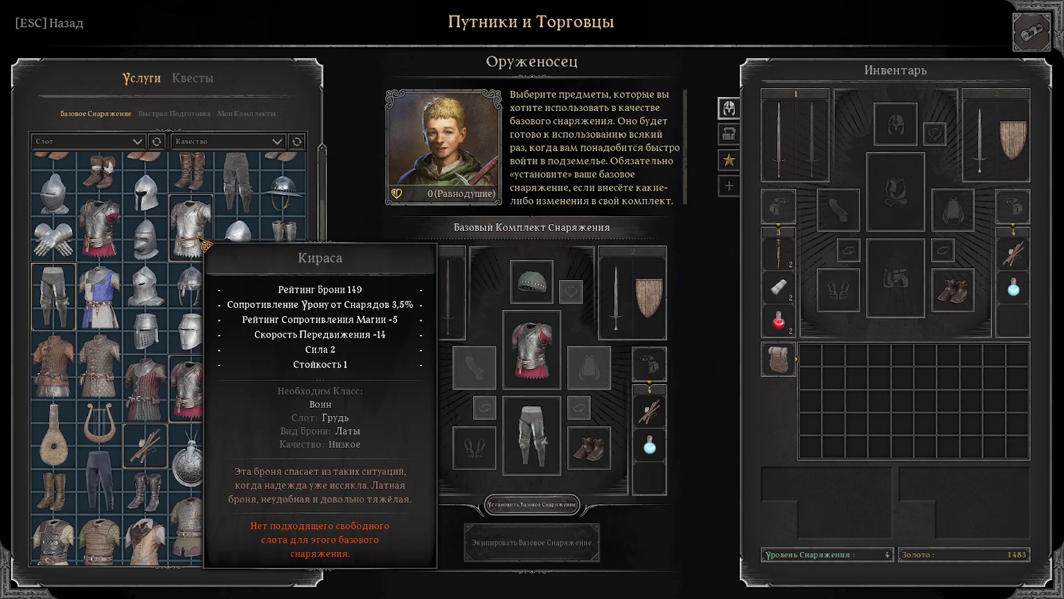
left_click(202, 241)
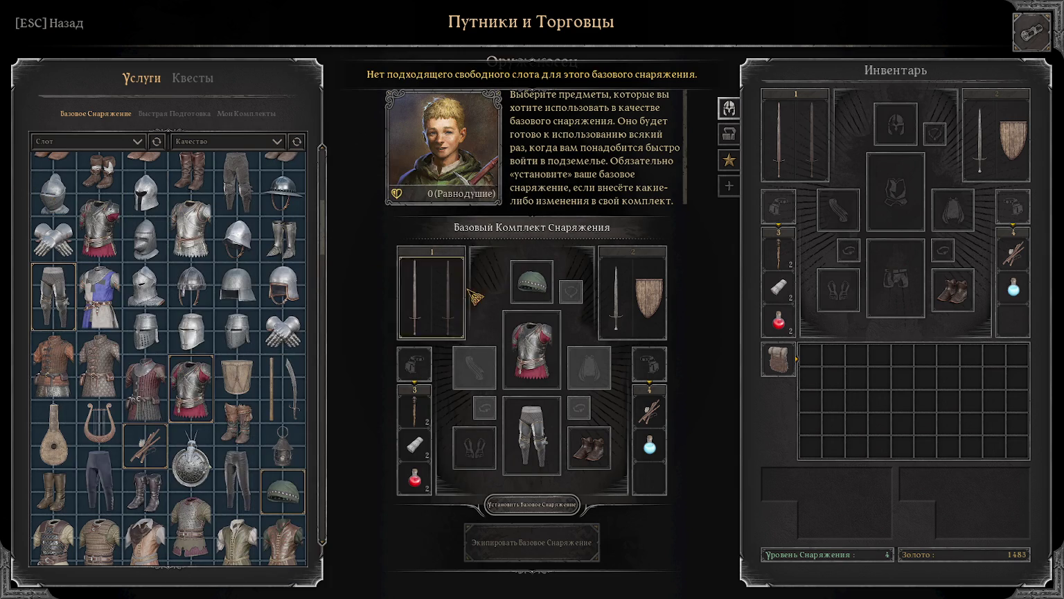
left_click(543, 363)
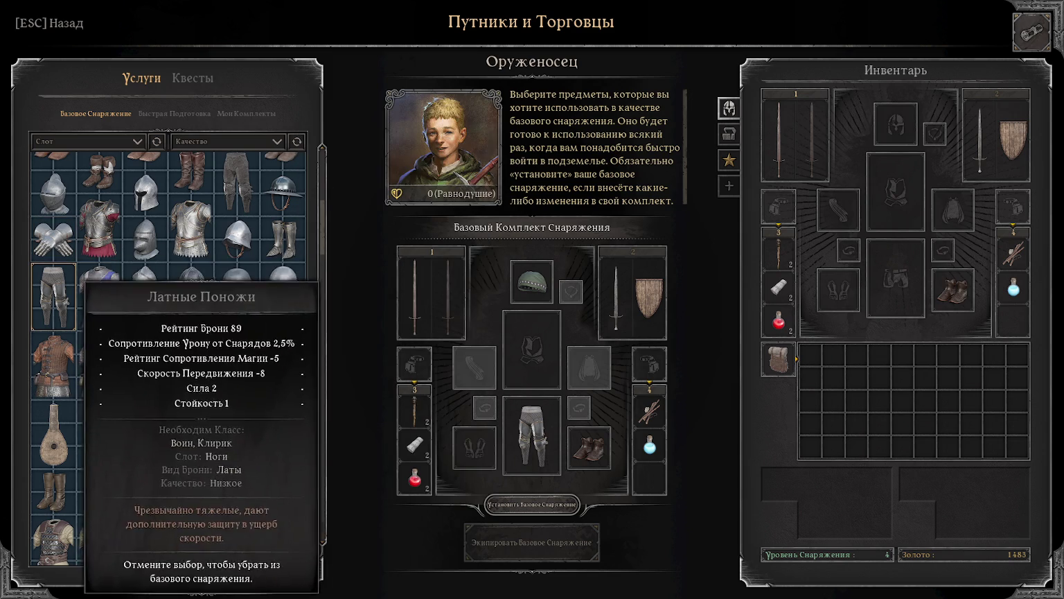
scroll(190, 380, "up", 1)
scroll(191, 385, "up", 1)
scroll(190, 388, "up", 1)
scroll(190, 395, "up", 1)
scroll(191, 405, "up", 1)
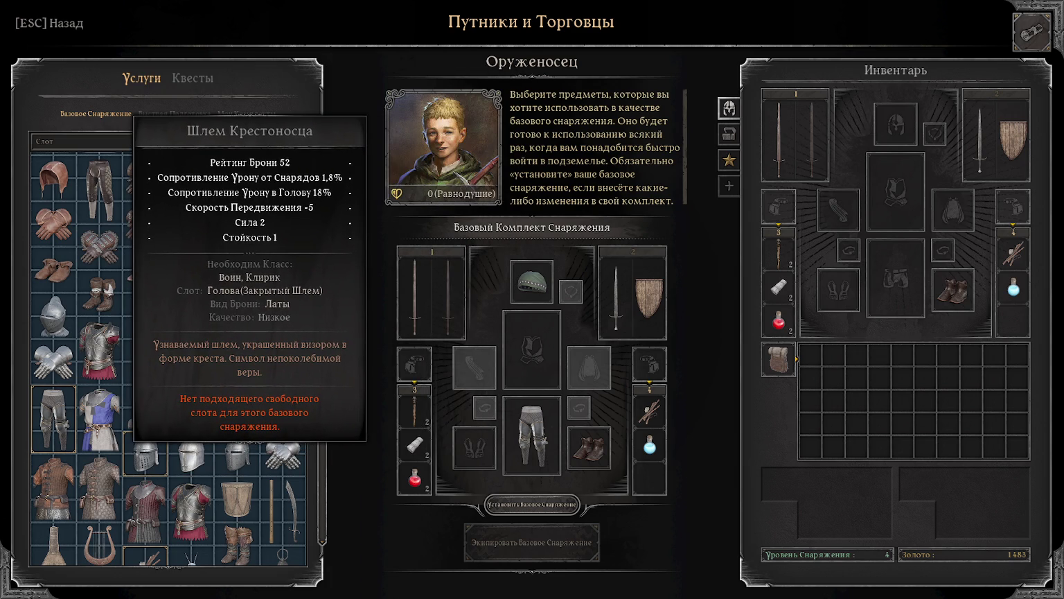
Step: Swap the wool cap for Шлем Крестоносца and add the tabard and Тяжёлые Латные Рукавицы
left_click(142, 456)
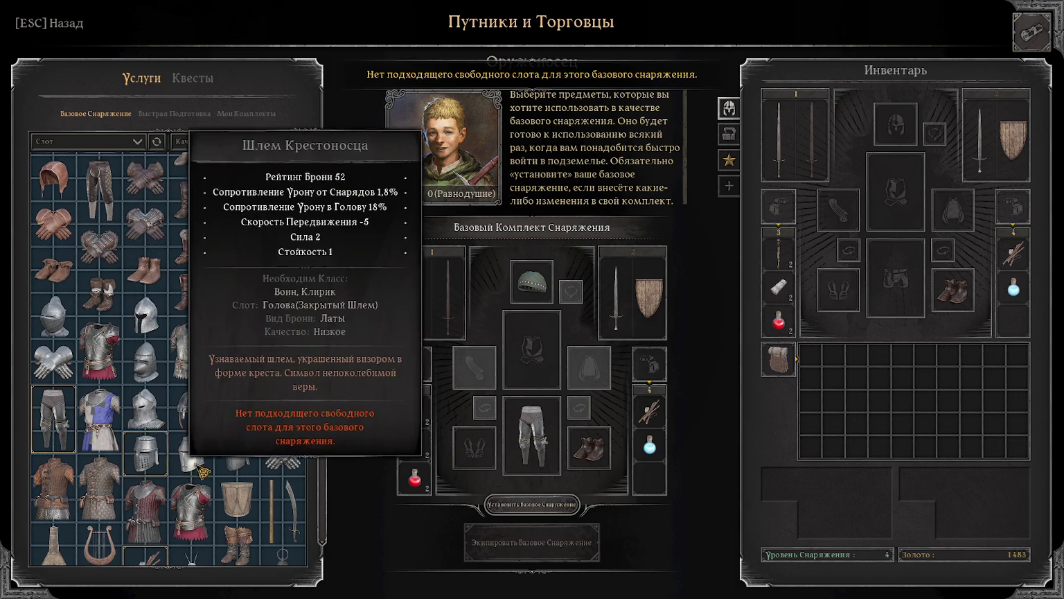
left_click(534, 299)
left_click(144, 456)
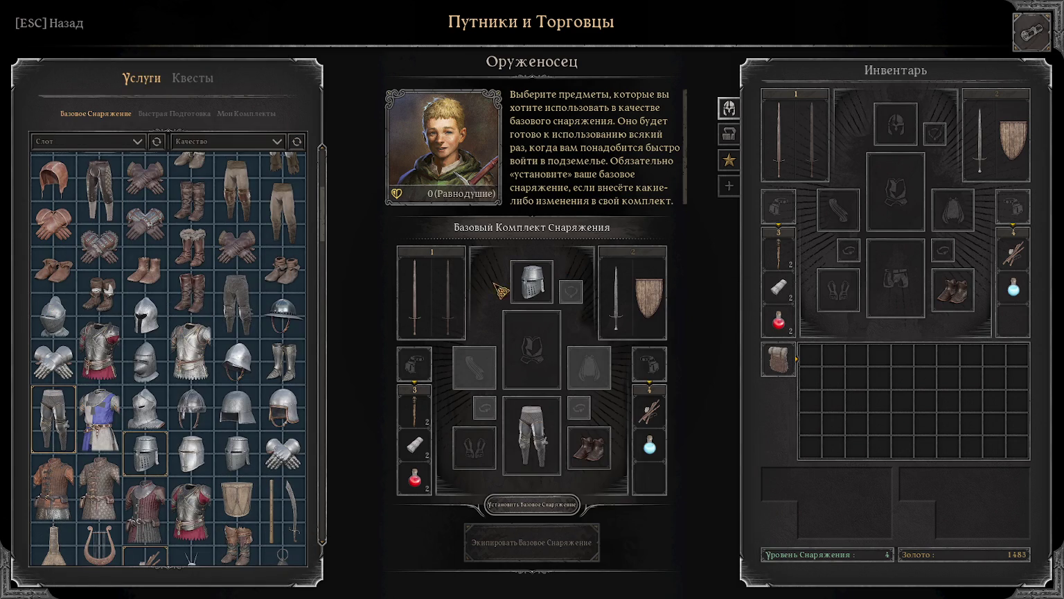
left_click(119, 437)
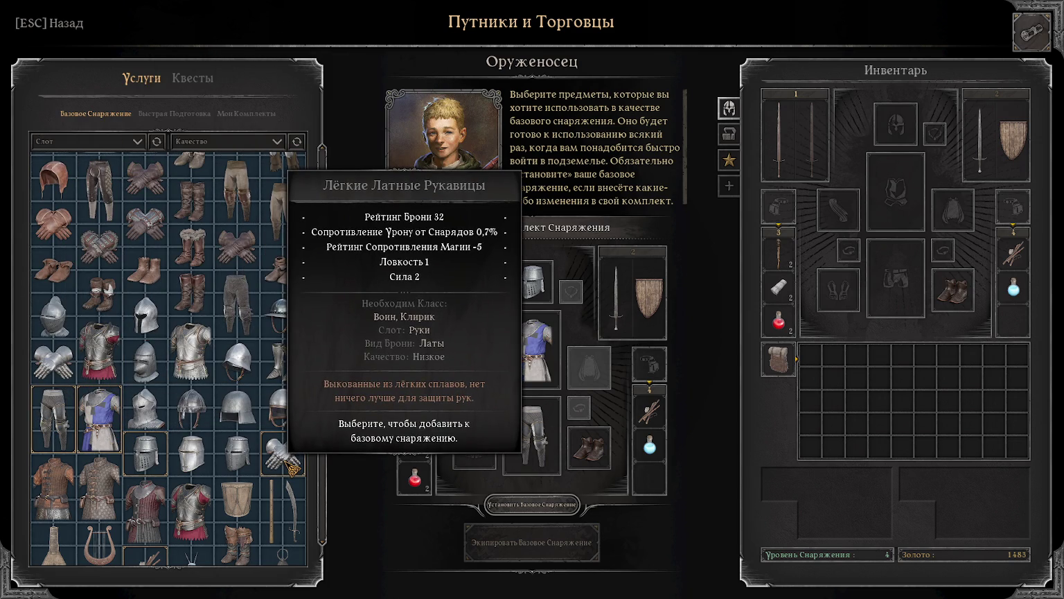
left_click(291, 461)
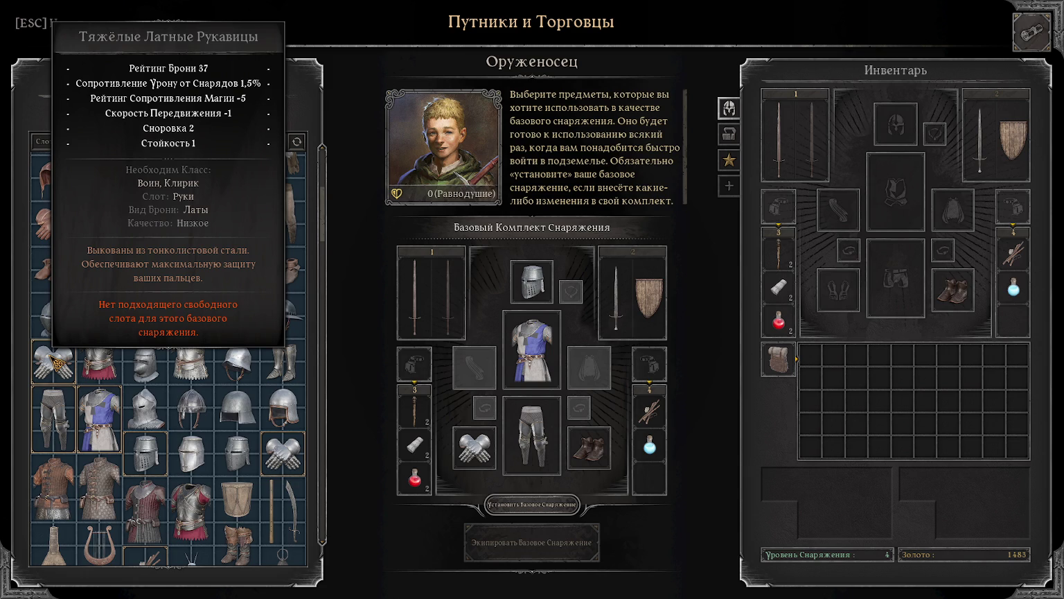
left_click(491, 452)
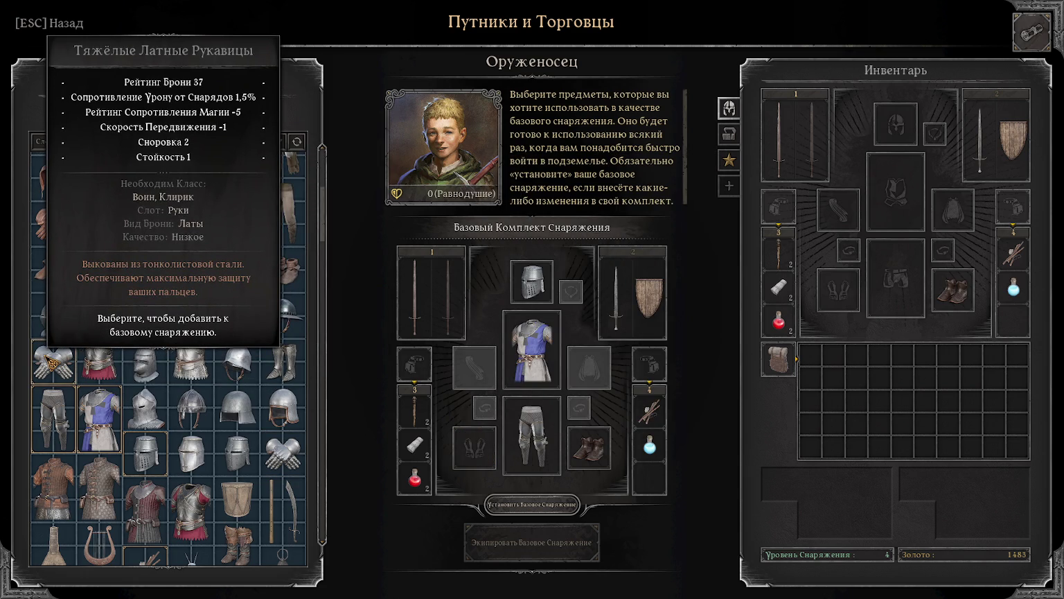
left_click(50, 360)
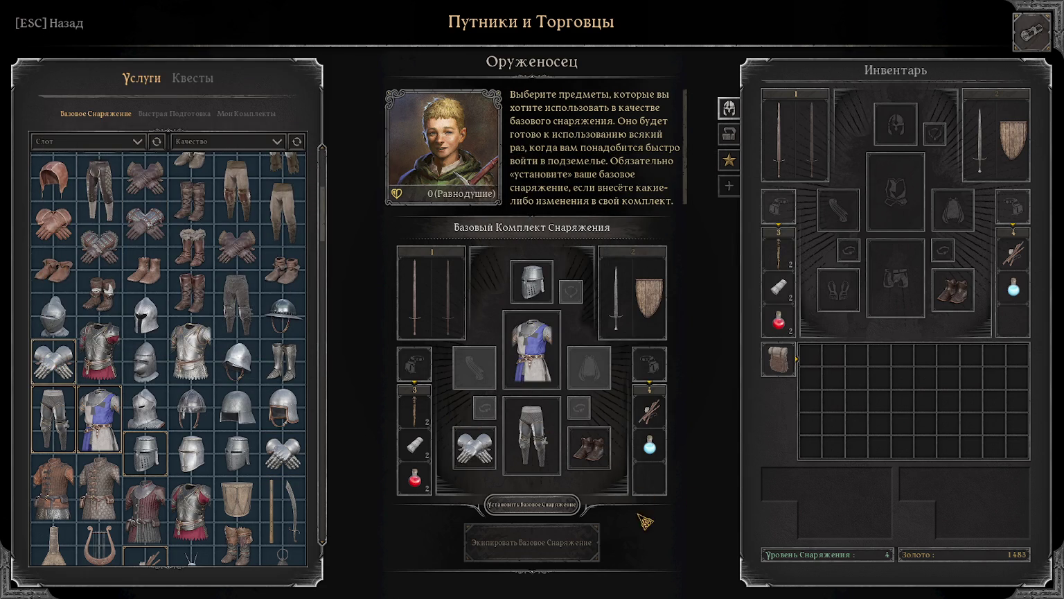
Step: Equip the configured base kit on the warrior and return to the merchants list
left_click(558, 510)
left_click(512, 542)
key("Escape")
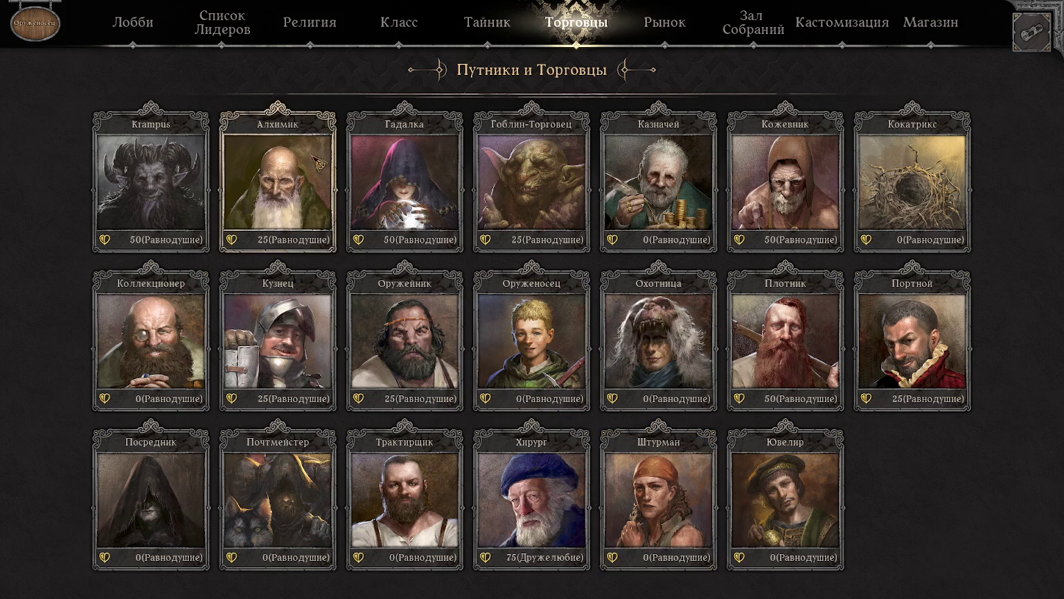
Step: Move the battle axe, Латные Поножи, Ряса, sword, Клёпанный Доспех and Барбют from stash to inventory
left_click(462, 10)
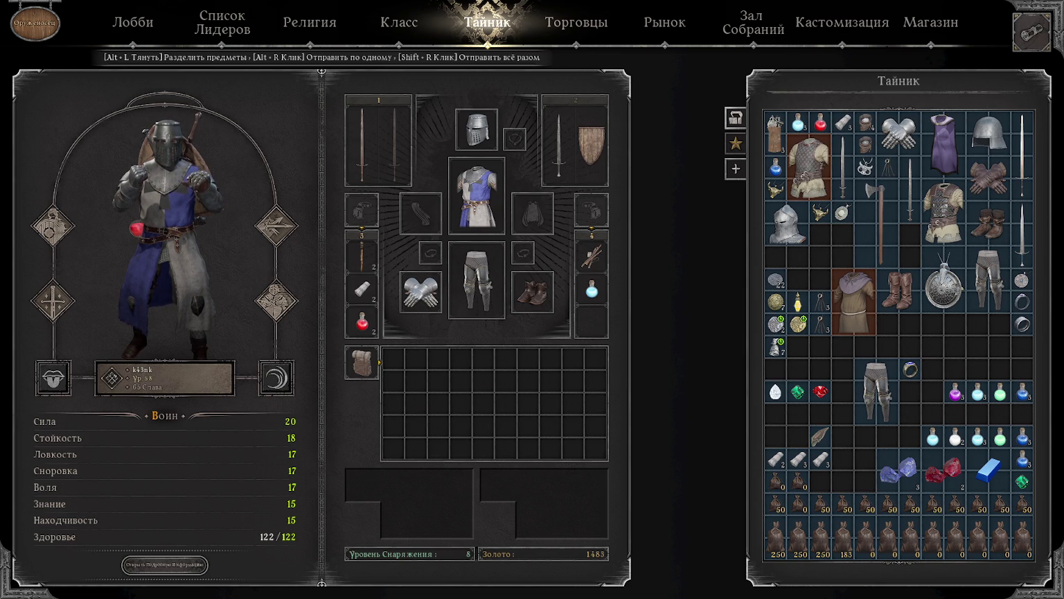
right_click(877, 222)
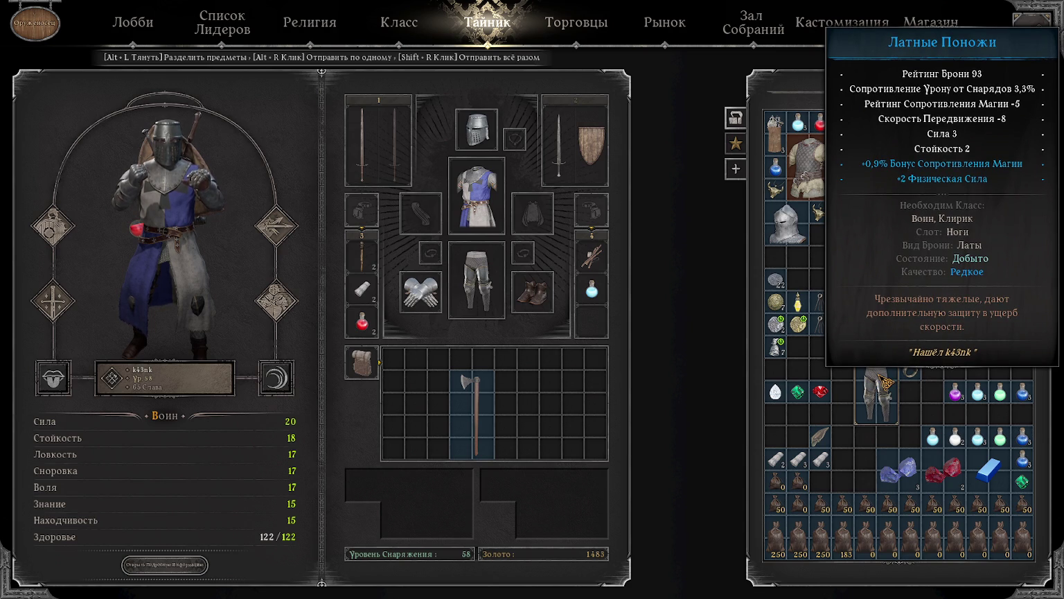
right_click(877, 395)
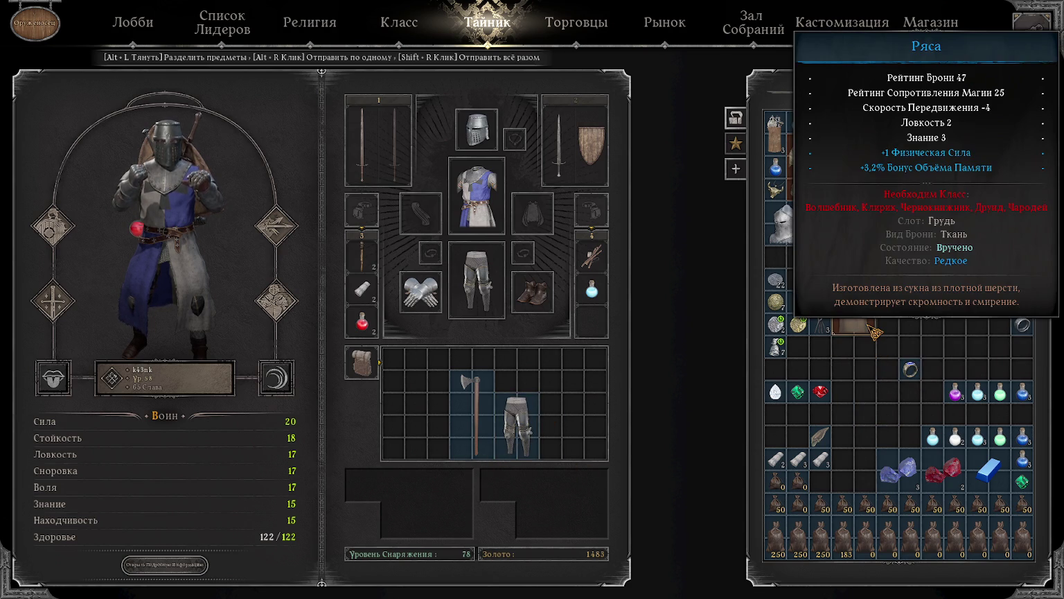
left_click_drag(874, 331, 610, 432)
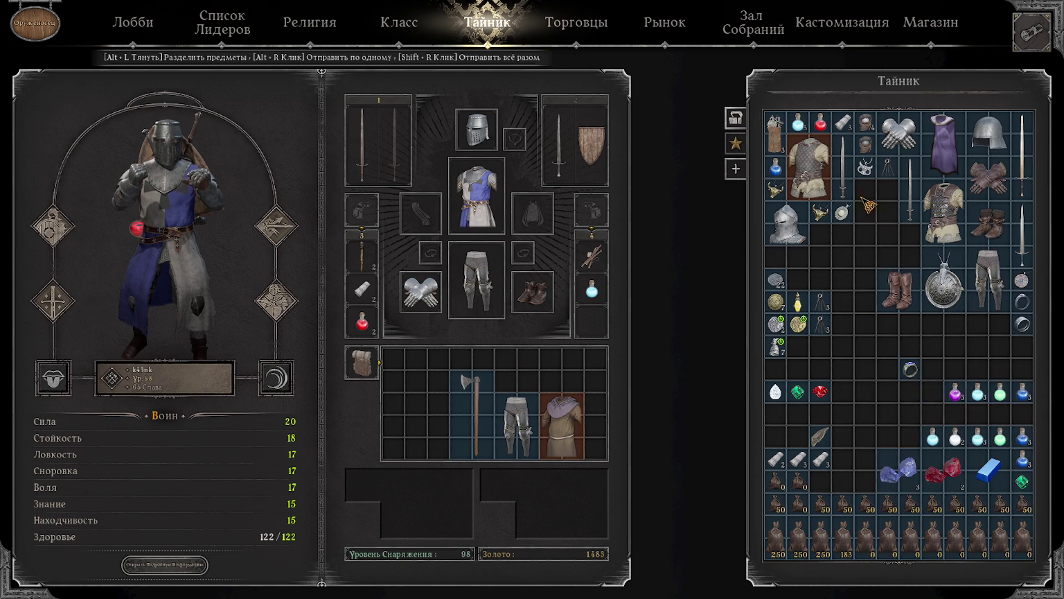
right_click(842, 163)
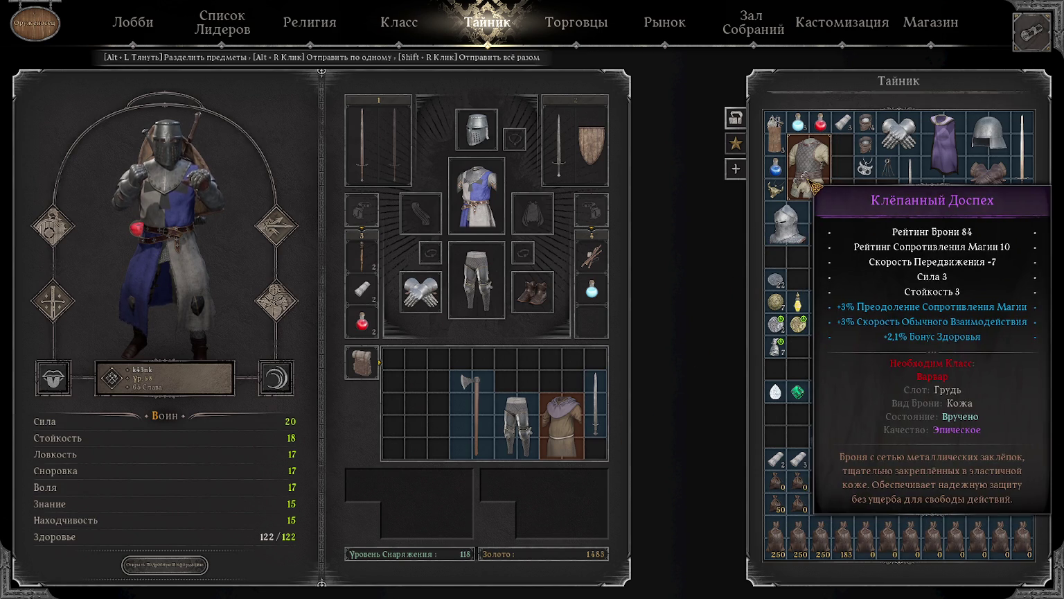
right_click(811, 184)
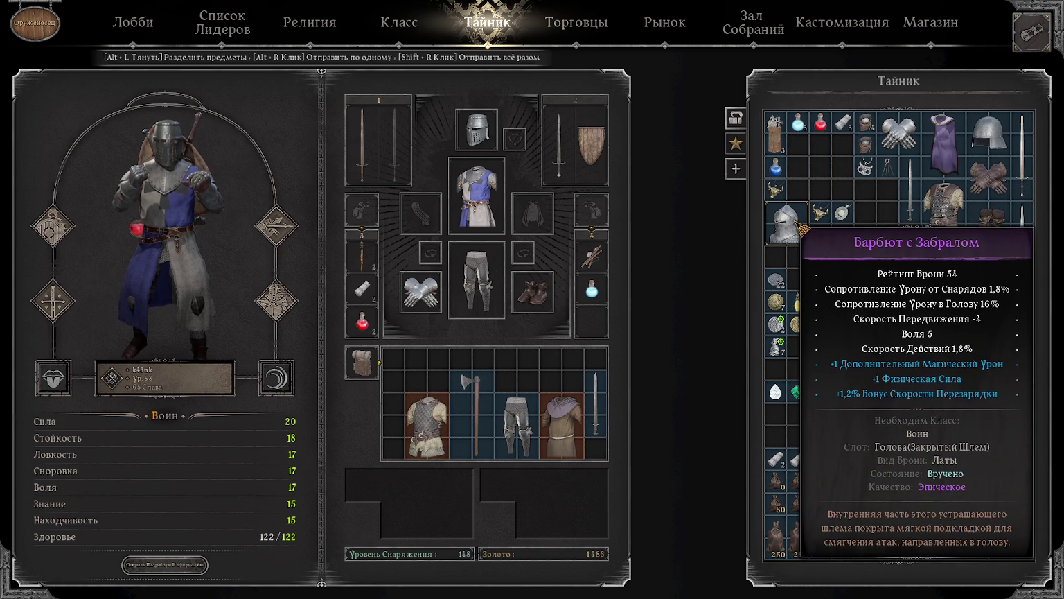
right_click(797, 224)
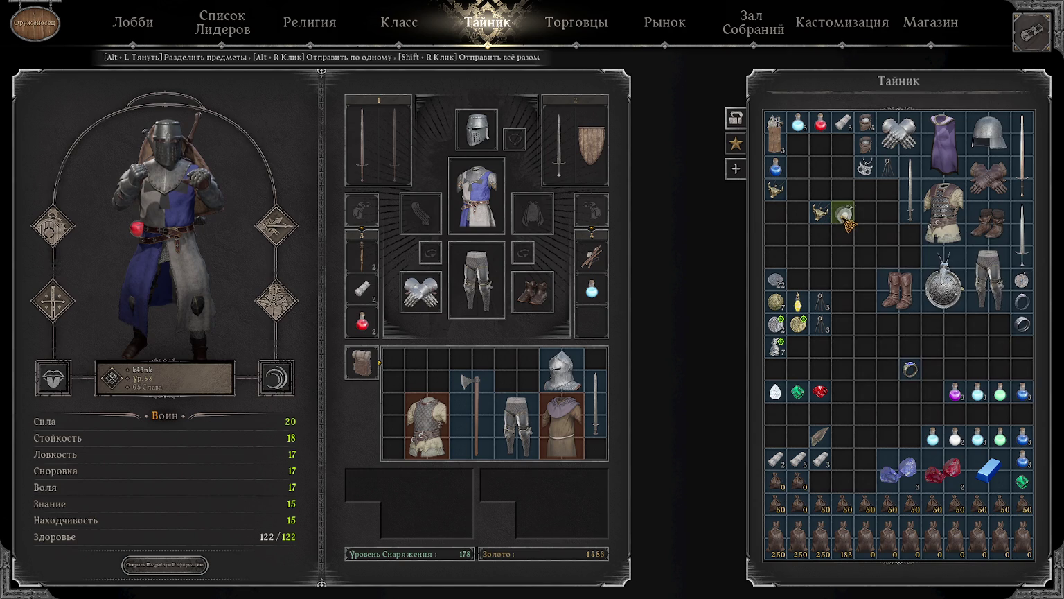
Step: Move the pendants, frost and owl amulets, Сапоги Авантюриста and a ring into the bag
mouse_move(842, 212)
left_mouse_down()
mouse_move(865, 213)
mouse_move(529, 379)
left_mouse_up()
right_click(775, 189)
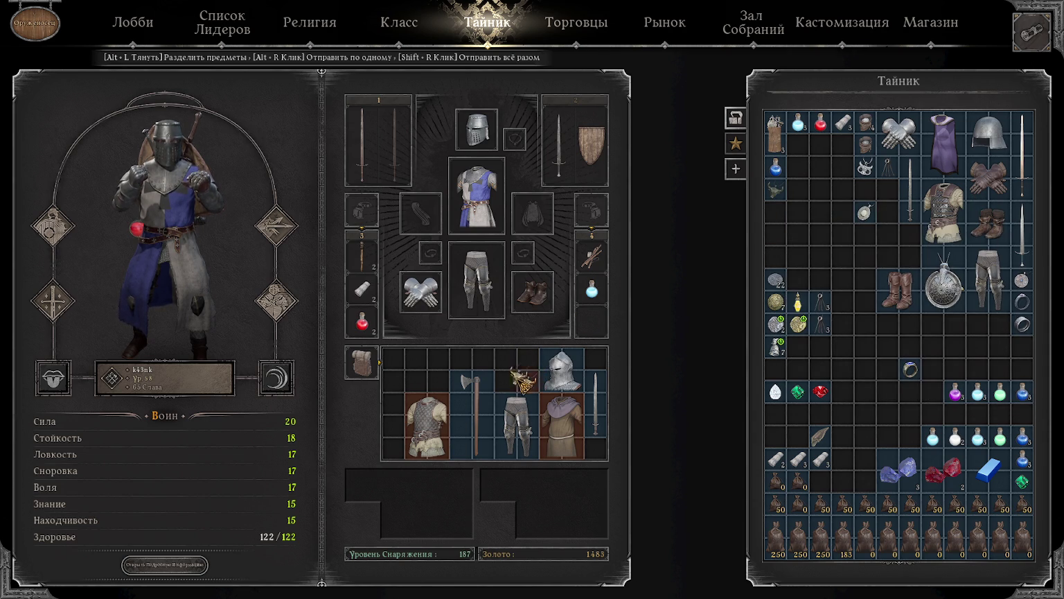
right_click(865, 212)
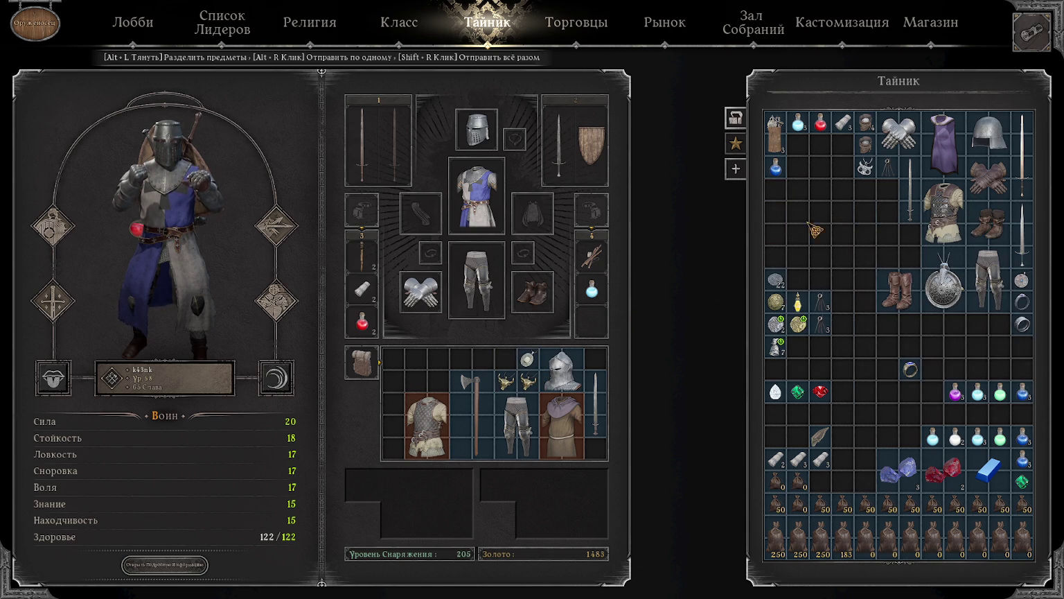
right_click(865, 164)
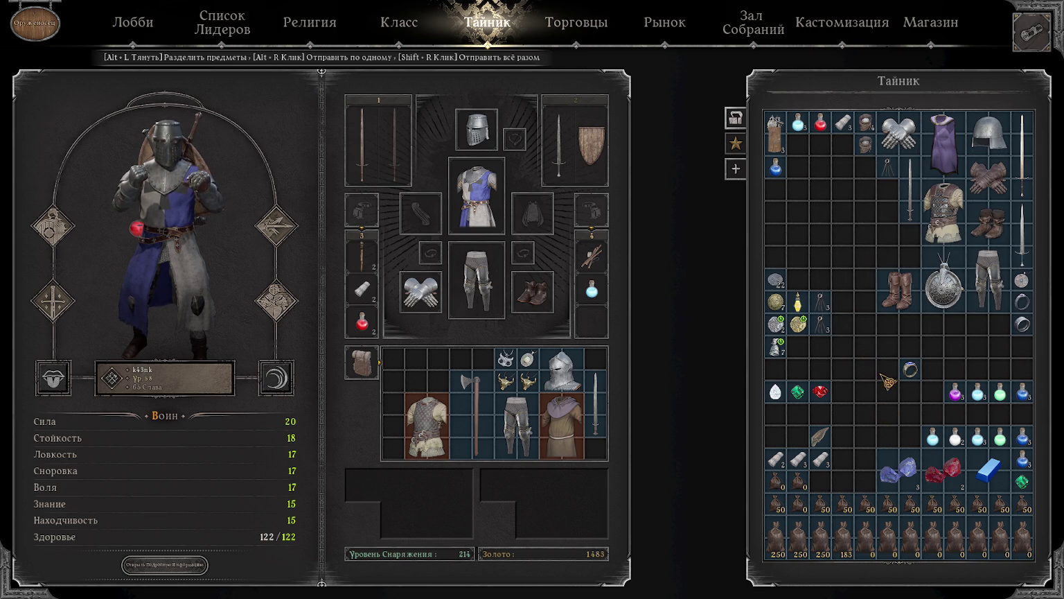
mouse_move(898, 290)
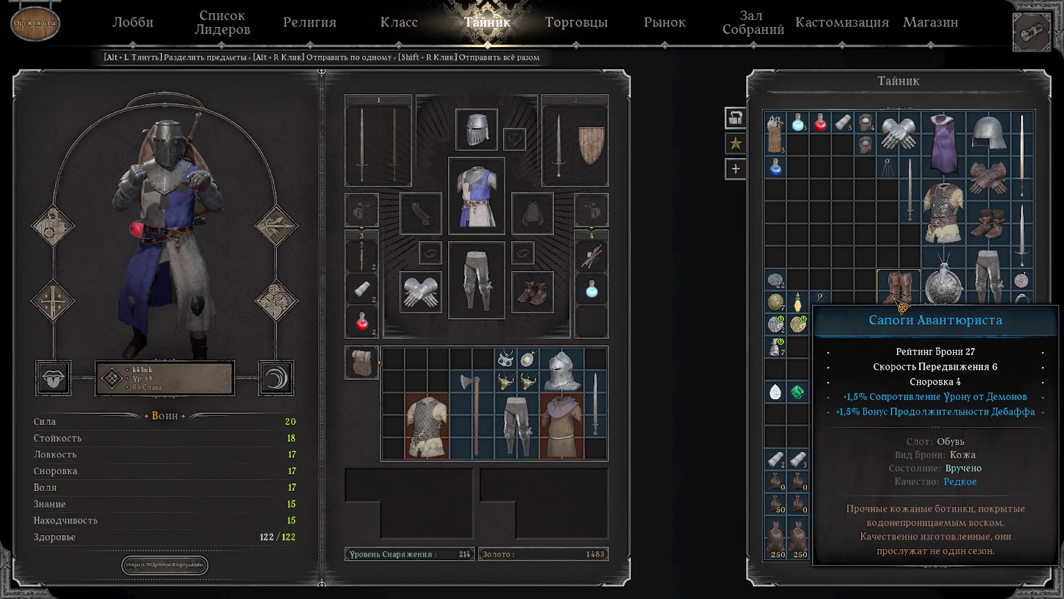
left_click_drag(901, 298, 426, 369)
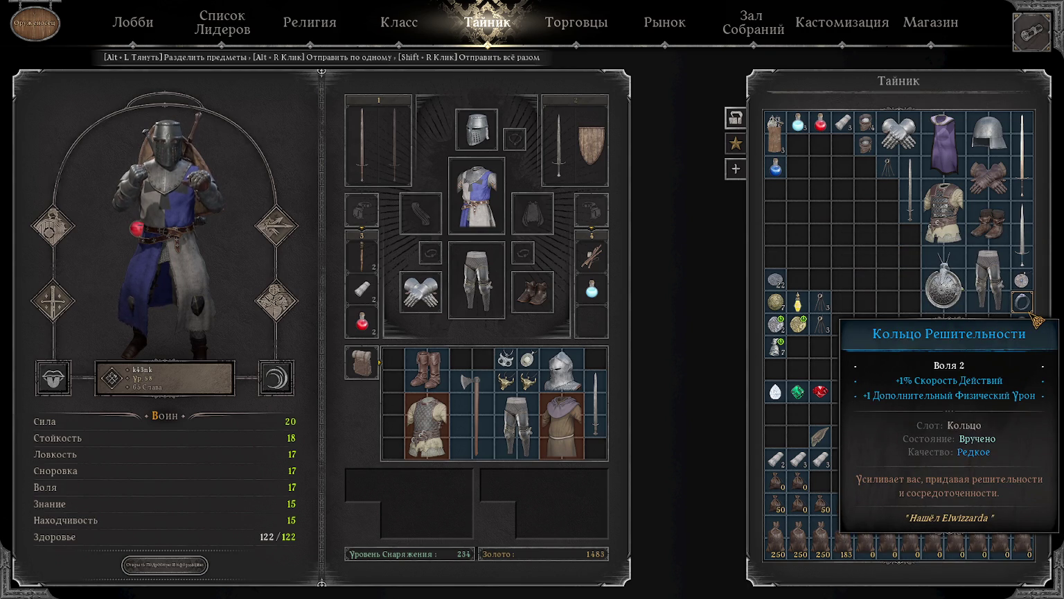
mouse_move(1023, 346)
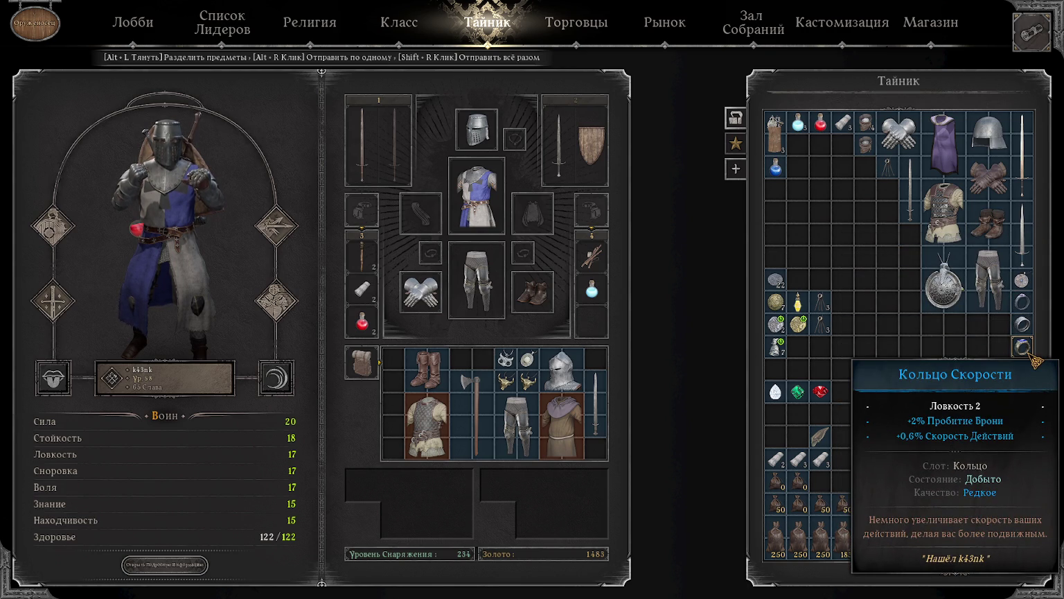
mouse_move(1022, 324)
left_mouse_down()
mouse_move(707, 388)
mouse_move(485, 359)
left_mouse_up()
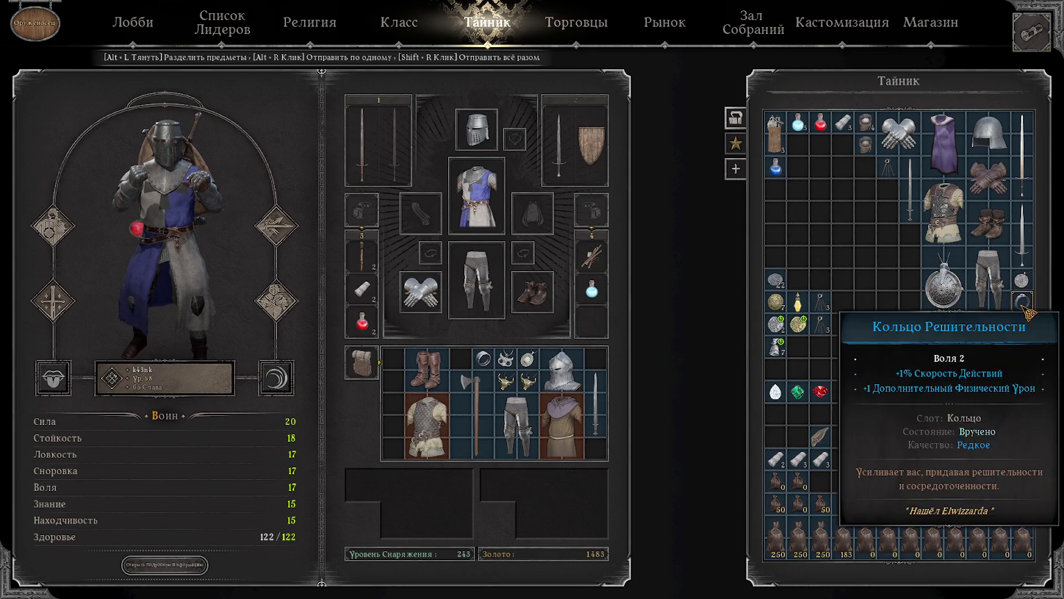
left_click(575, 22)
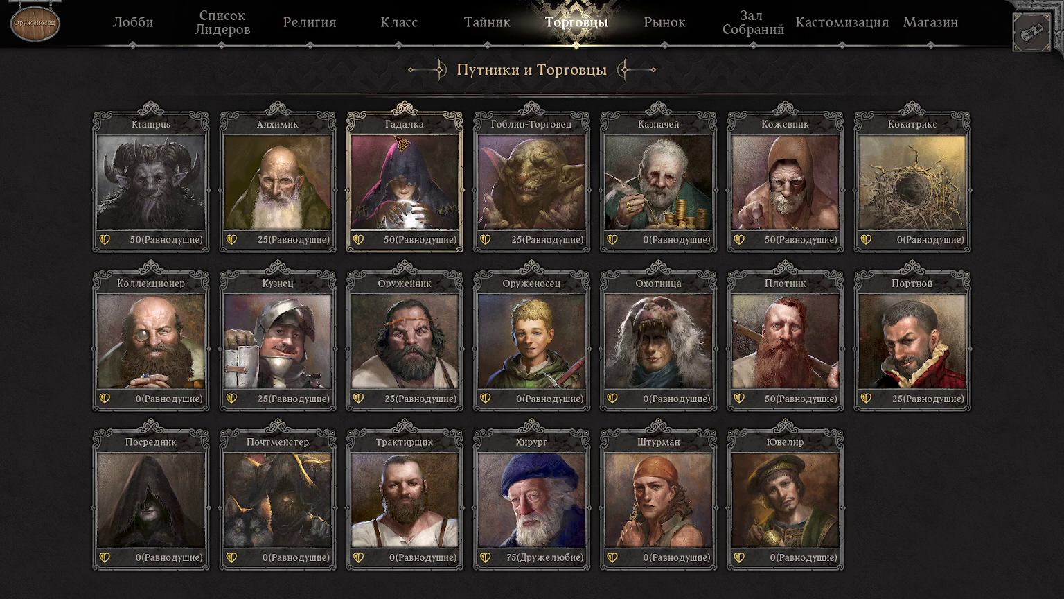
Step: Sell all the bag's loot to the Кузнец with Быстрое Заполнение
left_click(278, 339)
left_click(194, 113)
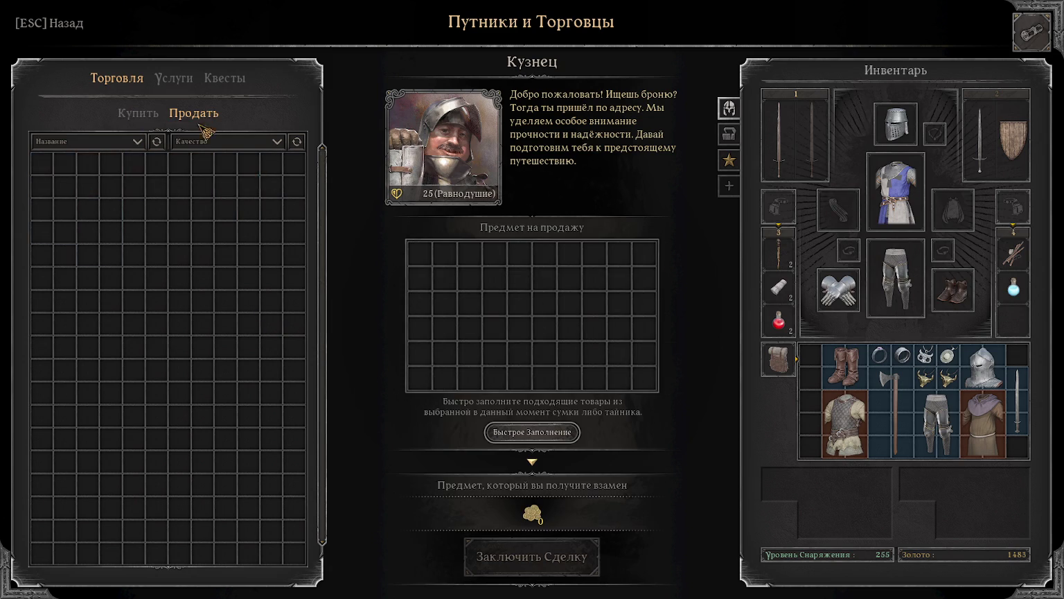
left_click(537, 434)
left_click(596, 558)
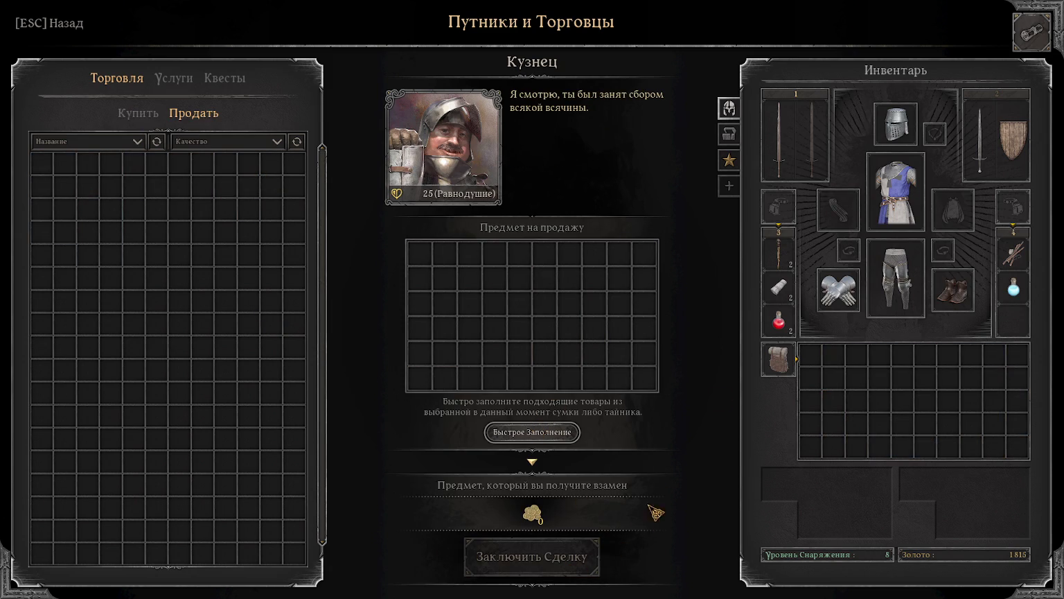
key("Escape")
Step: Buy 2 healing potions from the Алхимик using stash gold and stack them
left_click(256, 192)
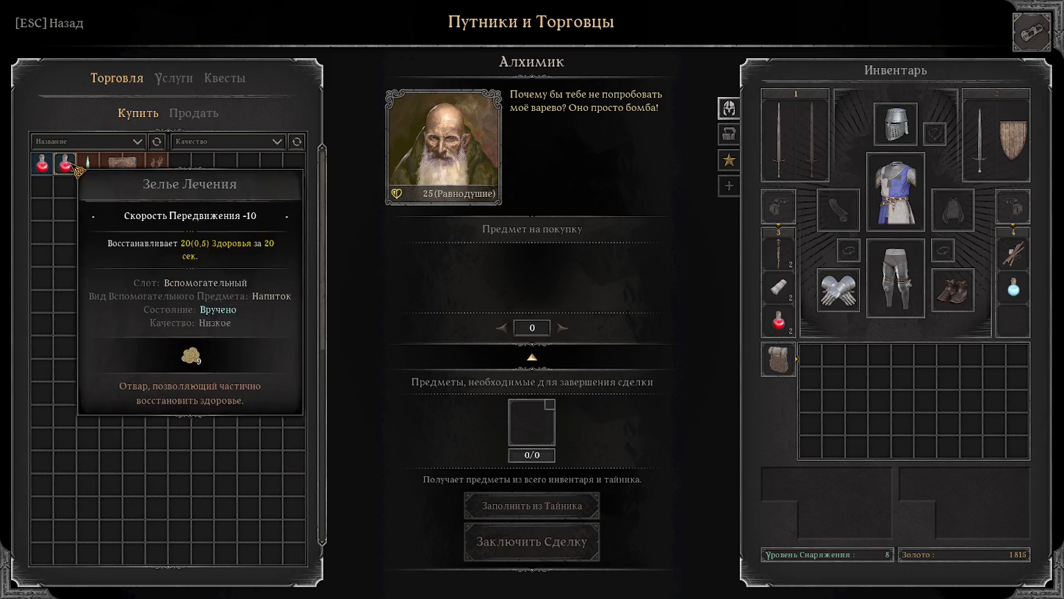
left_click(65, 163)
left_click(530, 327)
type("2")
left_click(551, 505)
left_click(556, 550)
left_click_drag(836, 364, 810, 377)
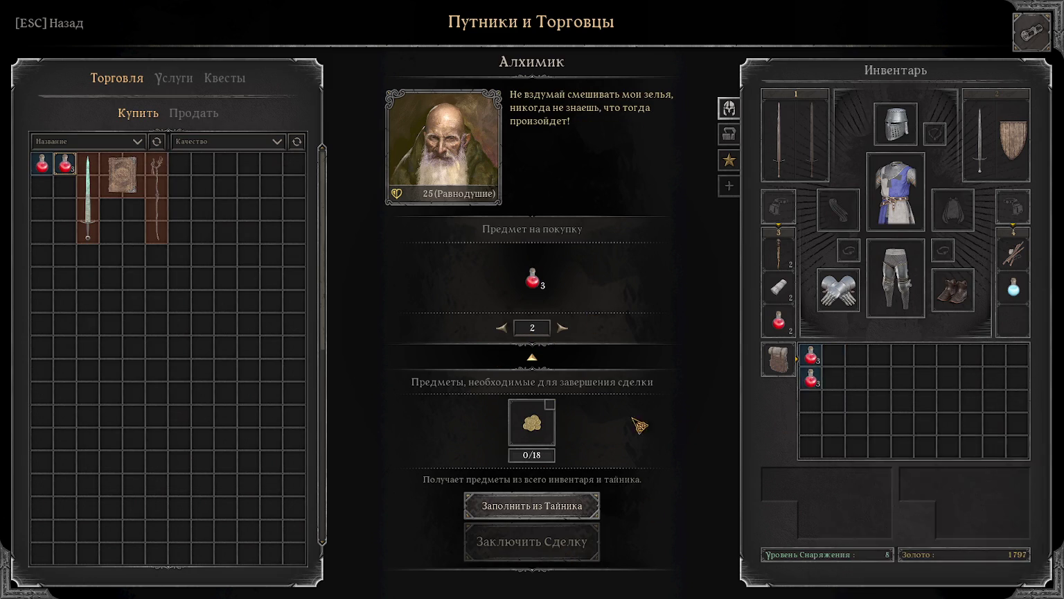
key("Escape")
Step: Buy bandages from the Хирург, then return to the lobby and start a dungeon run
left_click(513, 499)
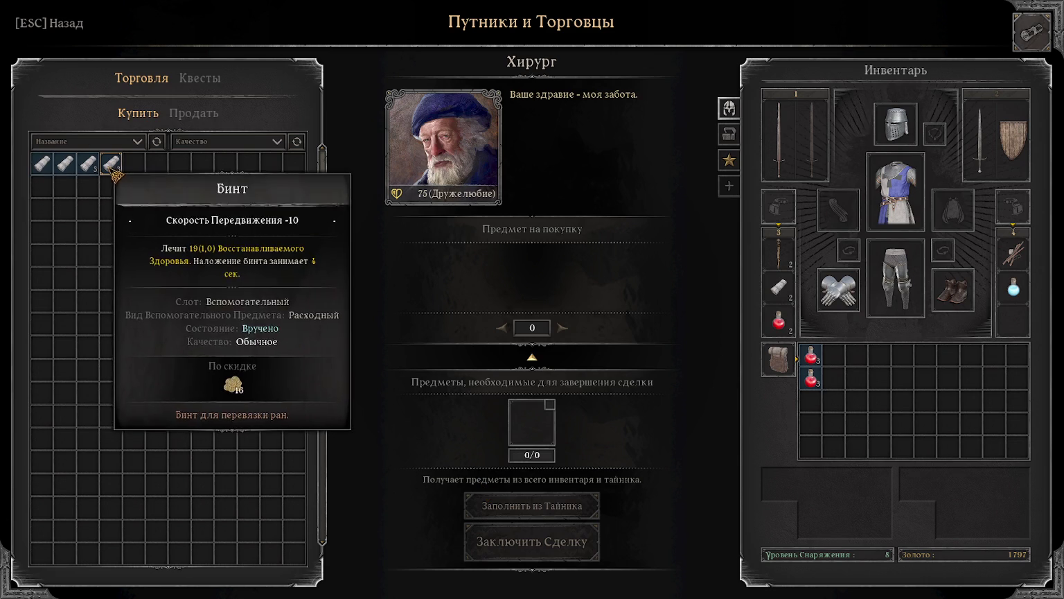
left_click(113, 165)
scroll(534, 327, "up", 1)
left_click(552, 542)
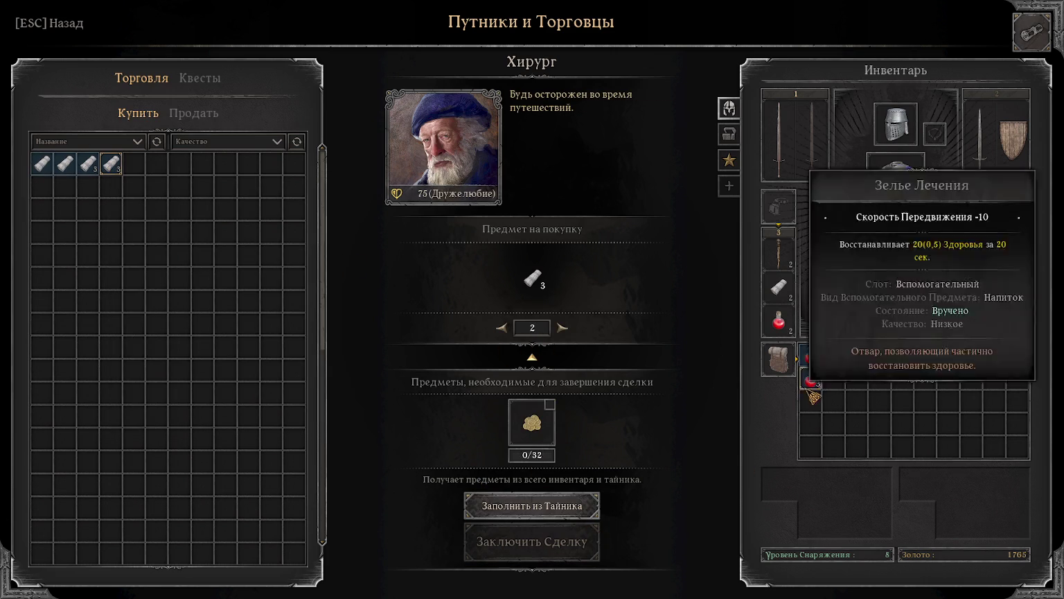
key("Escape")
left_click(132, 22)
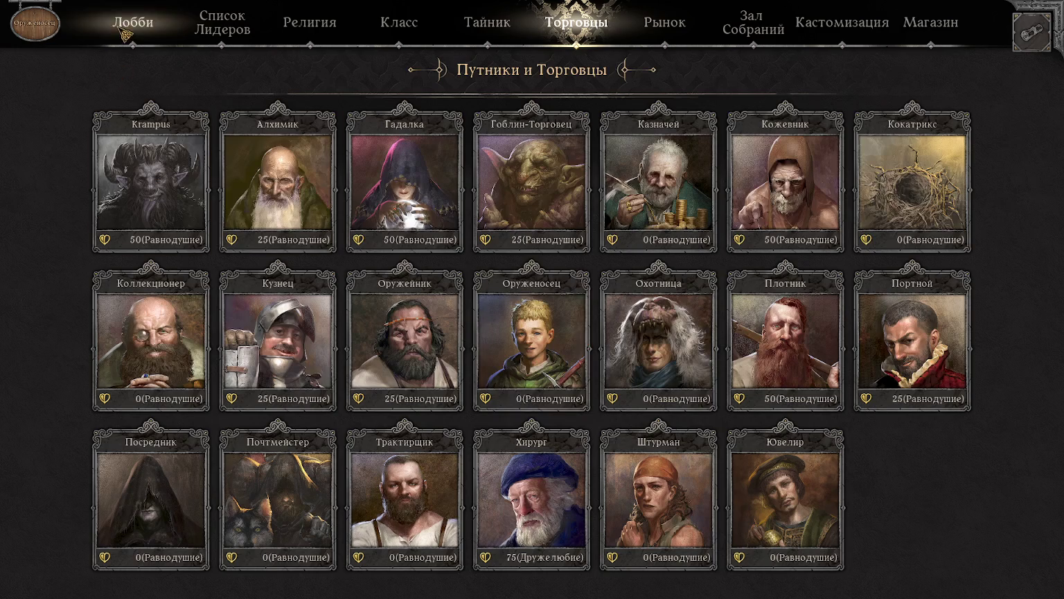
left_click(98, 560)
left_click(429, 368)
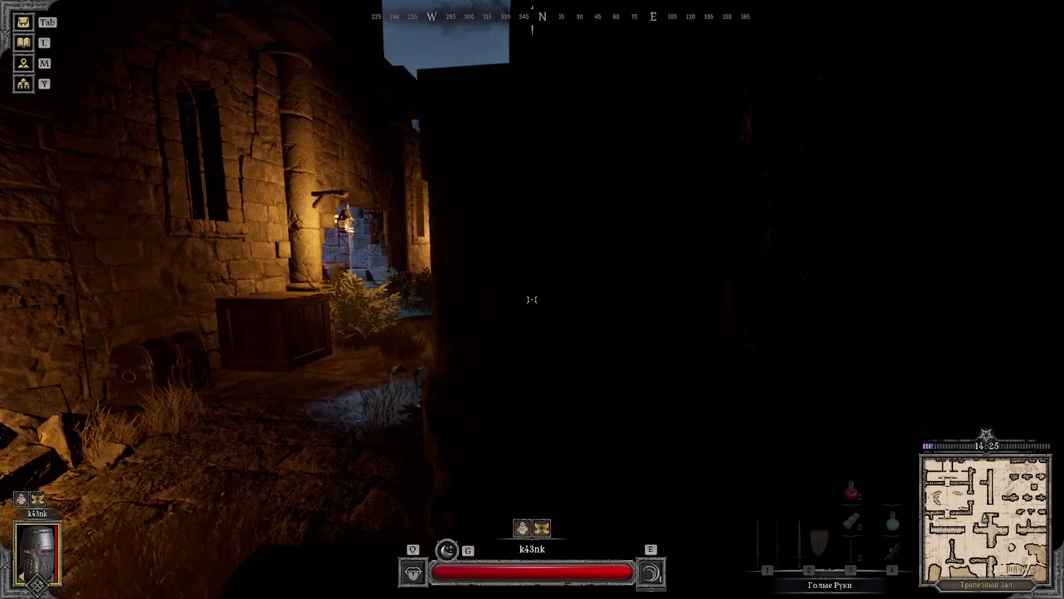
Step: Draw the longsword, open the chest, and take its sapphire and ceremonial dagger, equipping the drum
key("1")
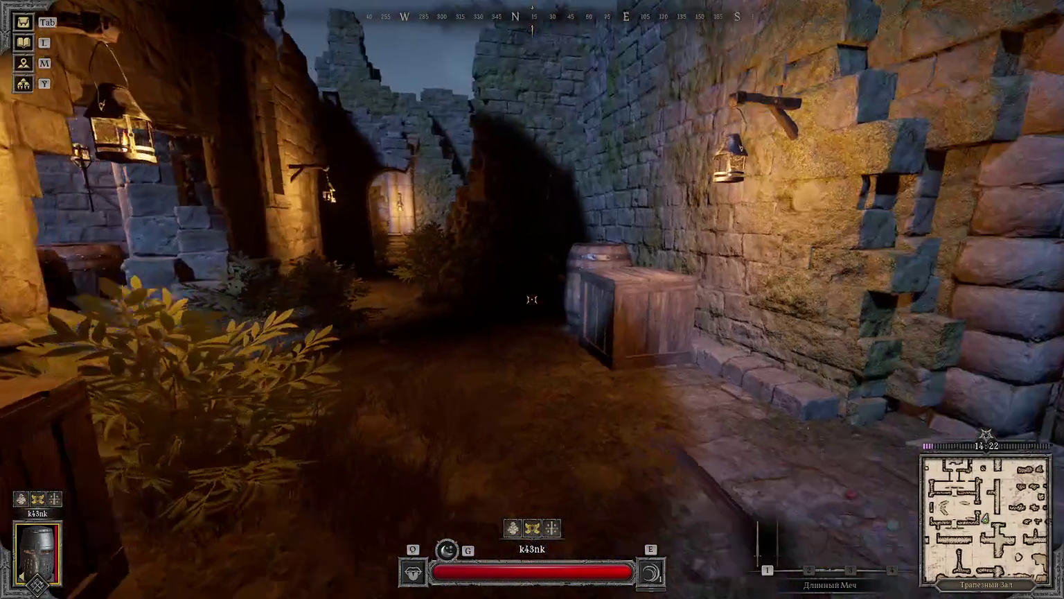
left_click(533, 299)
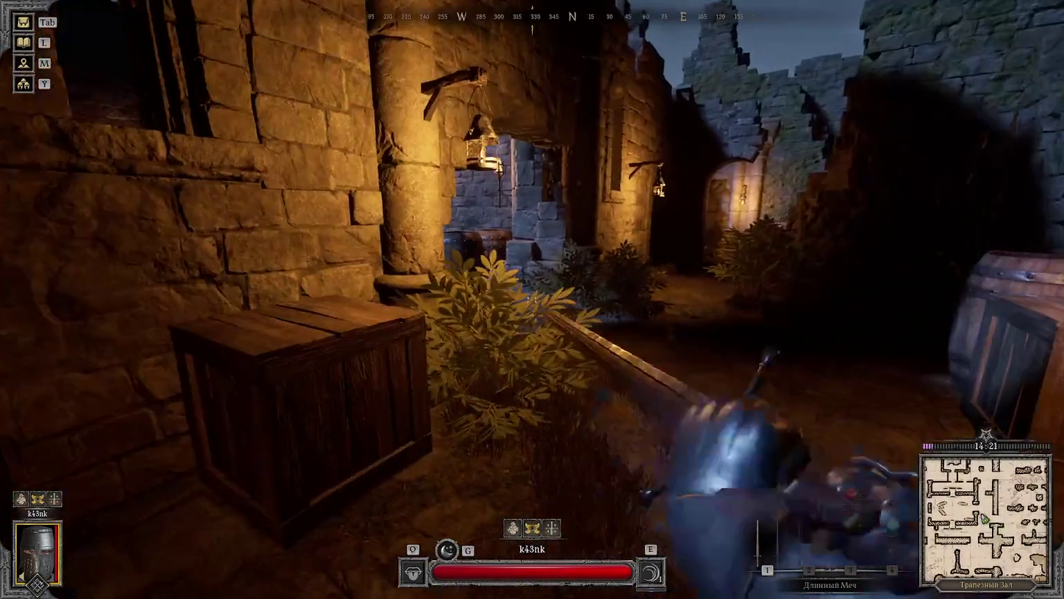
key("f")
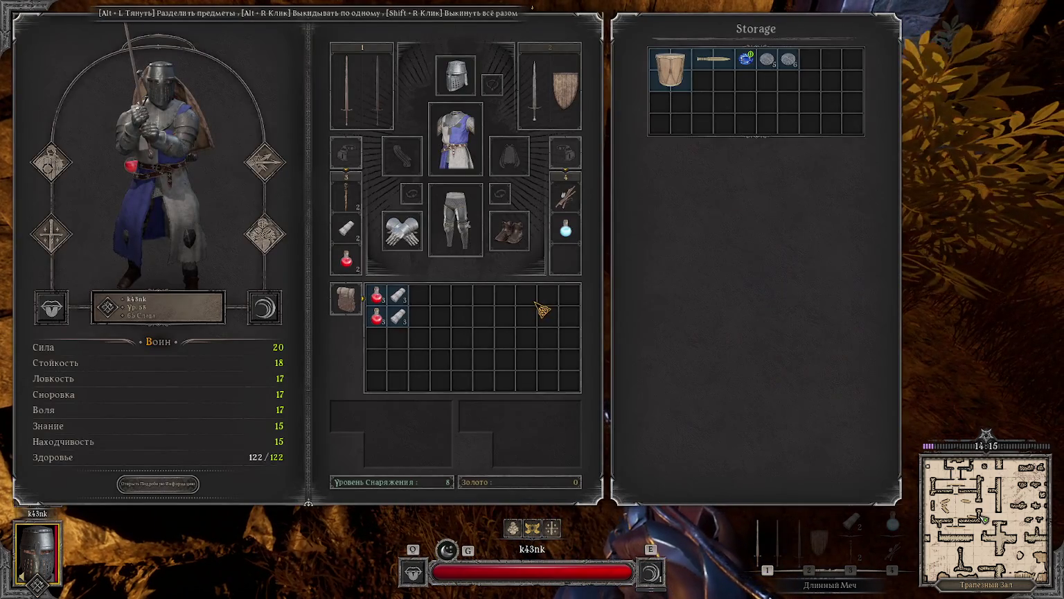
right_click(745, 59)
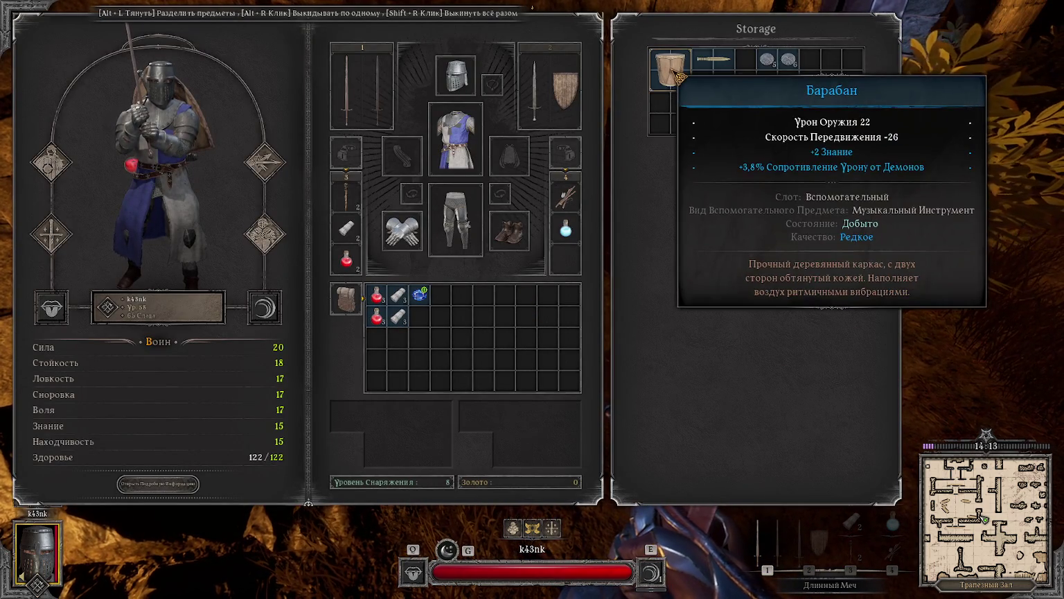
right_click(714, 59)
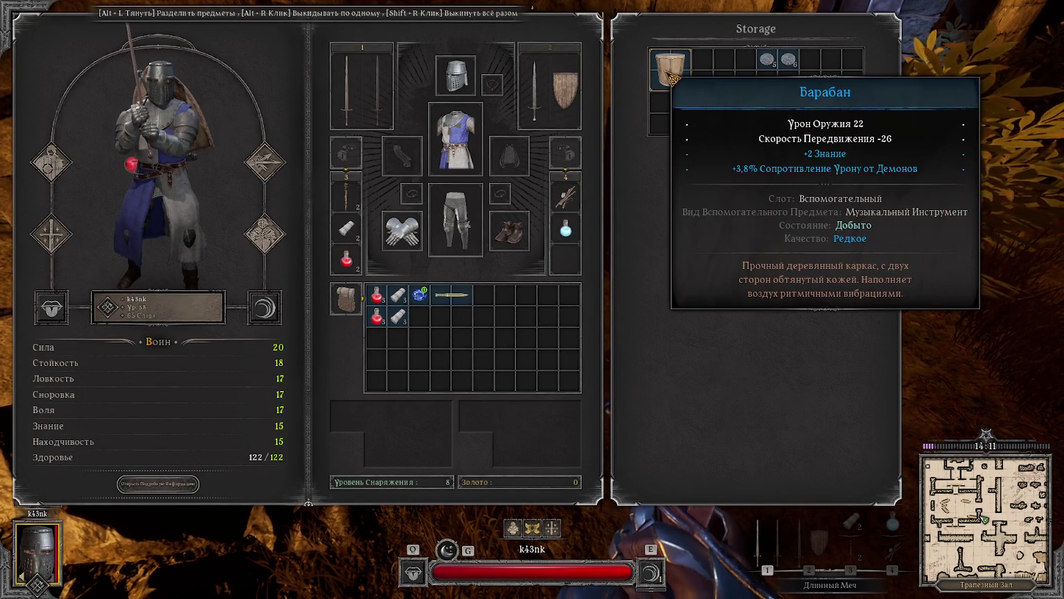
right_click(670, 69)
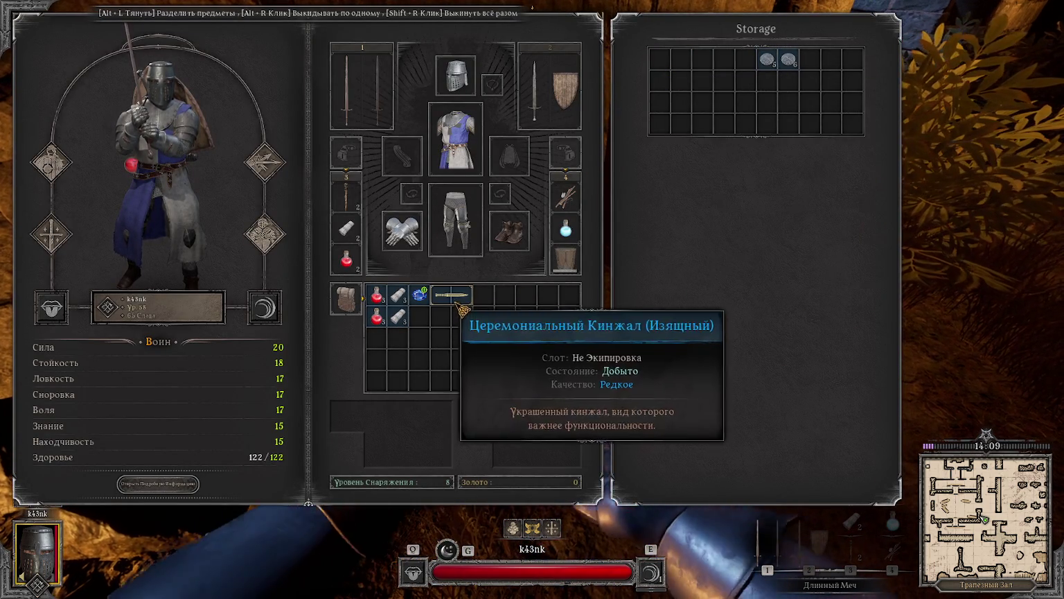
left_click_drag(450, 295, 388, 339)
left_click_drag(420, 296, 377, 358)
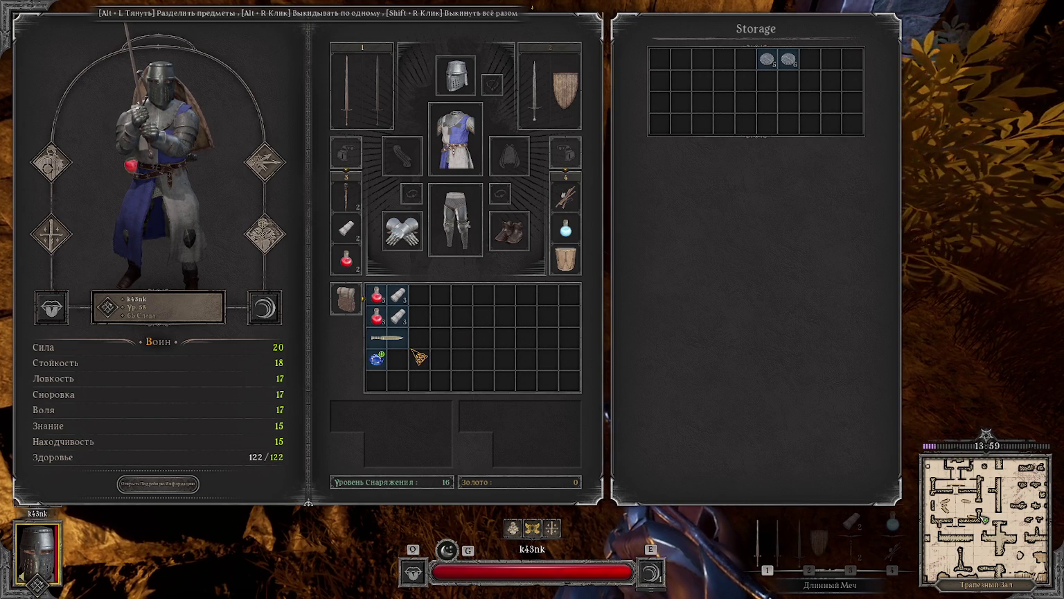
key("Tab")
key("w")
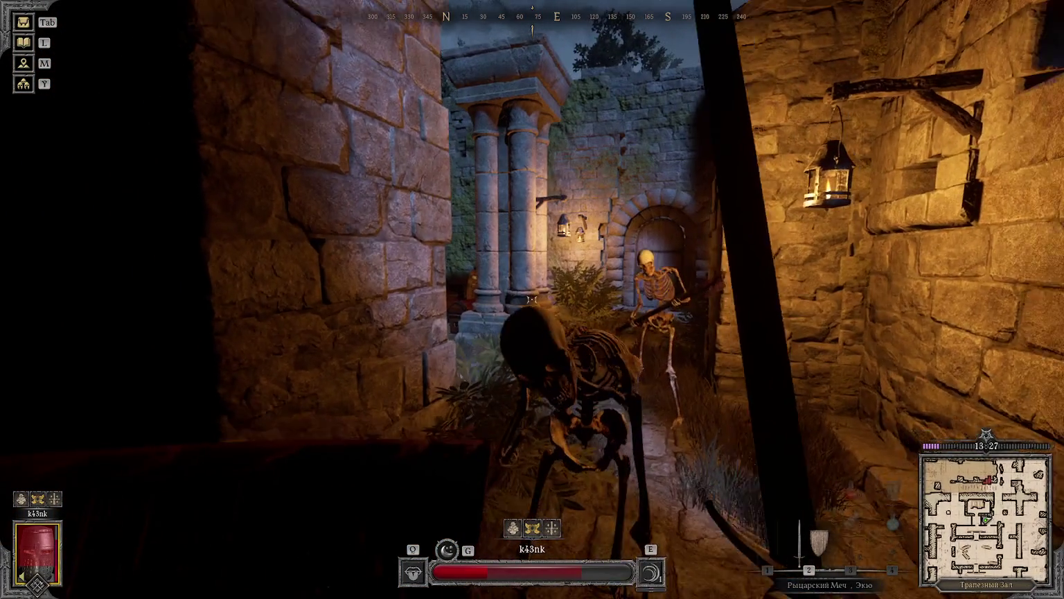
Step: Attack and shield-block the courtyard skeletons until the warrior falls
left_click(533, 299)
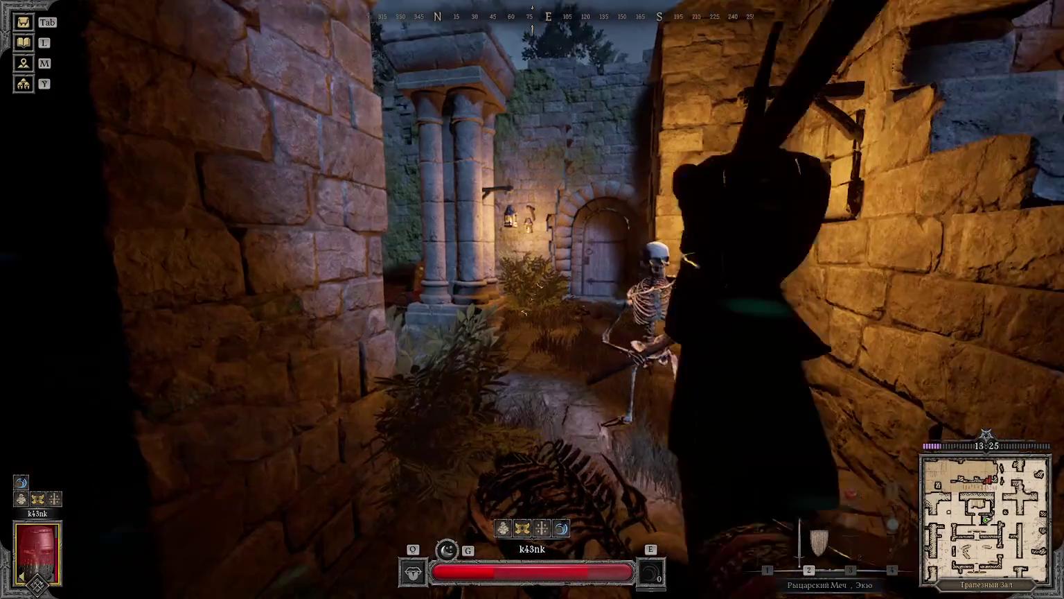
key("s")
left_click(532, 299)
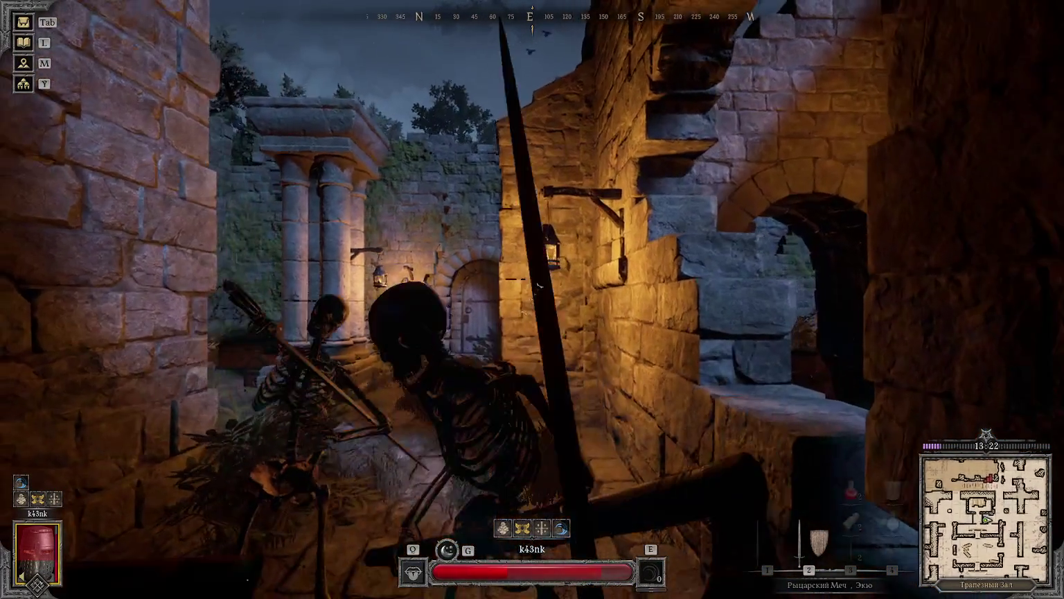
right_click(532, 300)
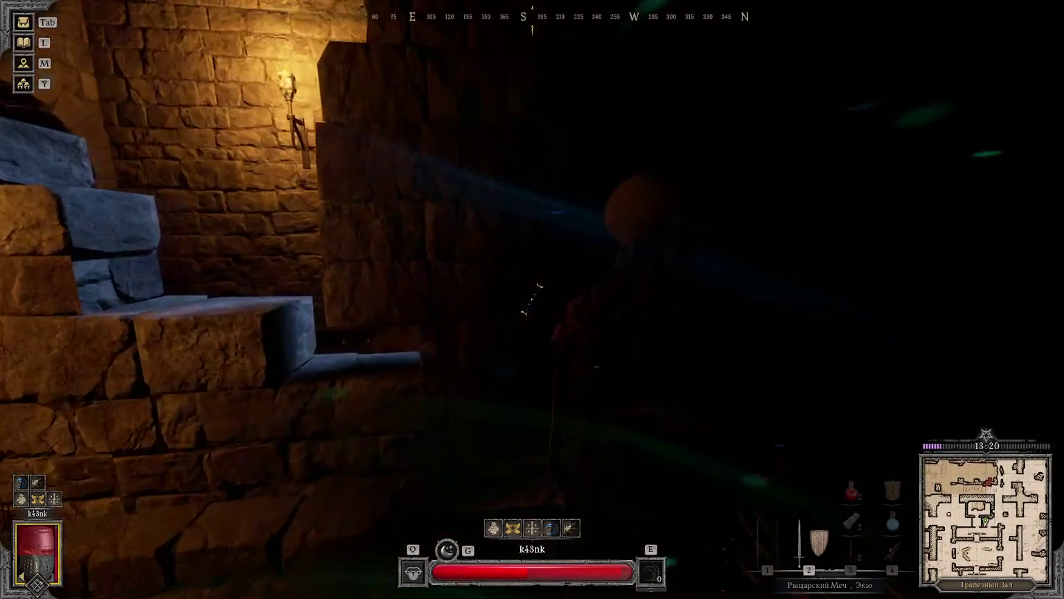
left_click(532, 299)
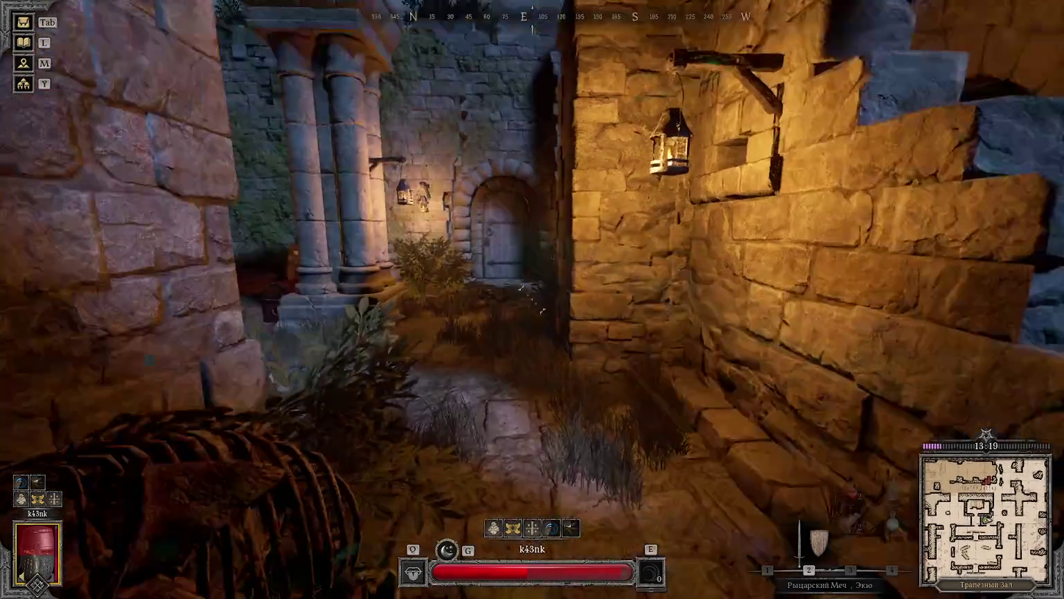
left_click(532, 299)
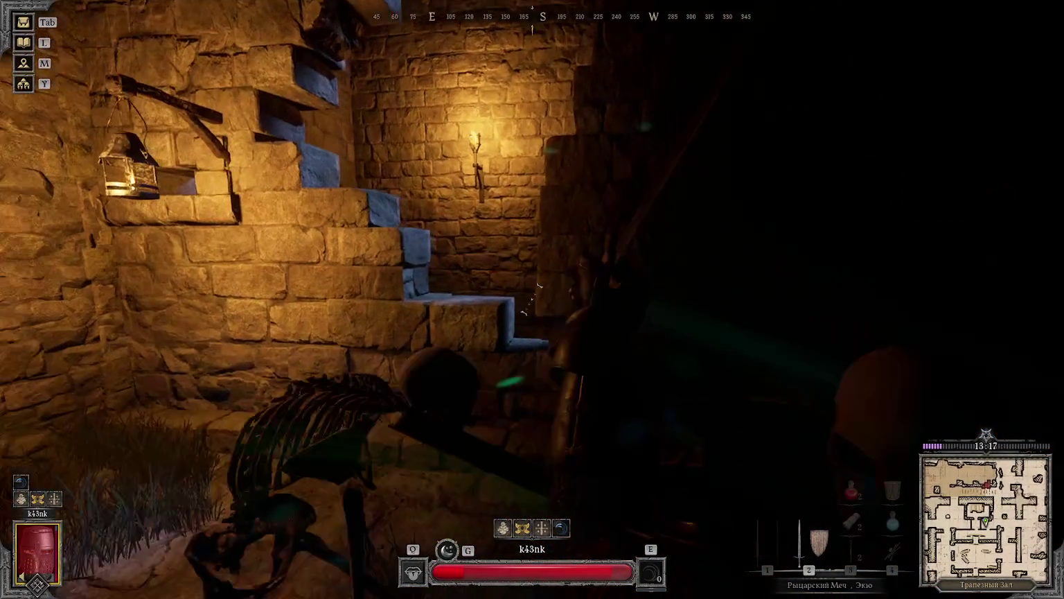
left_click(533, 299)
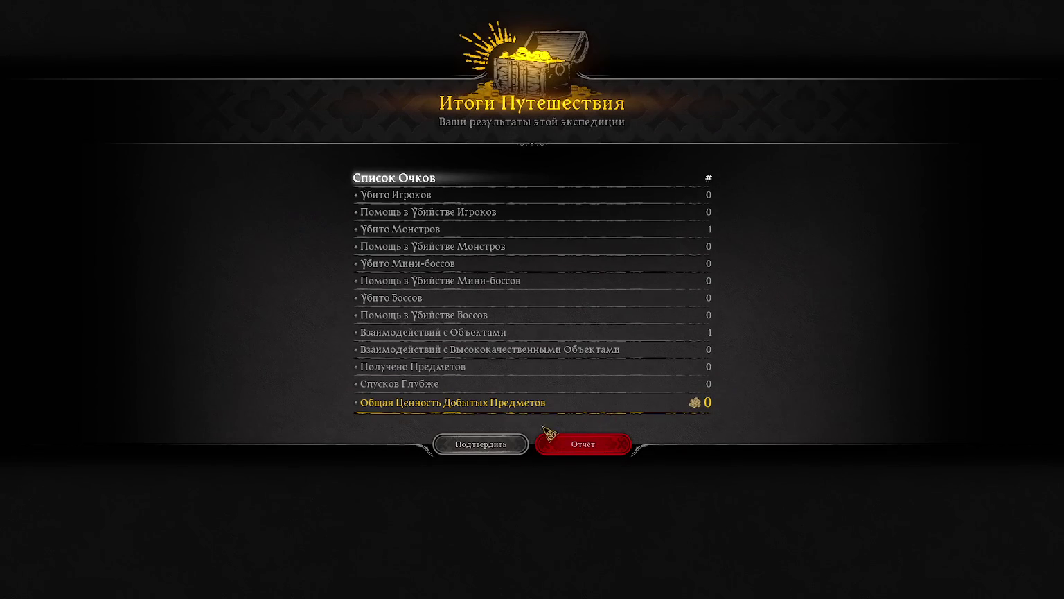
Step: Confirm the expedition results and buy 3 healing potions from the Alchemist with stash gold
left_click(494, 449)
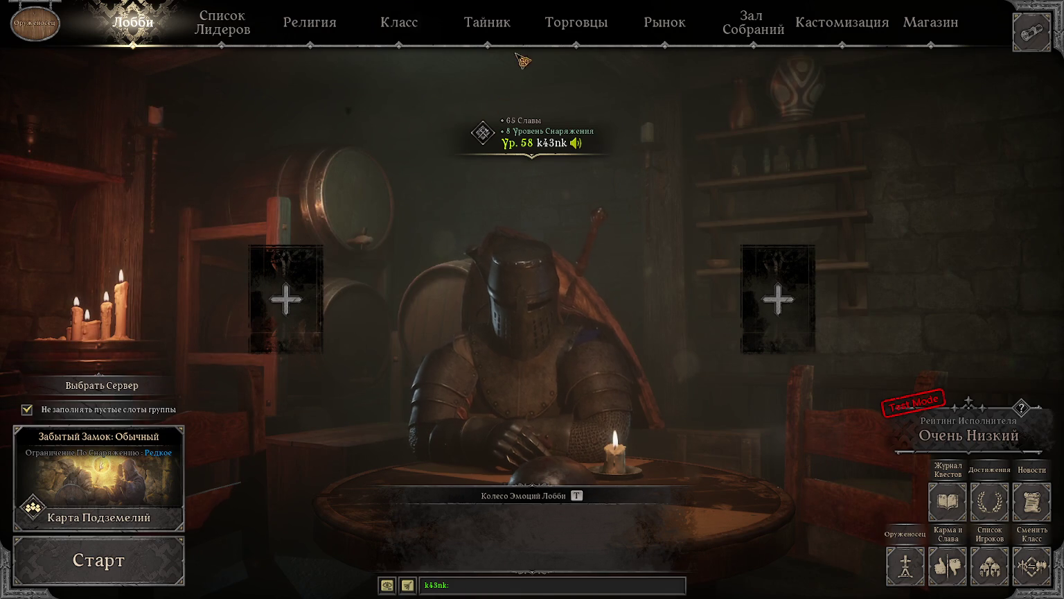
left_click(517, 26)
left_click(576, 22)
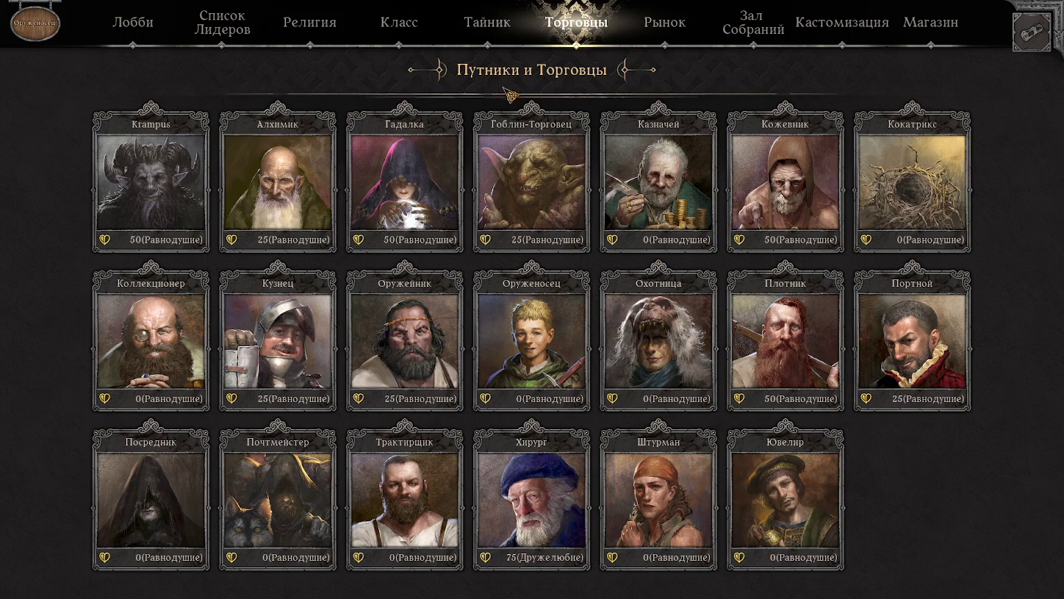
left_click(277, 177)
left_click(64, 163)
left_click(532, 327)
type("3")
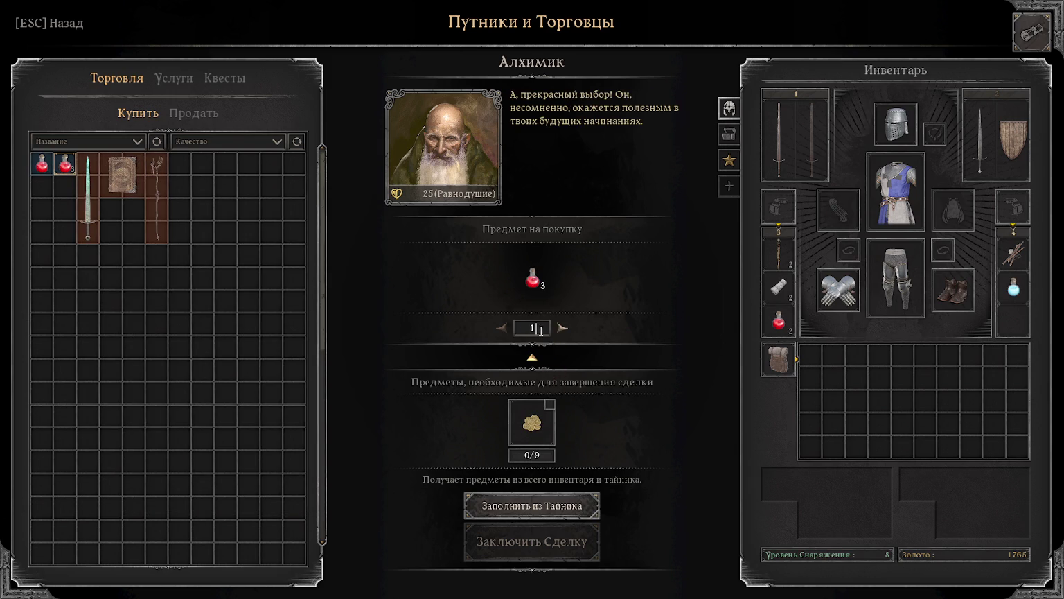
left_click(554, 502)
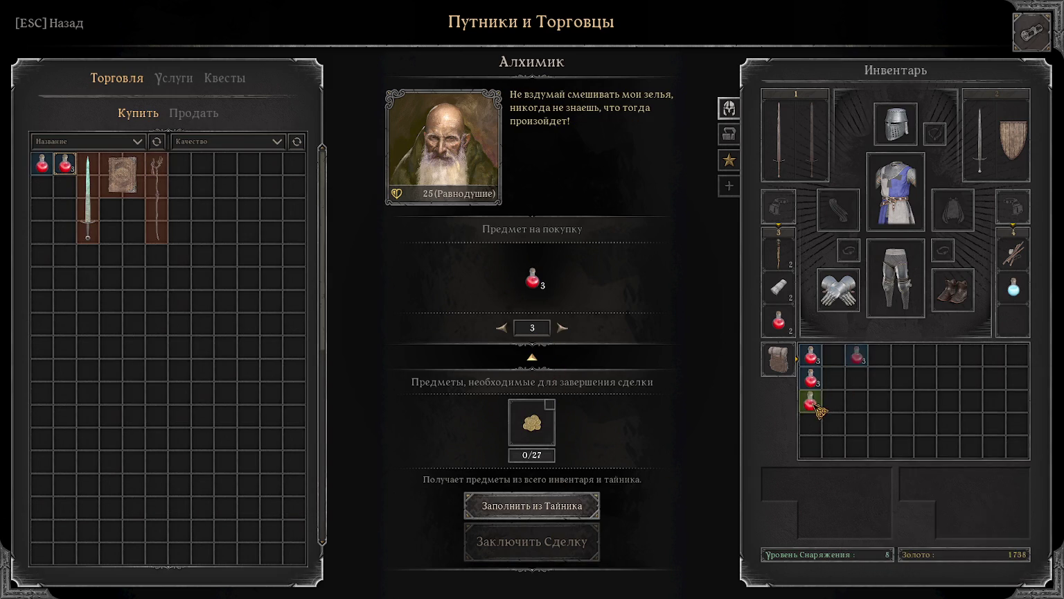
key("Escape")
Step: Buy three bandage stacks from the Surgeon
left_click(531, 499)
left_click(111, 163)
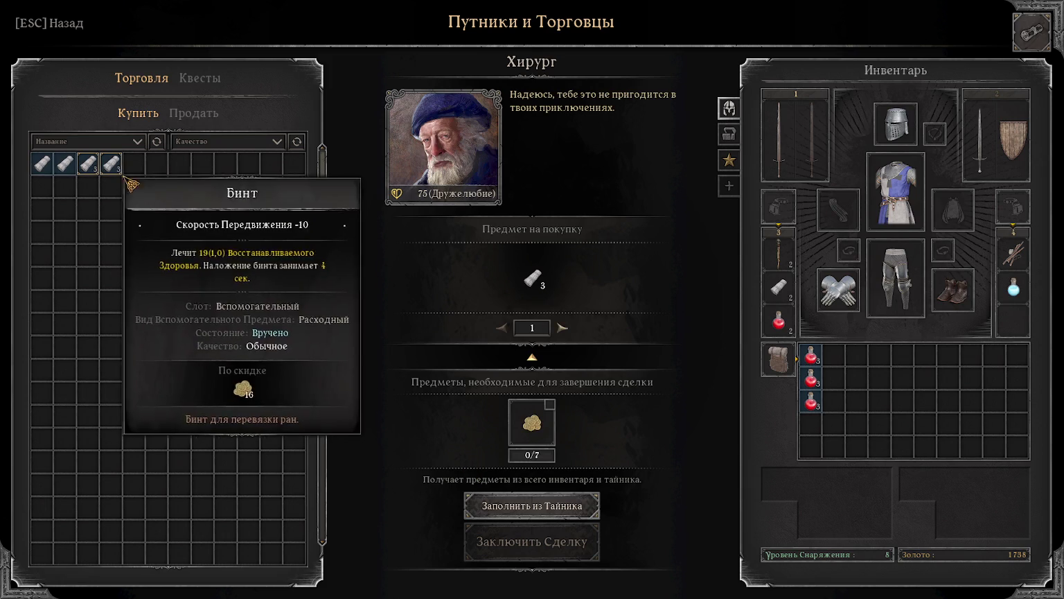
left_click(532, 327)
type("3")
left_click(532, 541)
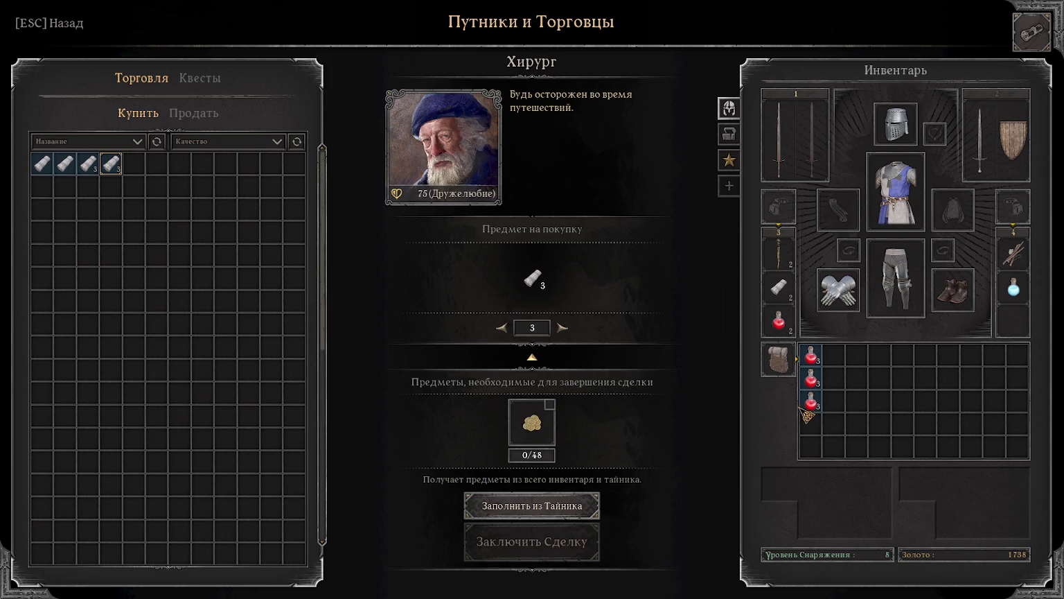
key("Escape")
key("Escape")
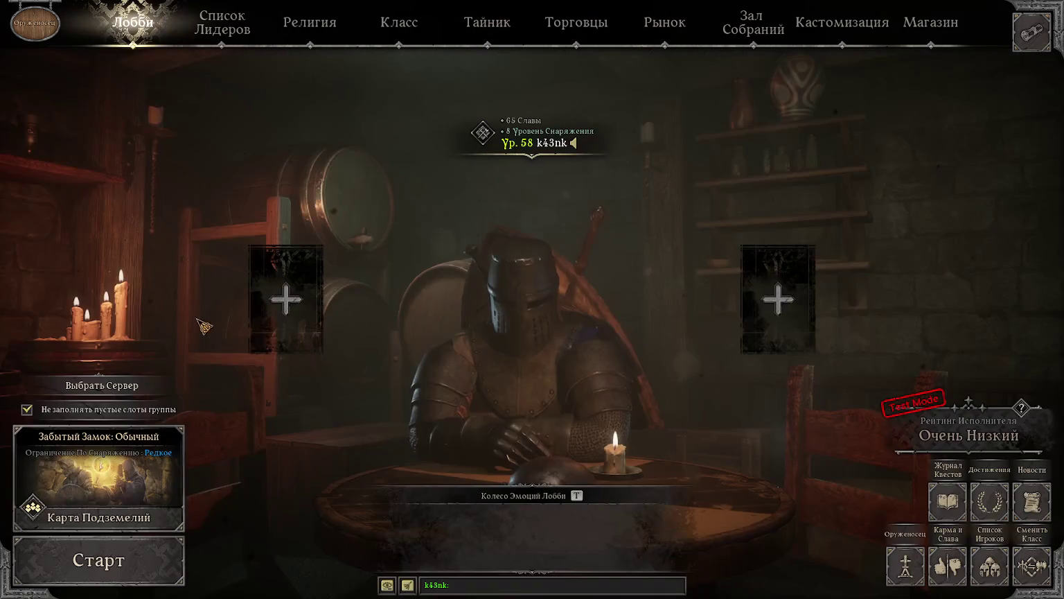
Step: Buy a pickaxe from the Carpenter and equip it in a utility slot
left_click(487, 22)
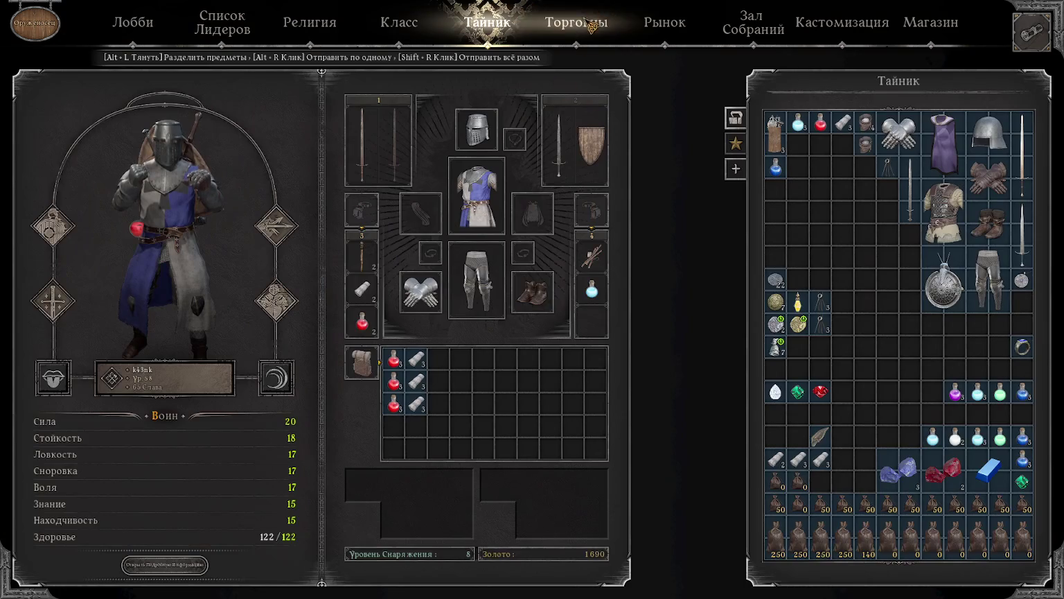
left_click(575, 22)
left_click(756, 381)
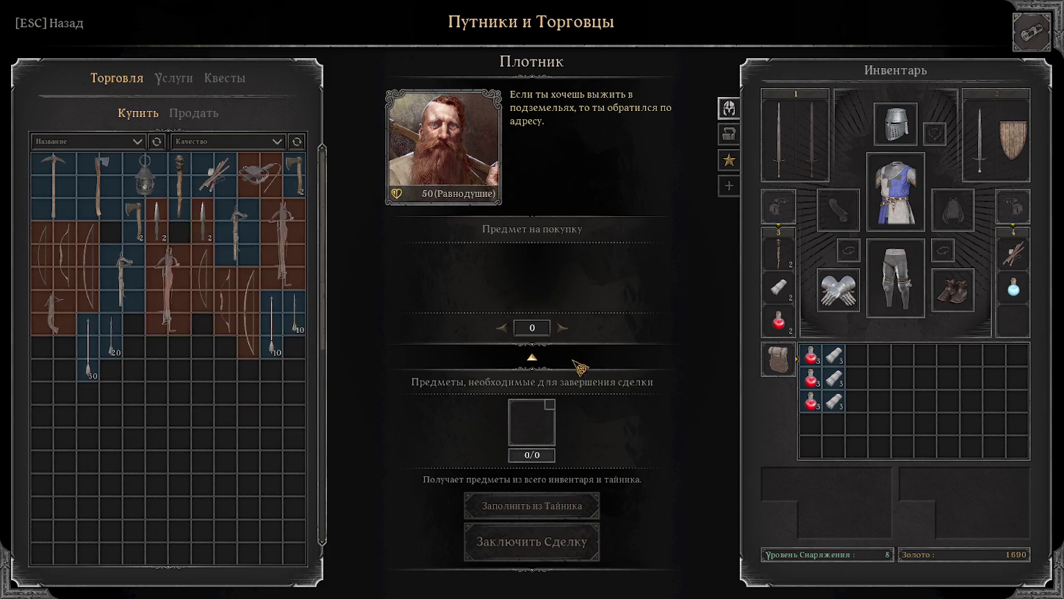
left_click(61, 165)
left_click(551, 544)
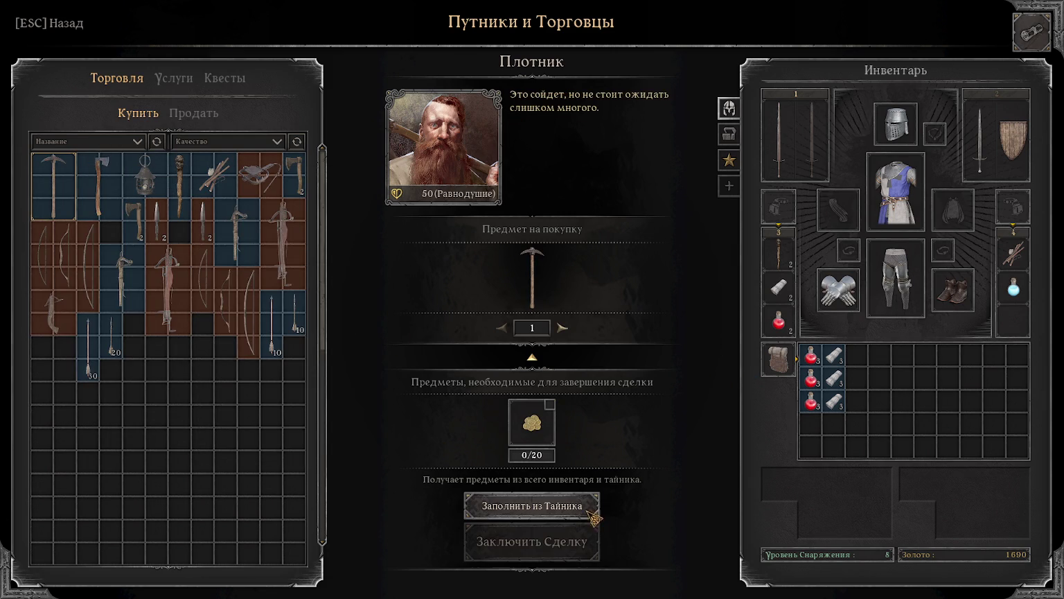
left_click_drag(868, 375, 1014, 318)
key("Escape")
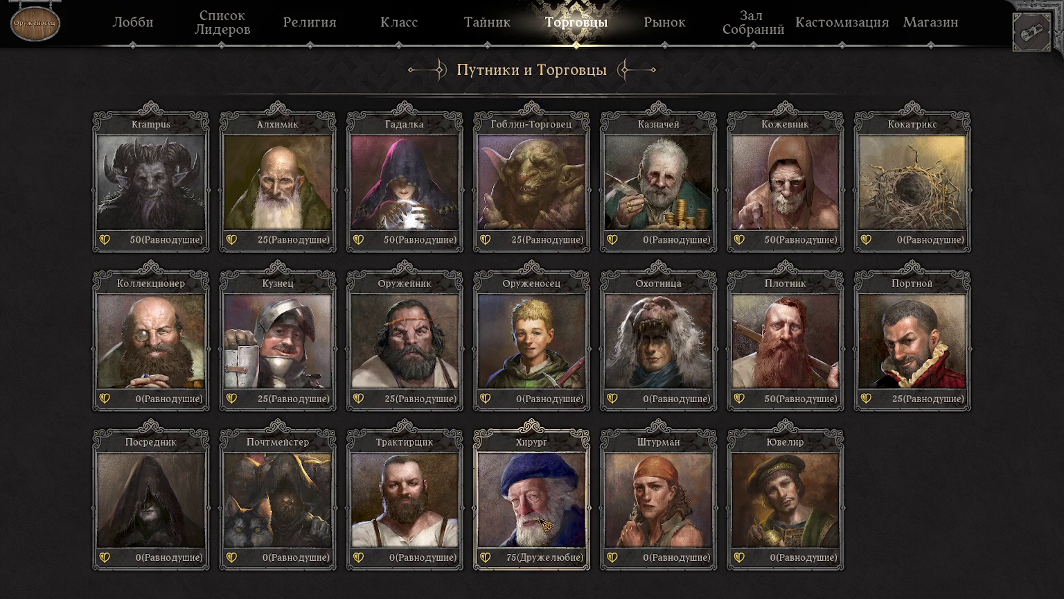
Step: Pick another bandage stack at the Surgeon and a health potion stack at the Alchemist
left_click(537, 485)
left_click(111, 161)
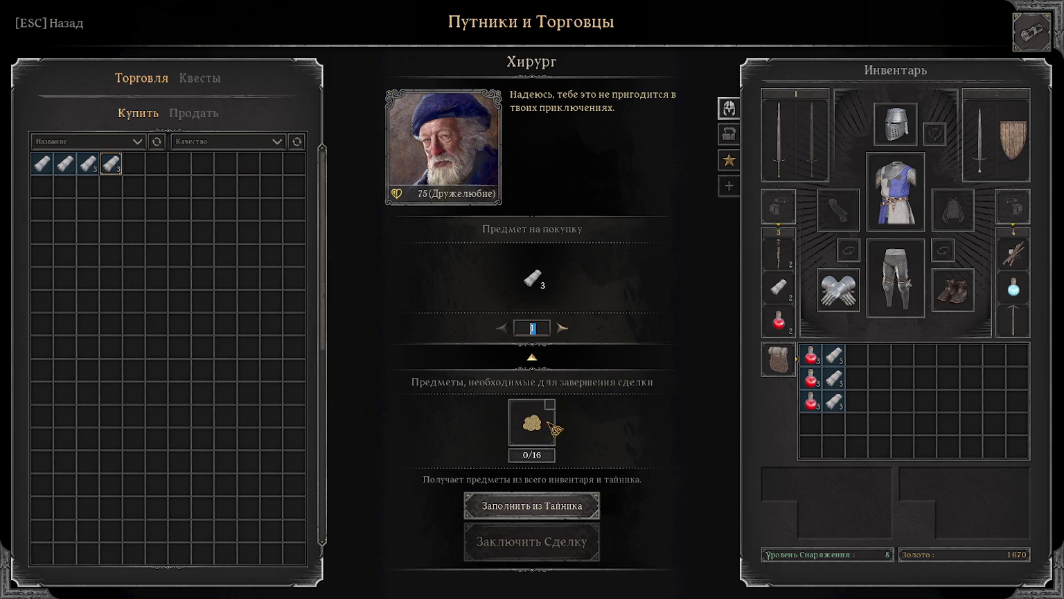
key("Escape")
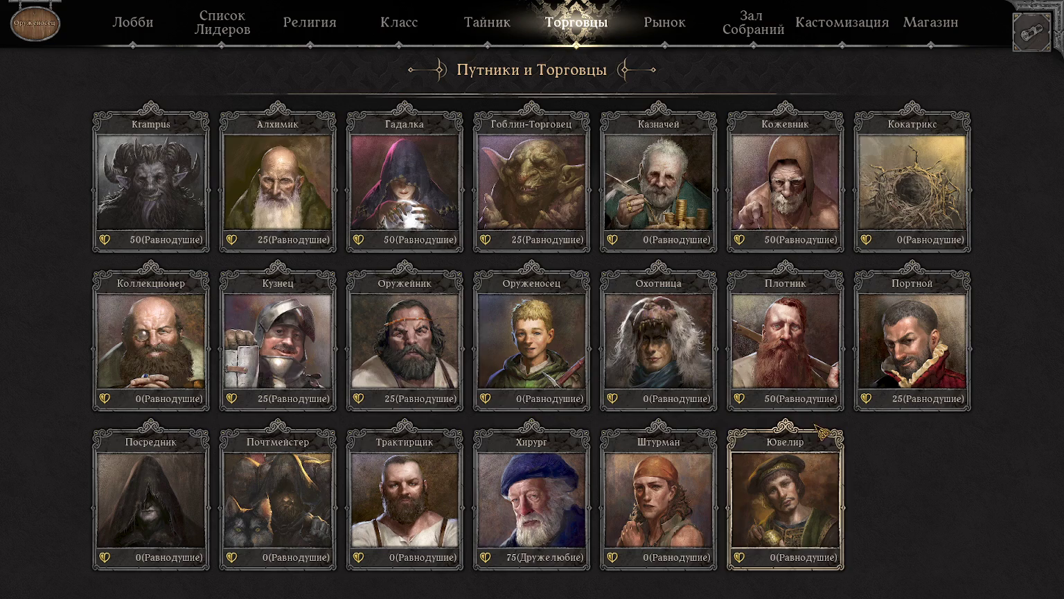
left_click(277, 180)
left_click(64, 163)
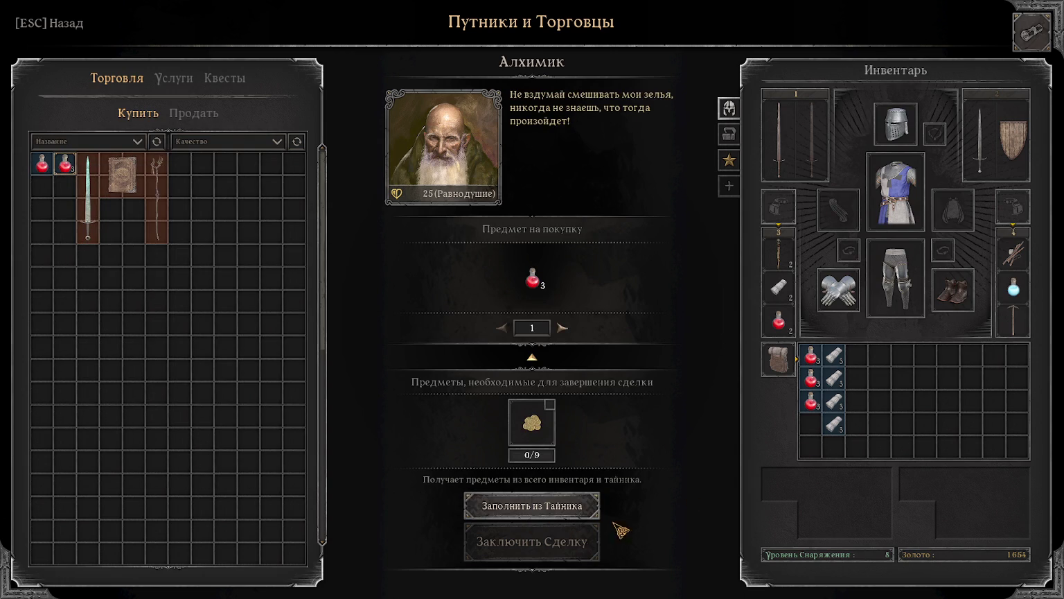
Step: Return to the lobby and start matchmaking with the current gear
key("Escape")
left_click(132, 22)
left_click(98, 560)
left_click(407, 372)
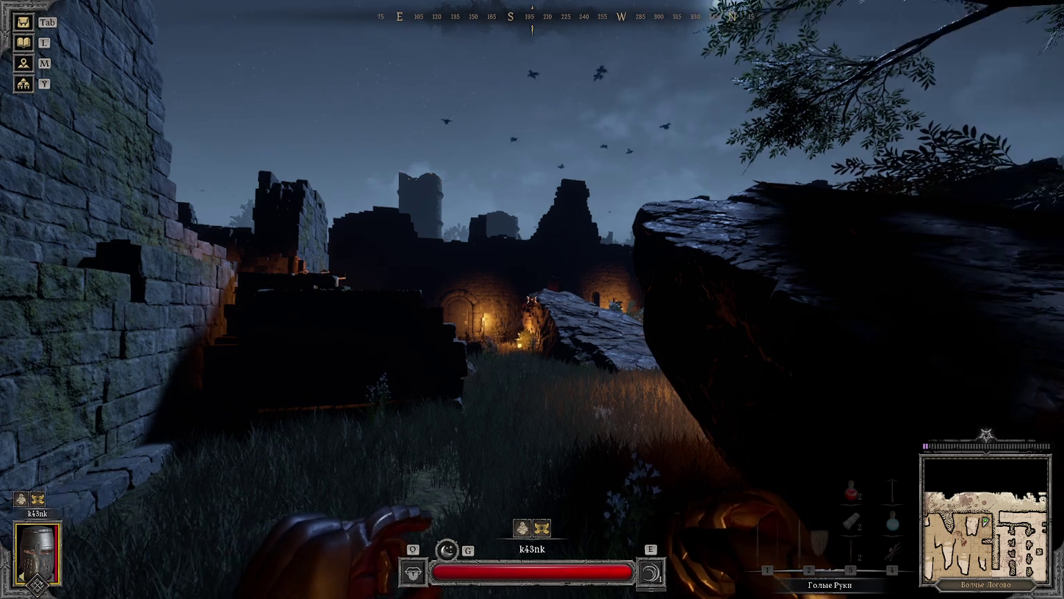
Step: Draw the longsword and try opening the chest beside the fire
key("1")
key("w")
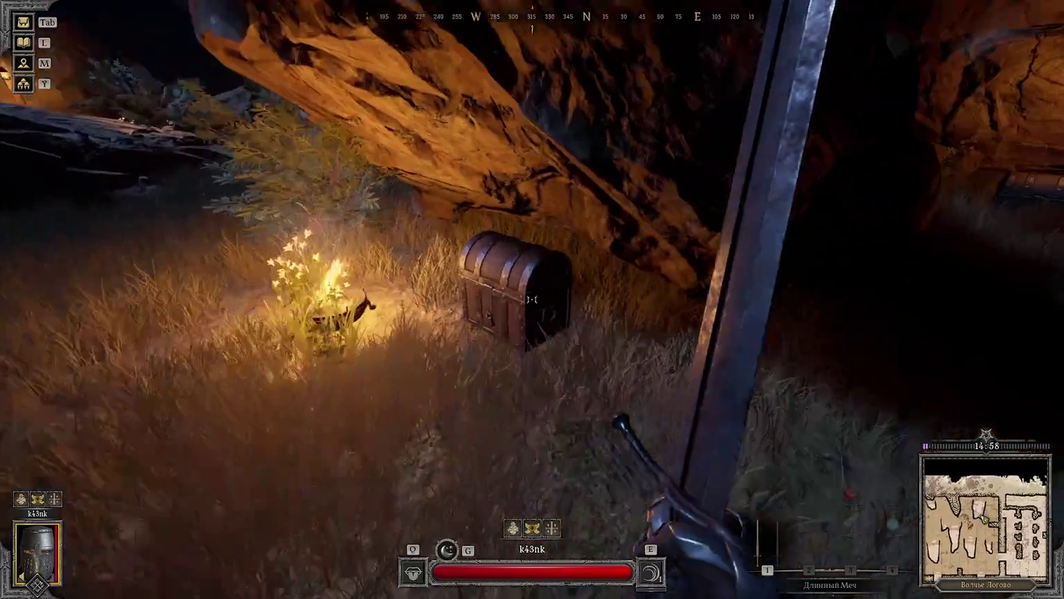
key("f")
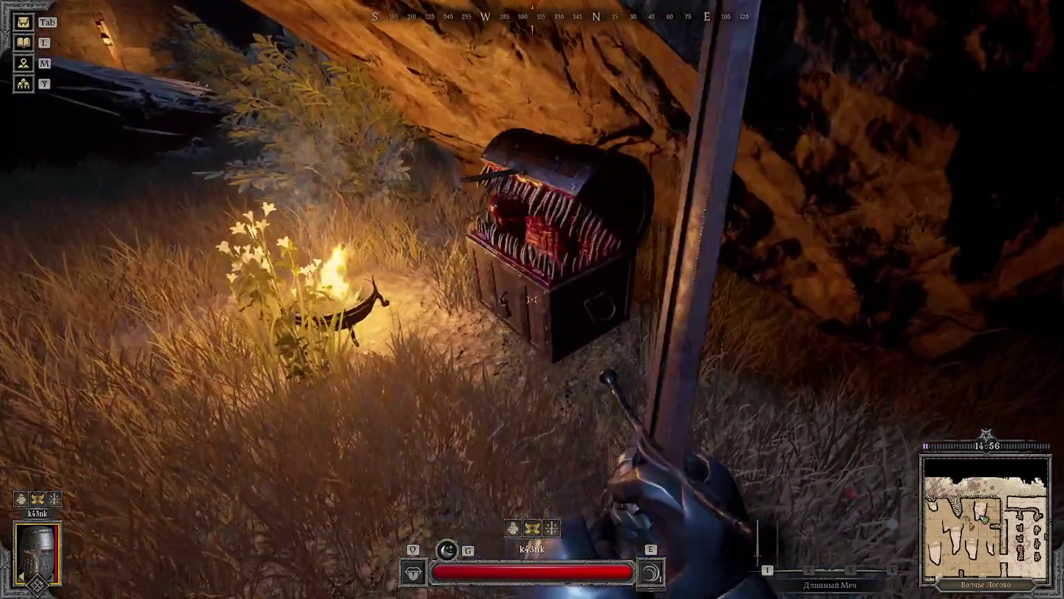
key("Tab")
key("Tab")
Step: Kill the mimic with repeated sword strikes and close its loot panel
left_click(532, 300)
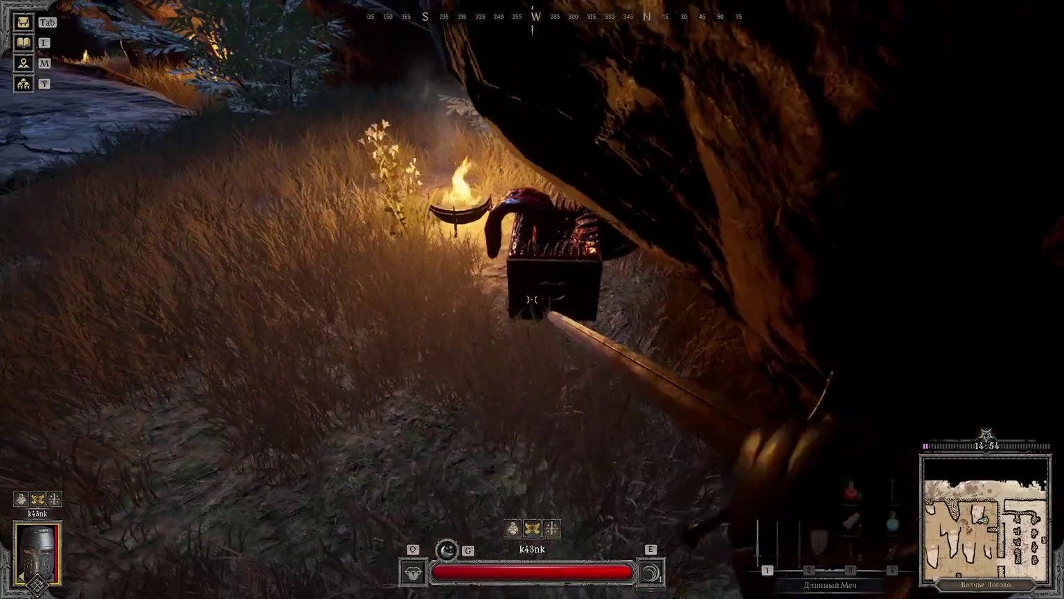
left_click(532, 299)
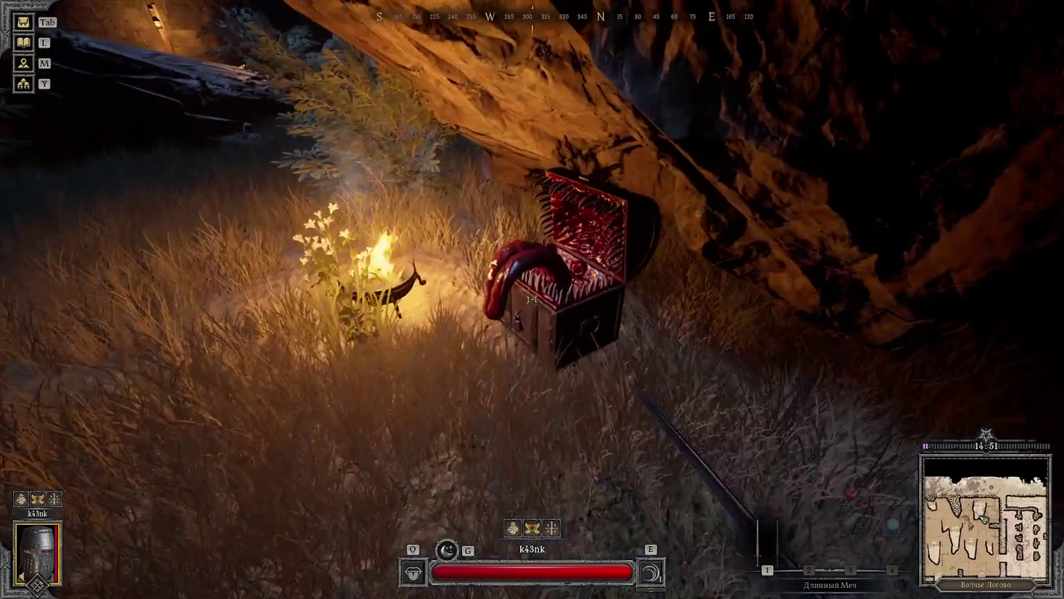
left_click(532, 299)
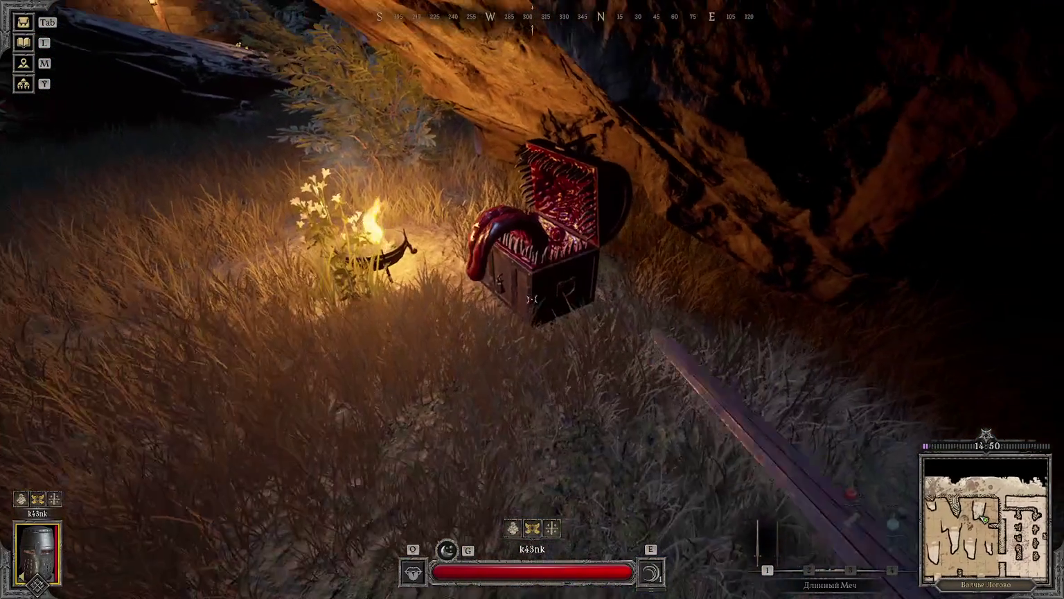
left_click(532, 299)
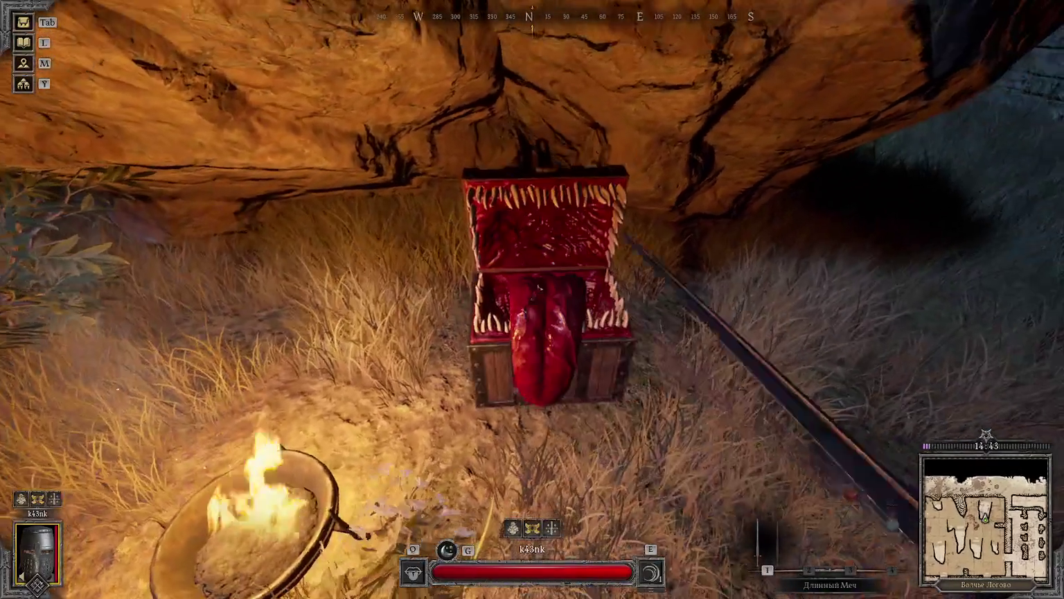
left_click(532, 300)
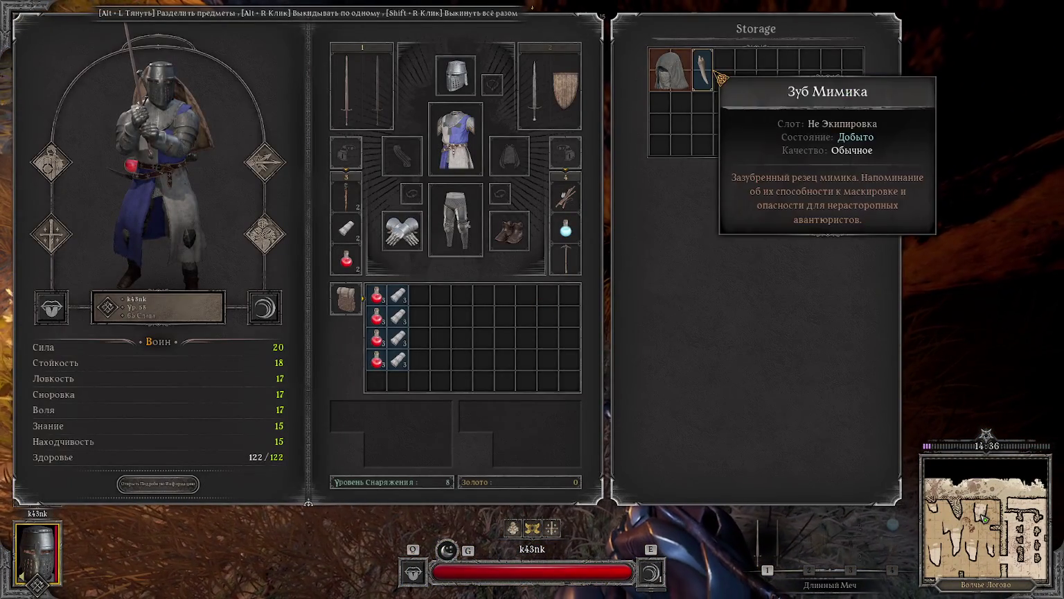
key("Tab")
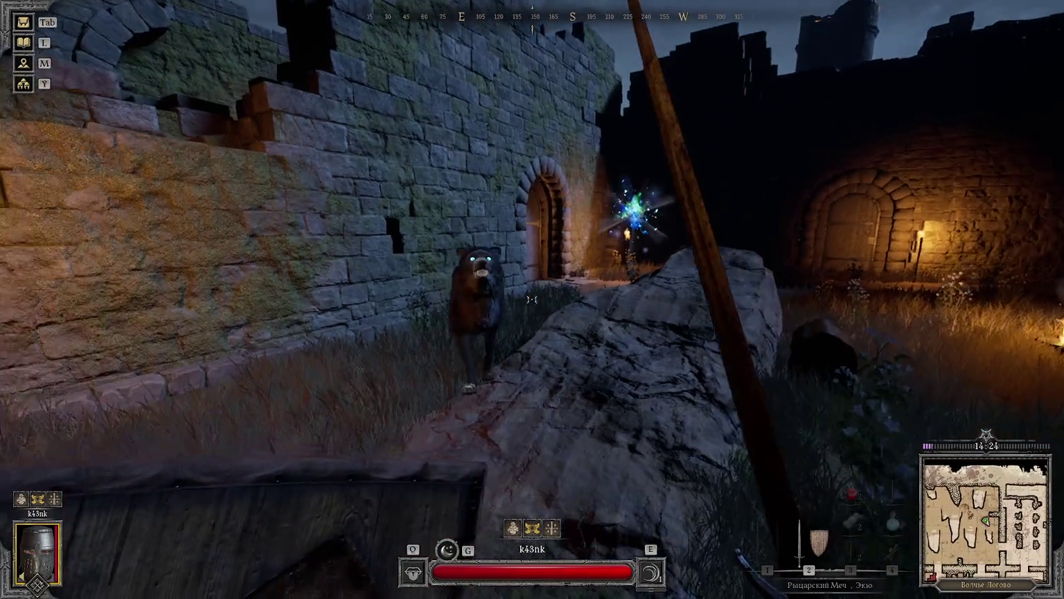
Step: Defeat the glowing spectral creature with sword swings and shield blocks
left_click(532, 300)
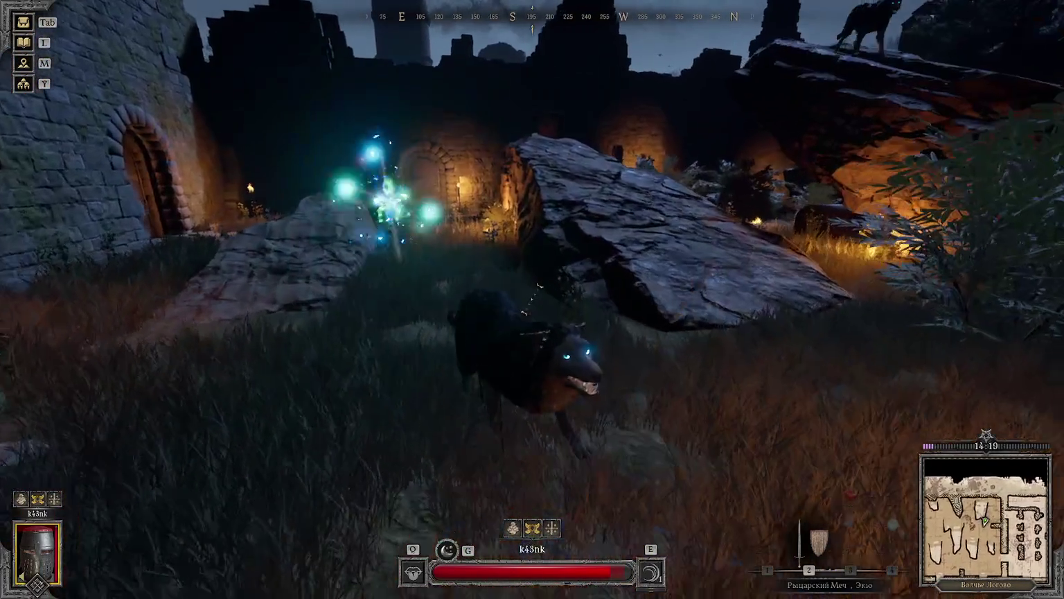
left_click(532, 300)
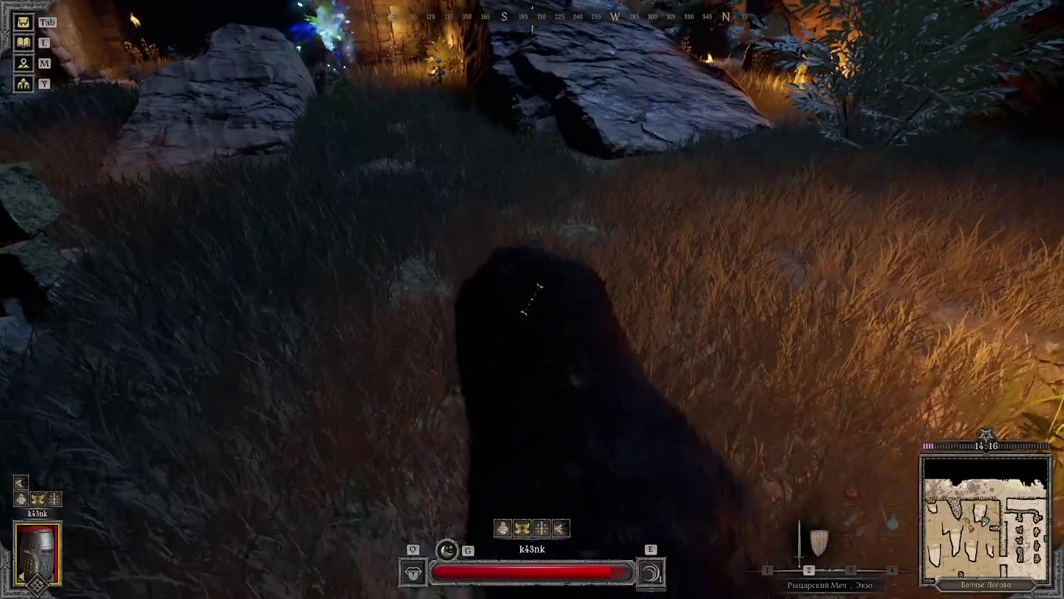
left_click(533, 299)
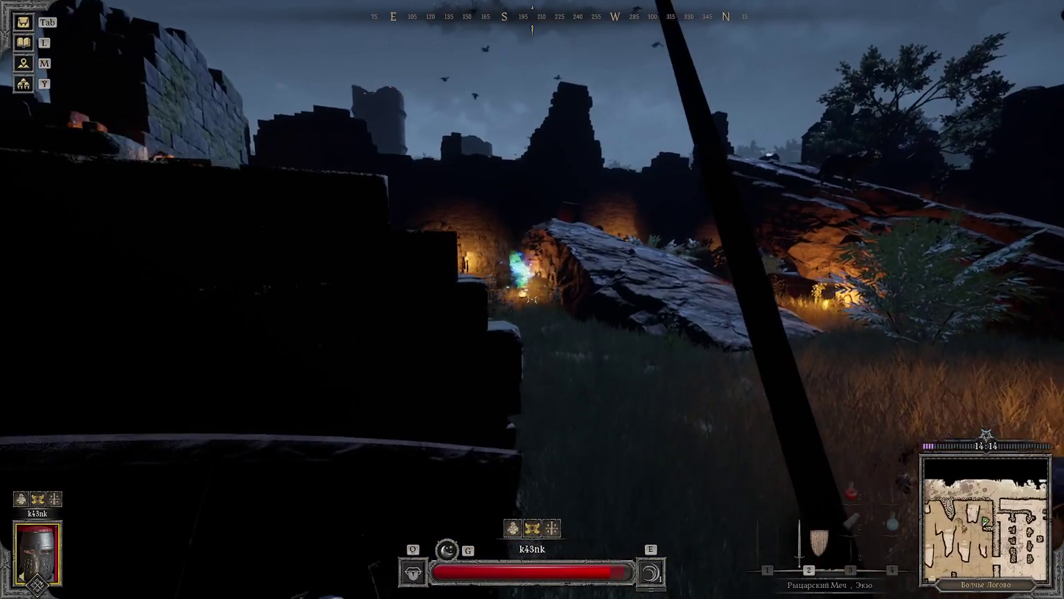
right_click(532, 300)
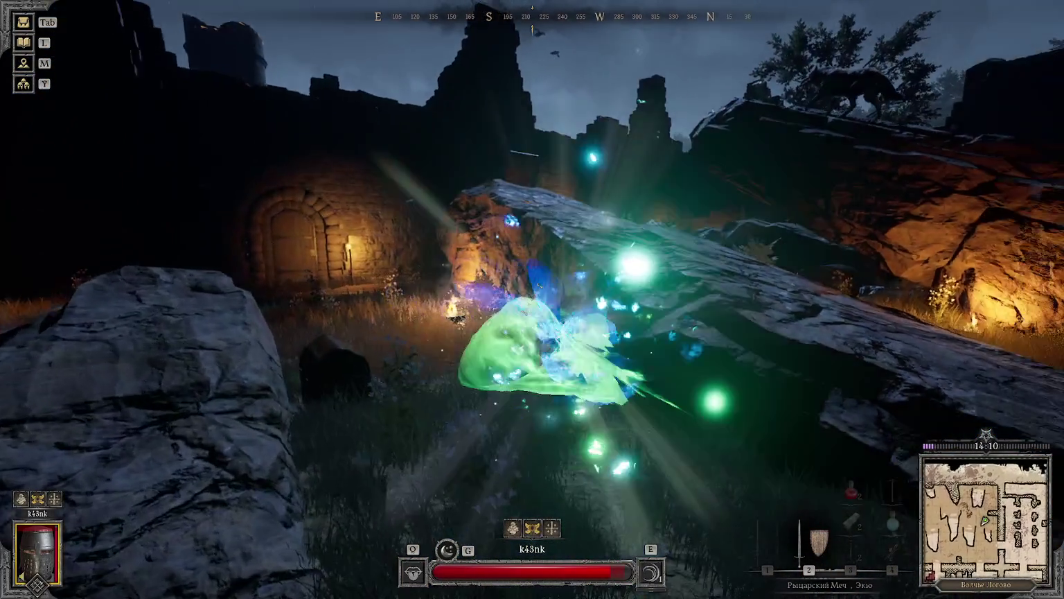
left_click(532, 300)
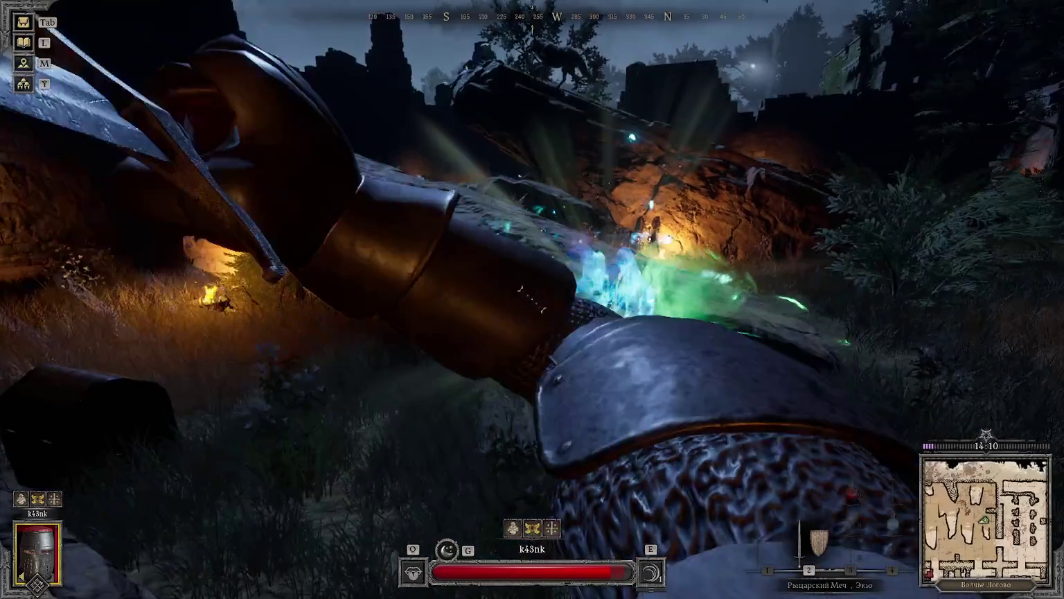
right_click(532, 299)
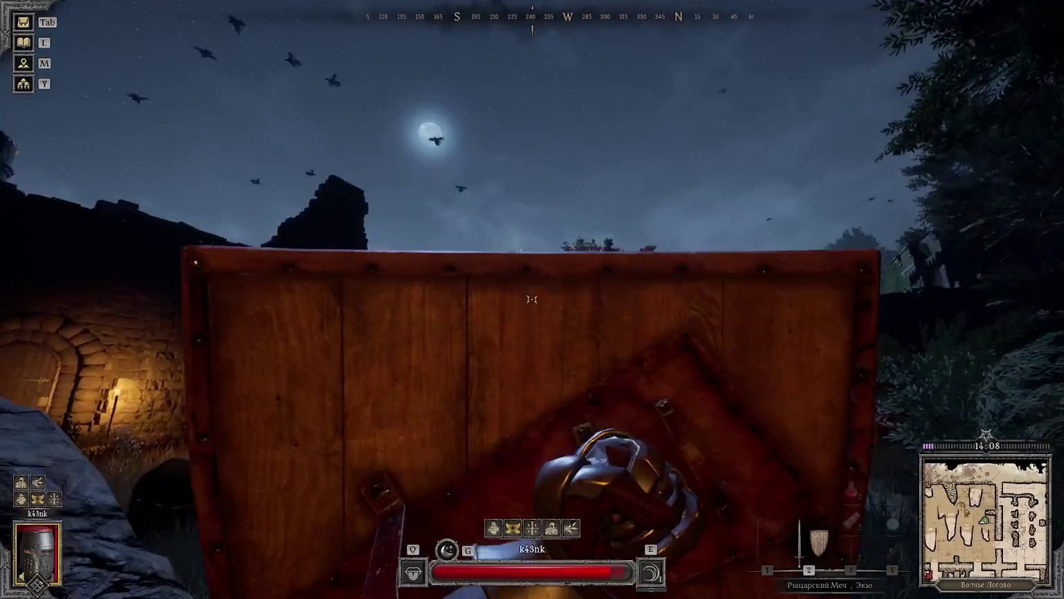
left_click(532, 299)
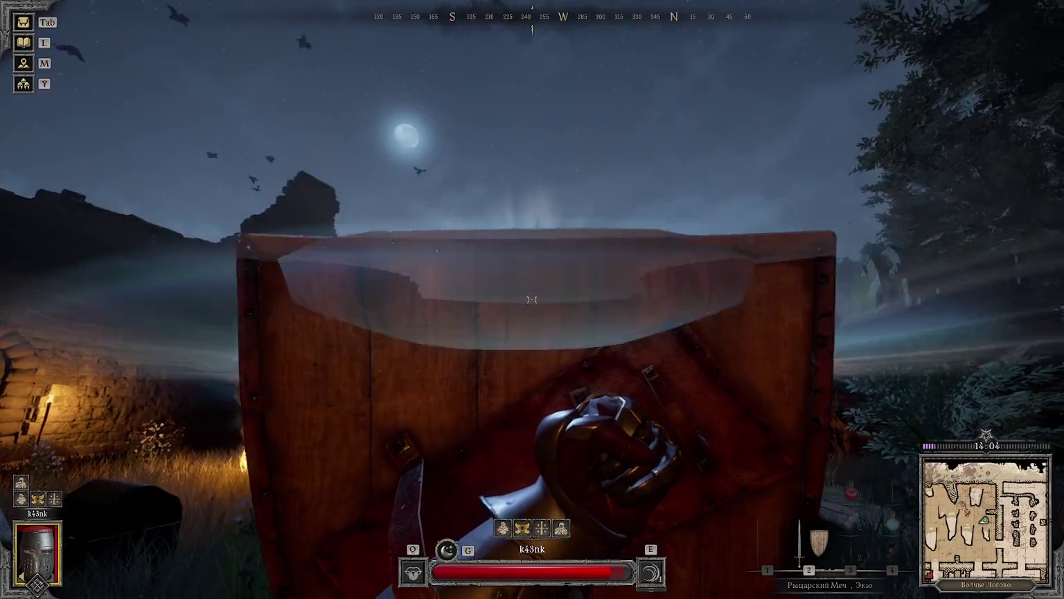
left_click(532, 299)
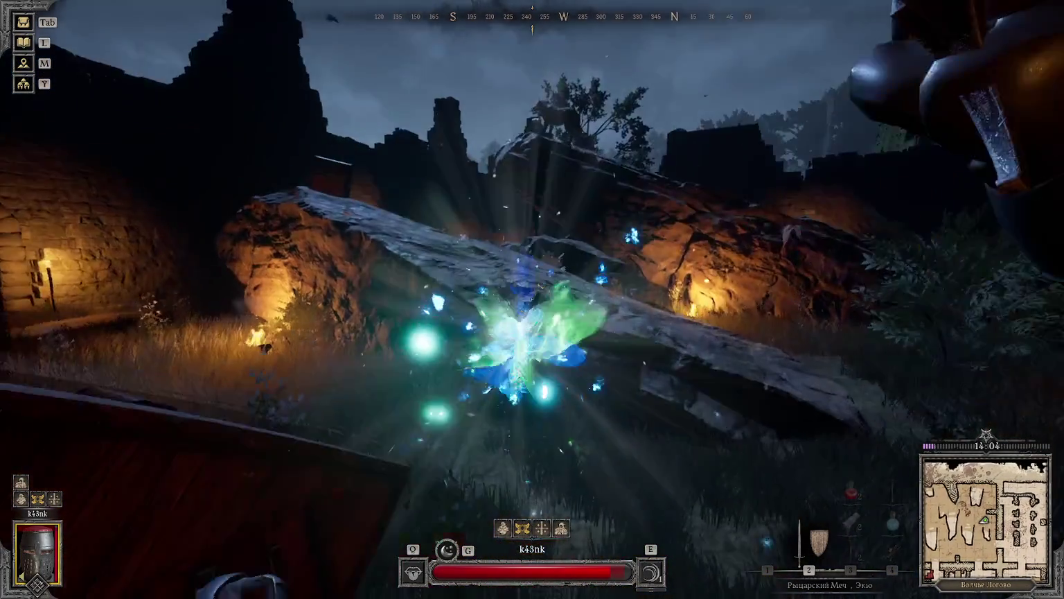
left_click(532, 299)
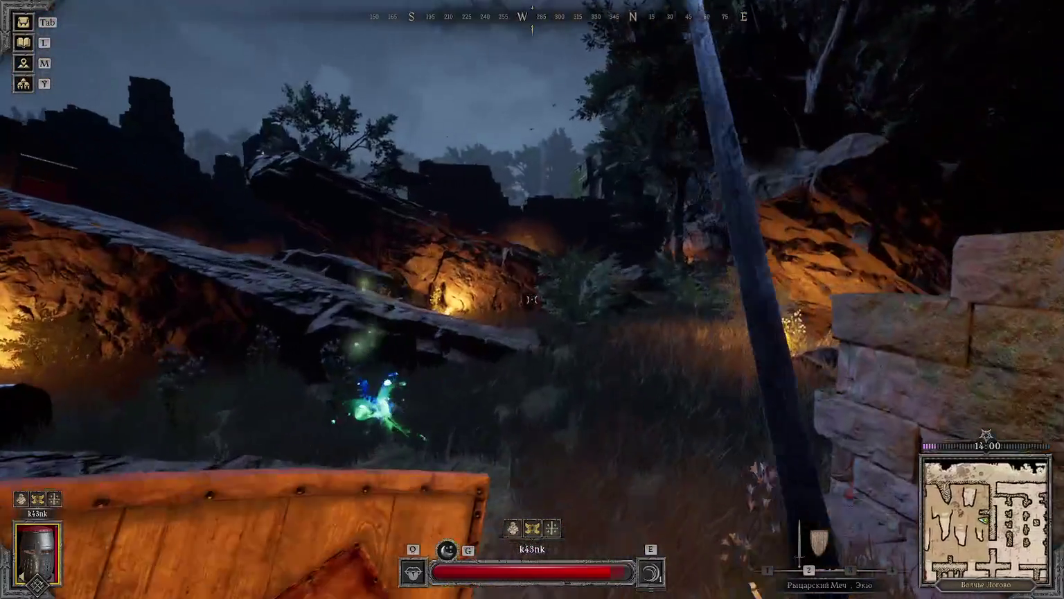
Step: Take its pouch of phantom dust and search the nearby chest holding a lute and gold bracelet
key("f")
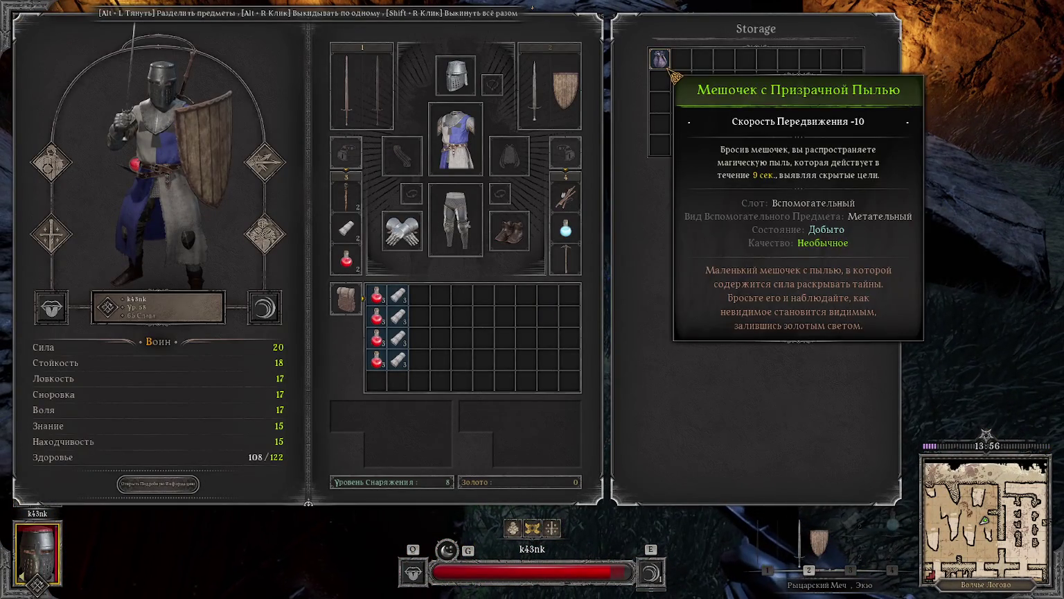
key("Tab")
key("w")
key("Tab")
key("Tab")
key("f")
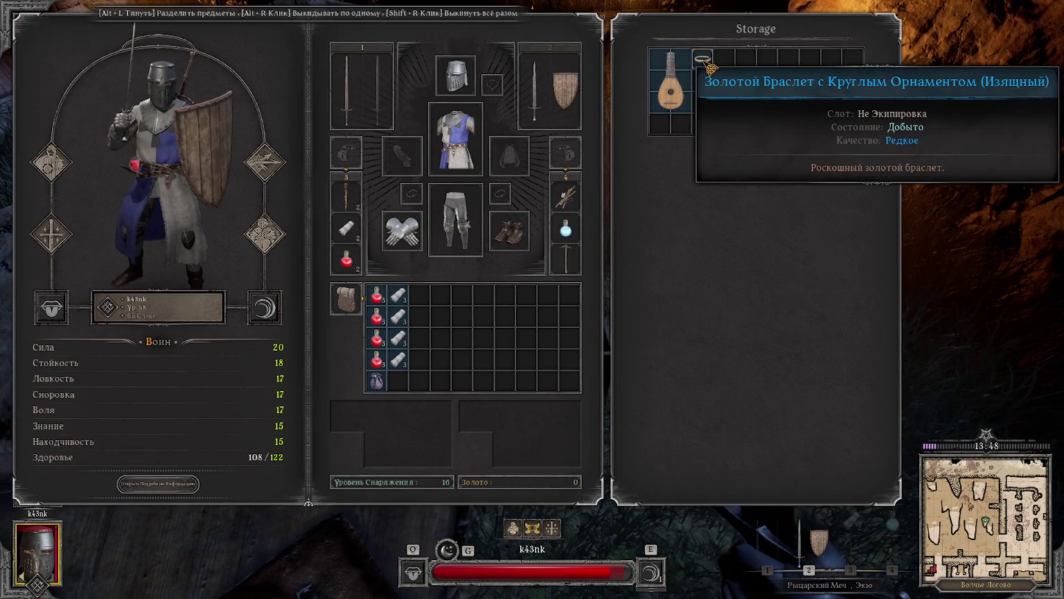
key("Tab")
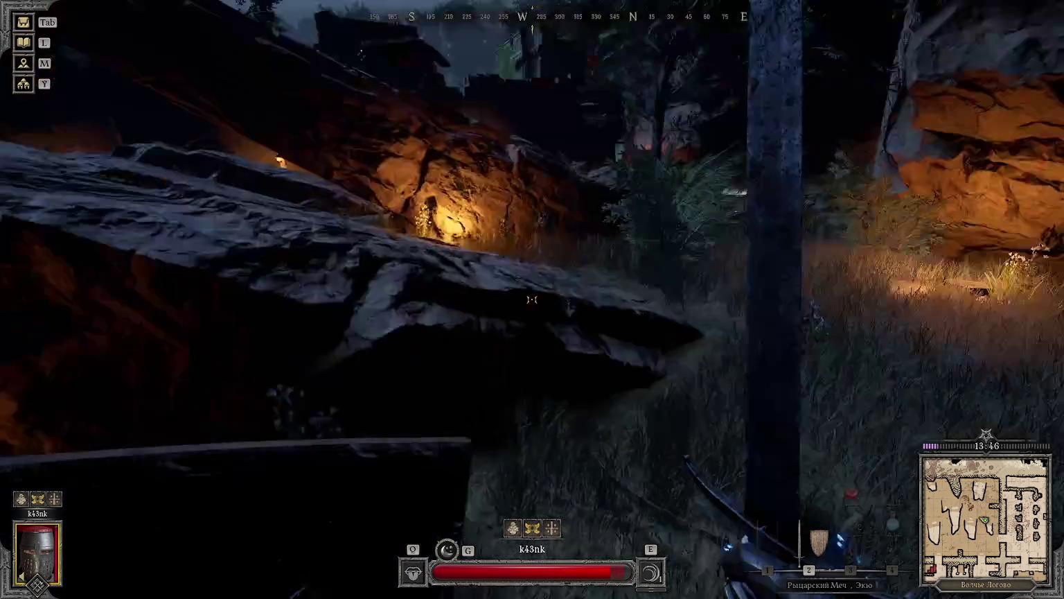
Step: Drink a red healing potion, then switch back to the knight sword and shield
key("3")
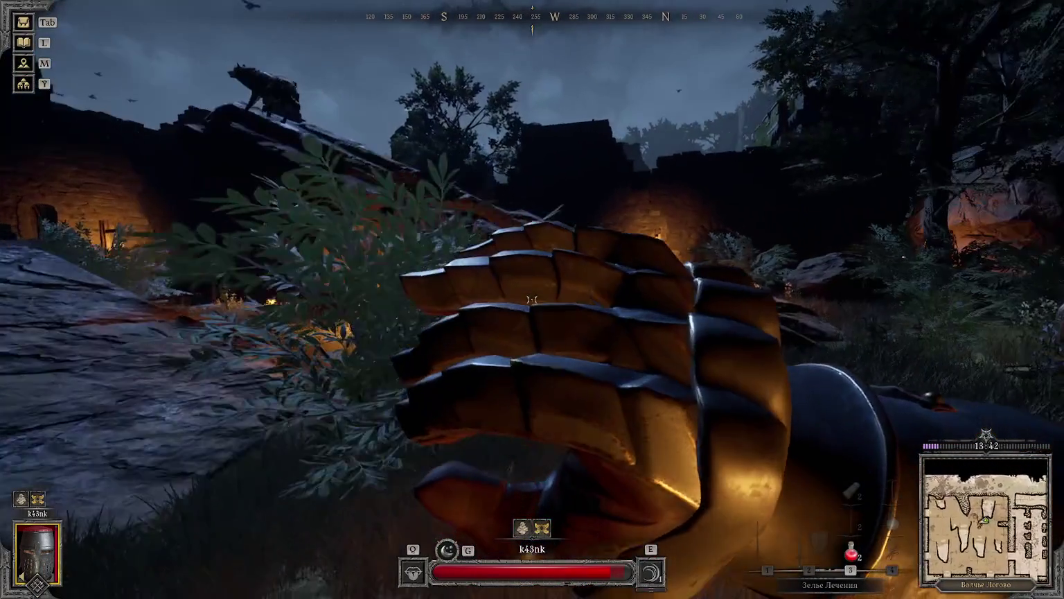
left_click(532, 299)
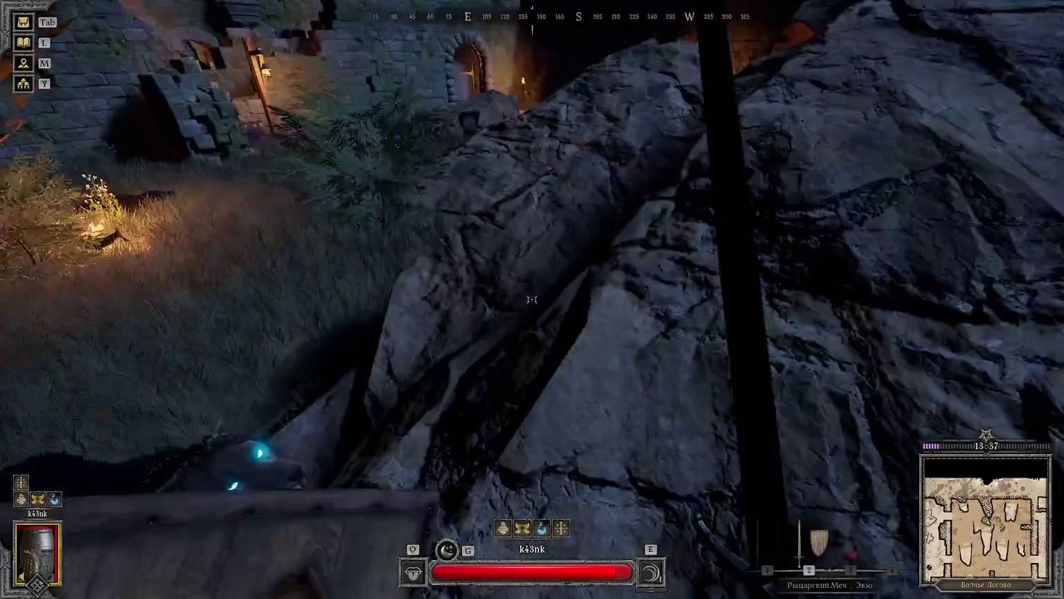
key("2")
Step: Kill the attacking dire wolves near the chest with sword swings
left_click(532, 299)
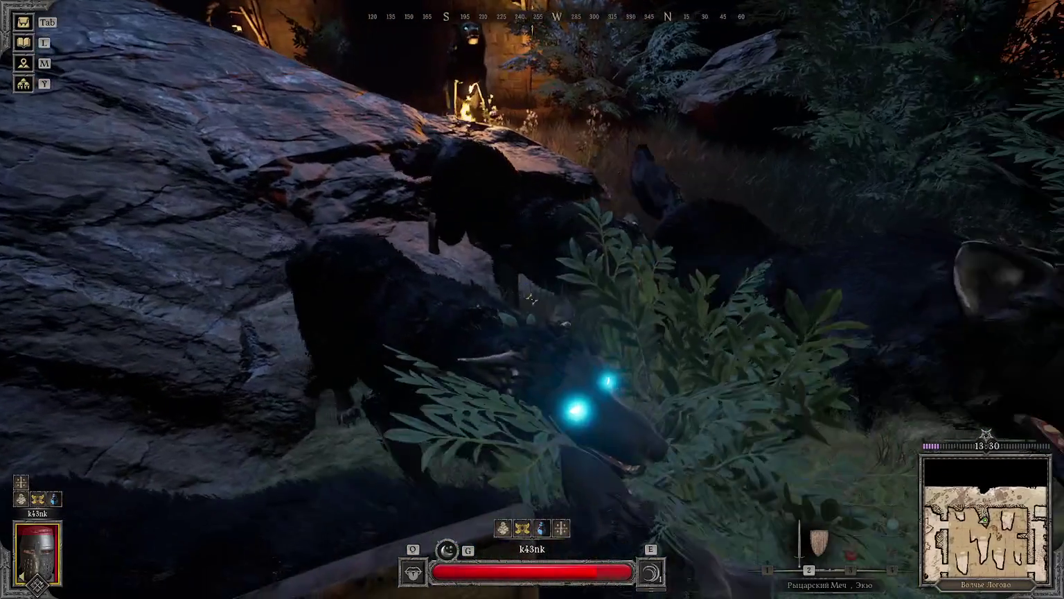
left_click(532, 299)
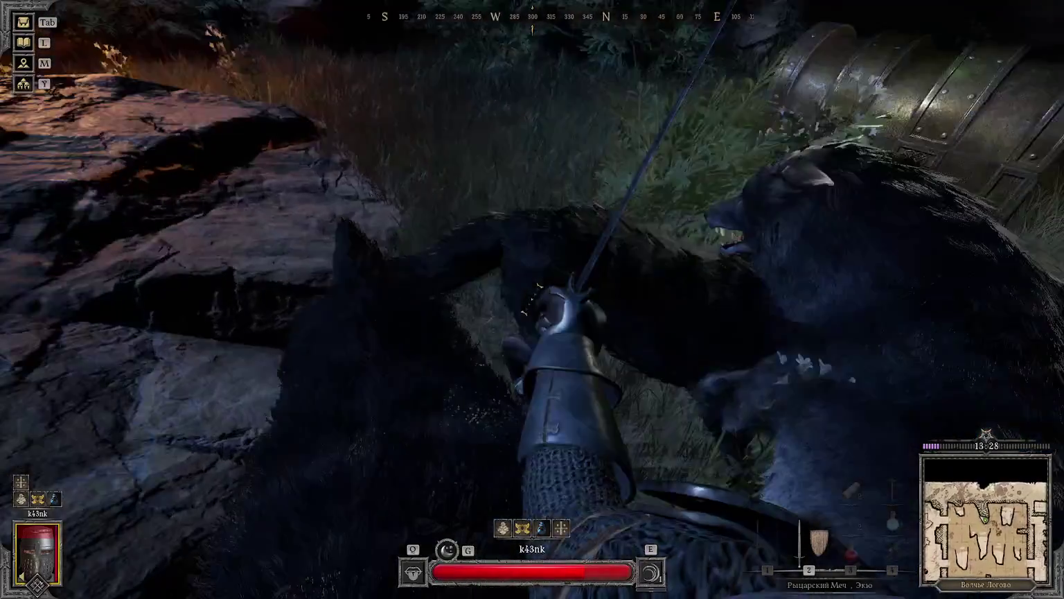
left_click(532, 299)
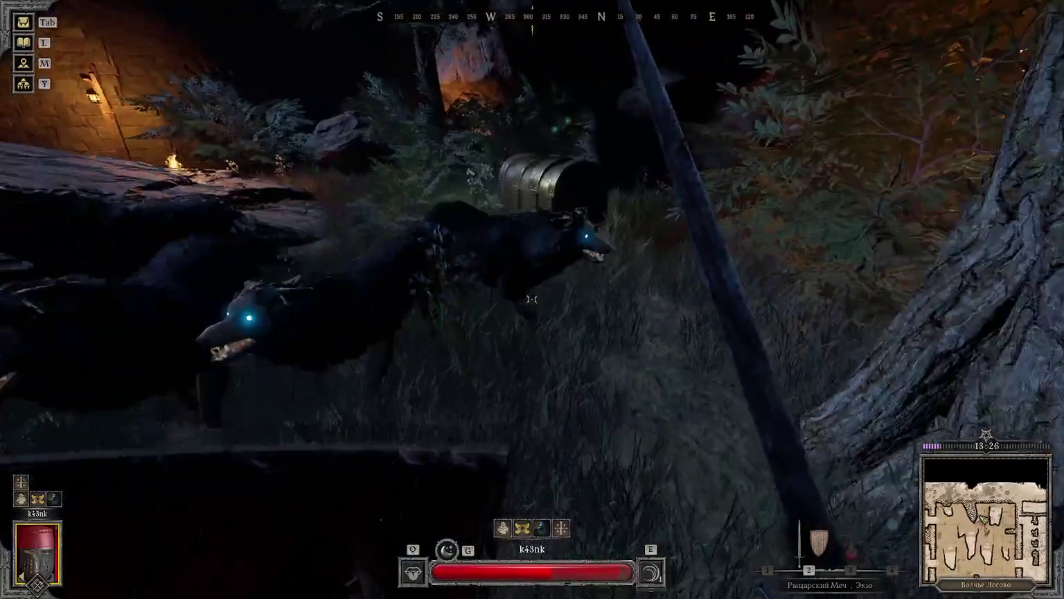
key("w")
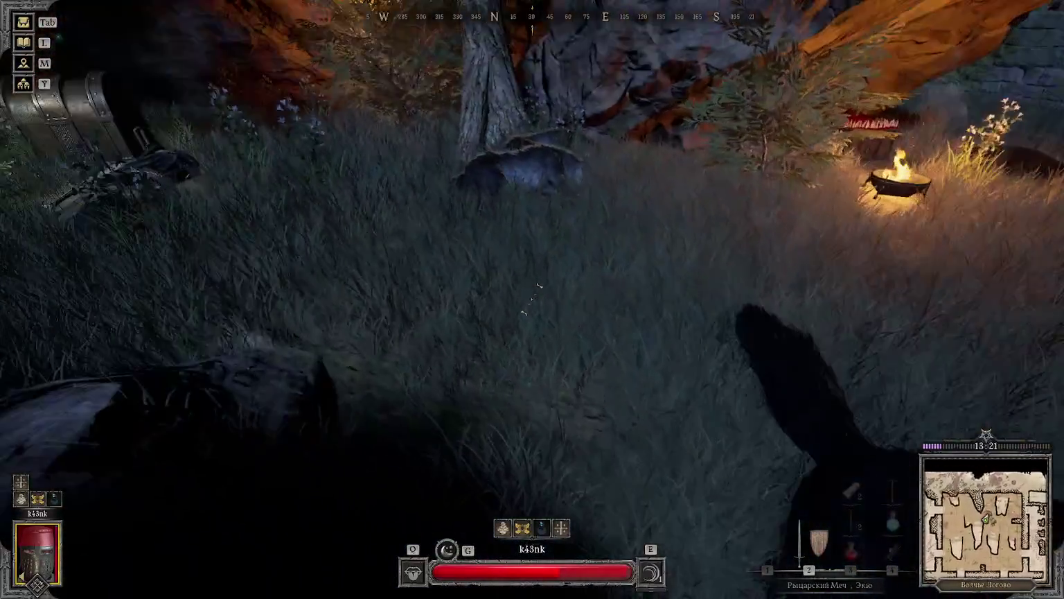
left_click(533, 300)
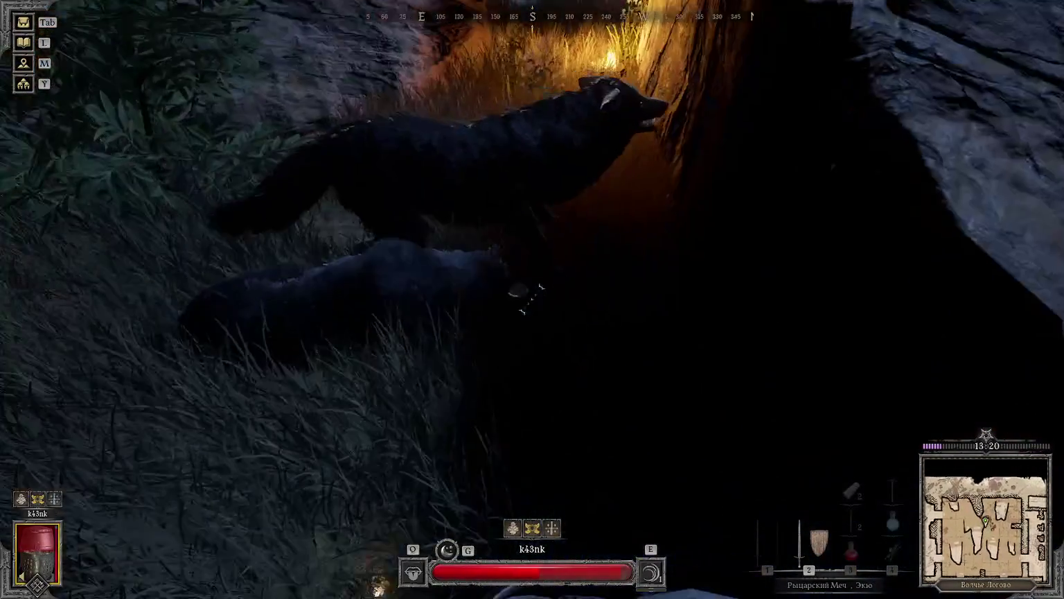
left_click(533, 299)
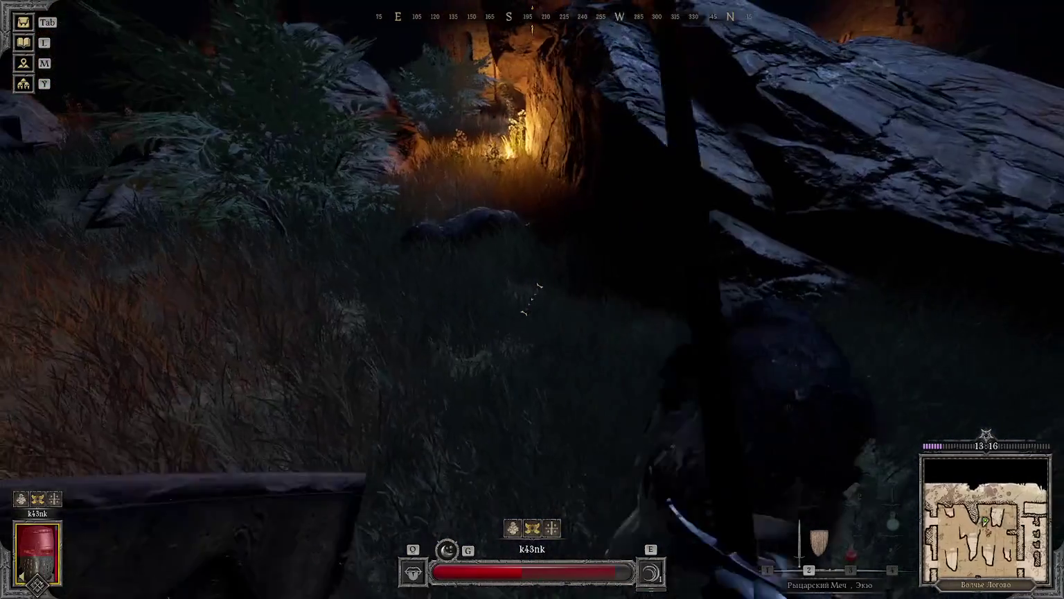
key("3")
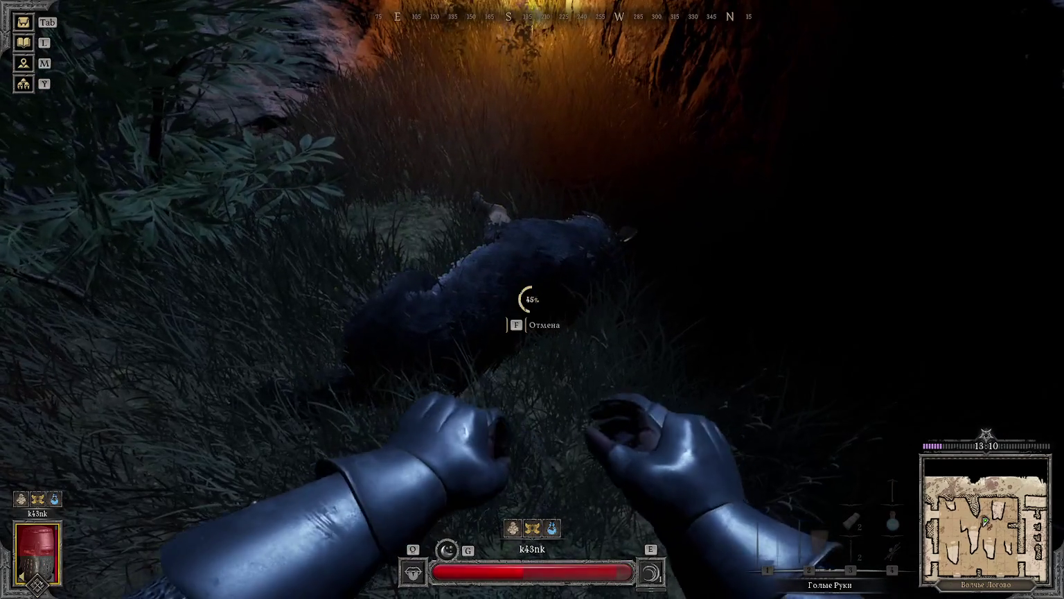
Step: Search the three dead dire wolves one after another
key("f")
key("Escape")
key("f")
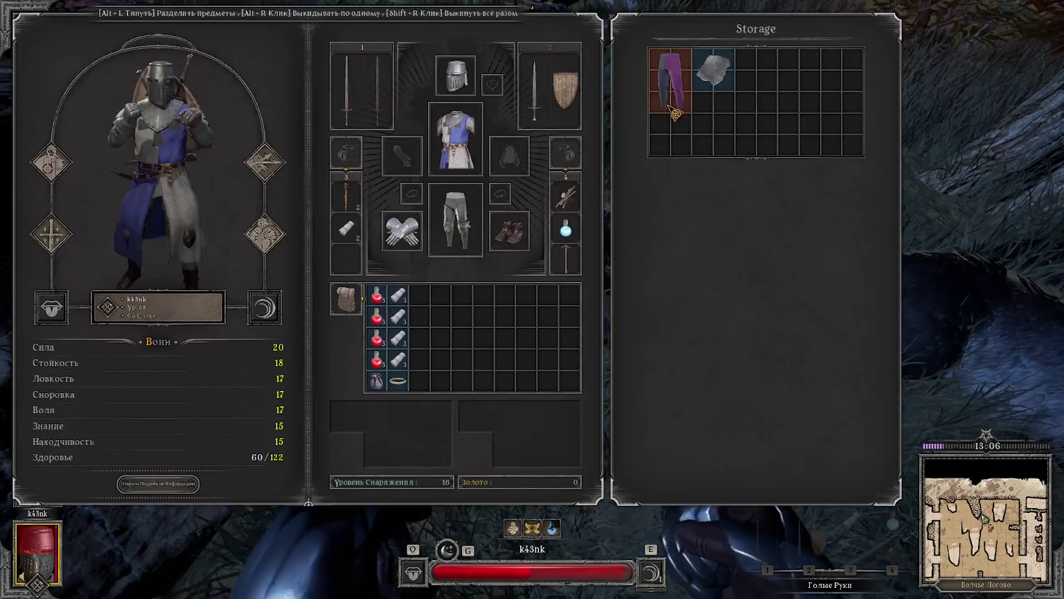
key("Escape")
key("f")
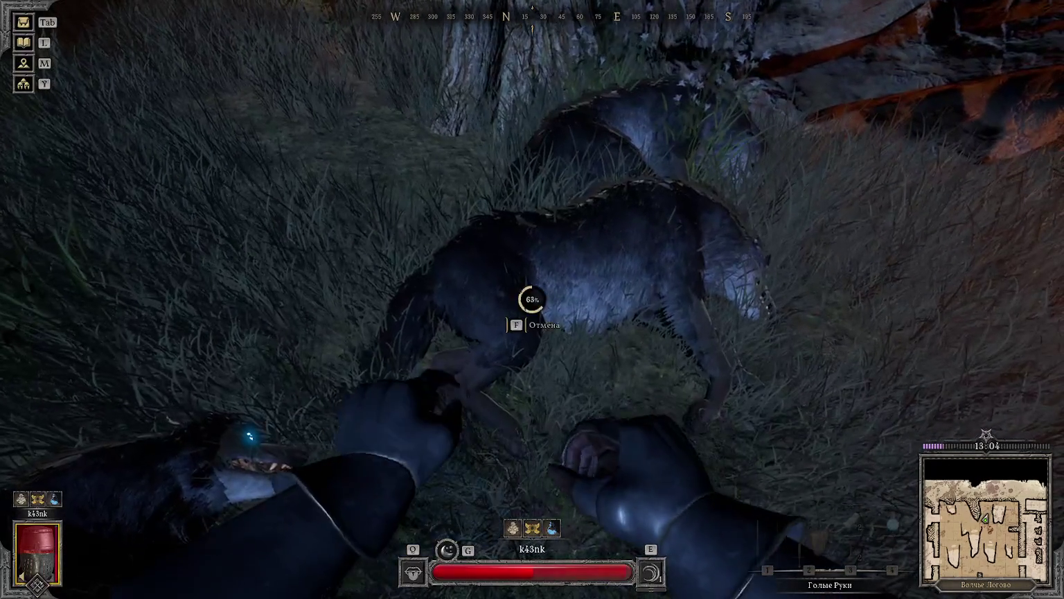
key("Escape")
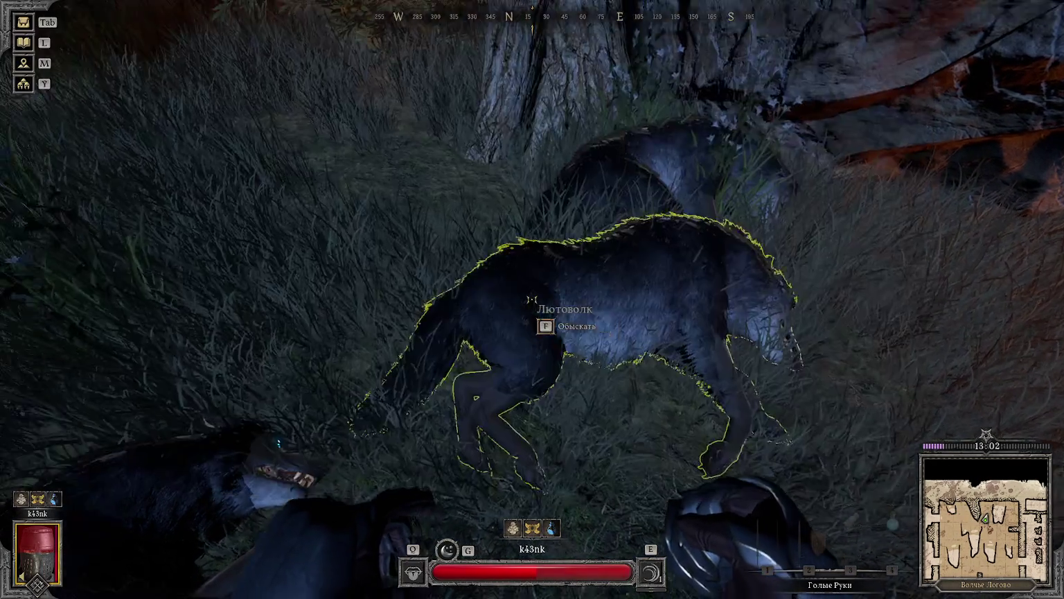
Step: Heal with a bandage and glance at the dungeon map
key("1")
key("3")
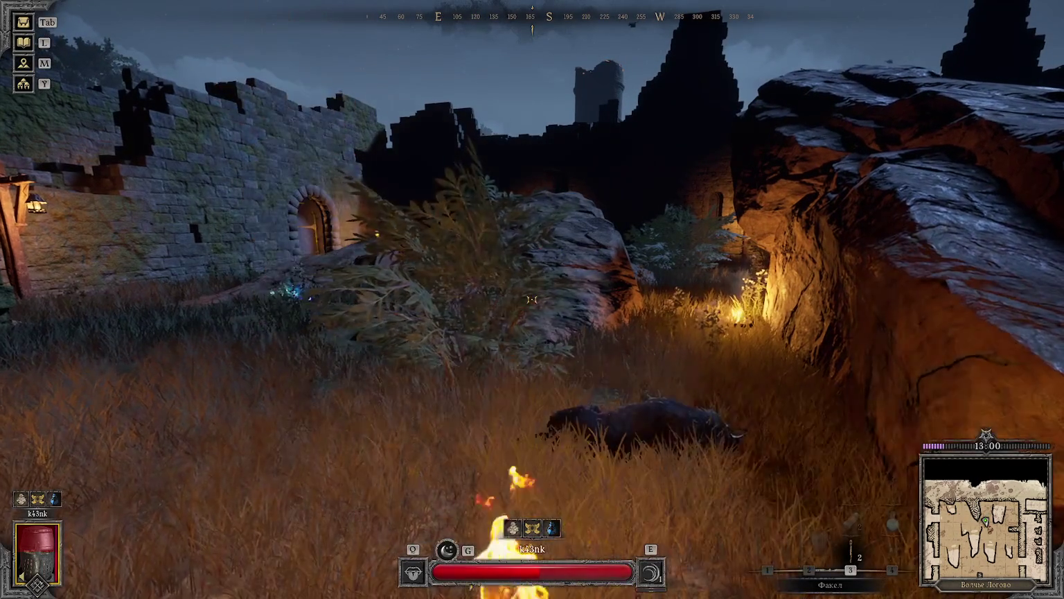
left_click(531, 299)
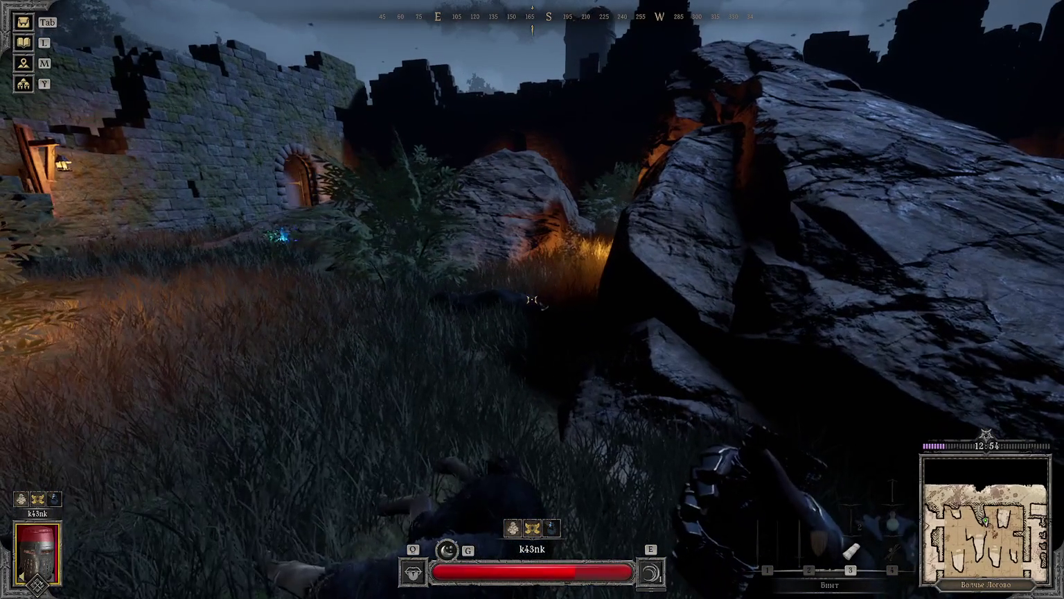
left_click(531, 299)
key("m")
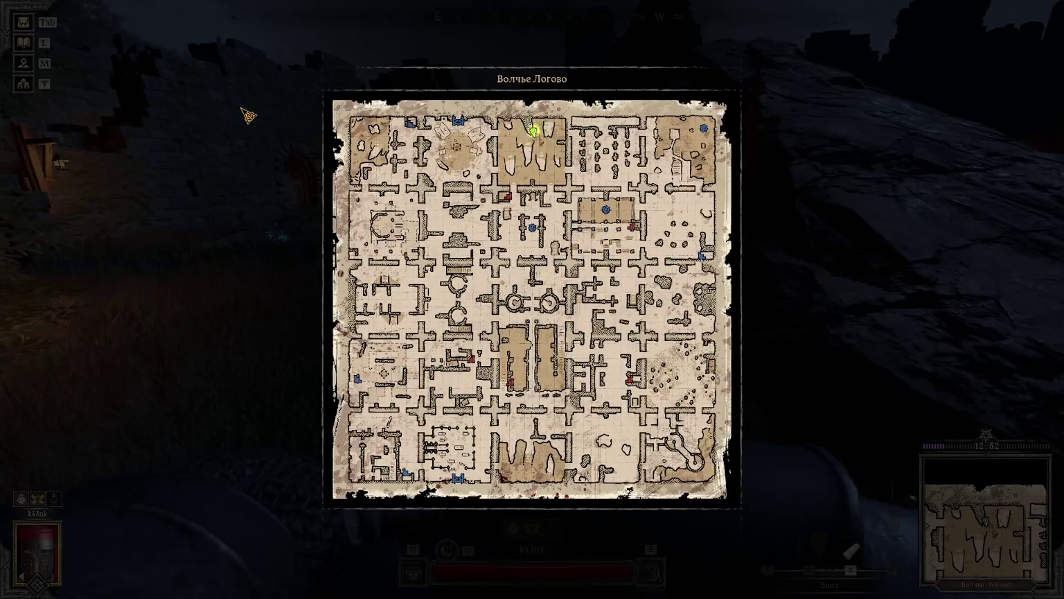
key("m")
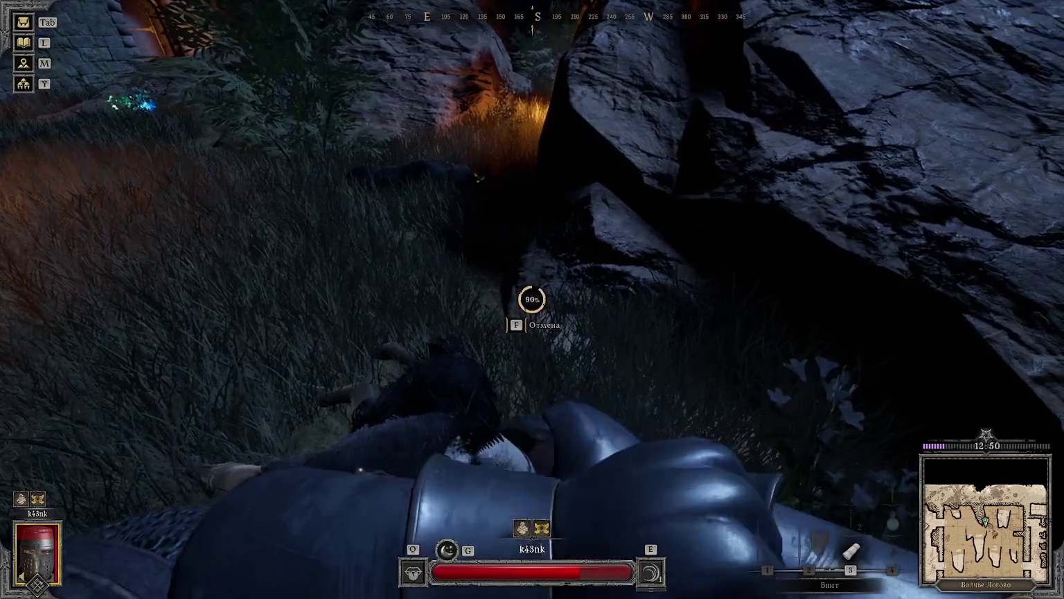
Step: Move the bandage stack and a healing potion into utility slots while searching the other wolves
key("Tab")
left_click_drag(399, 295, 346, 228)
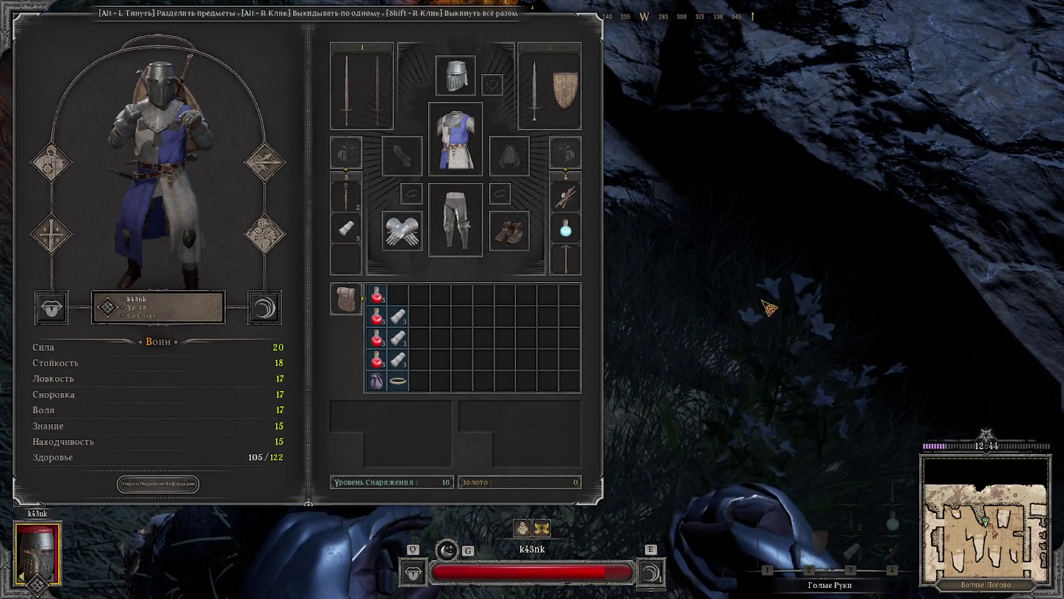
key("Tab")
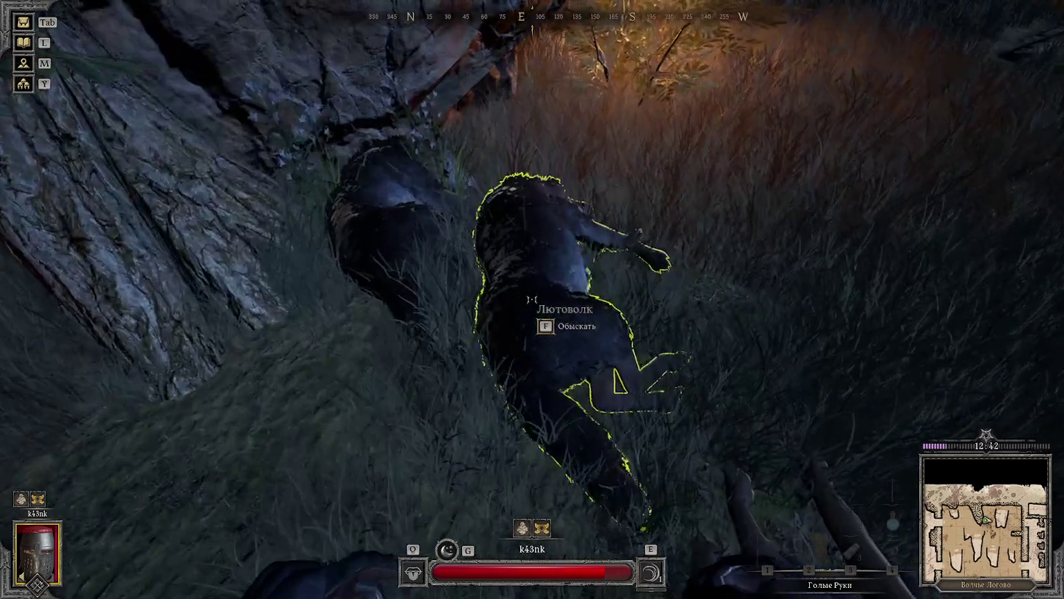
key("f")
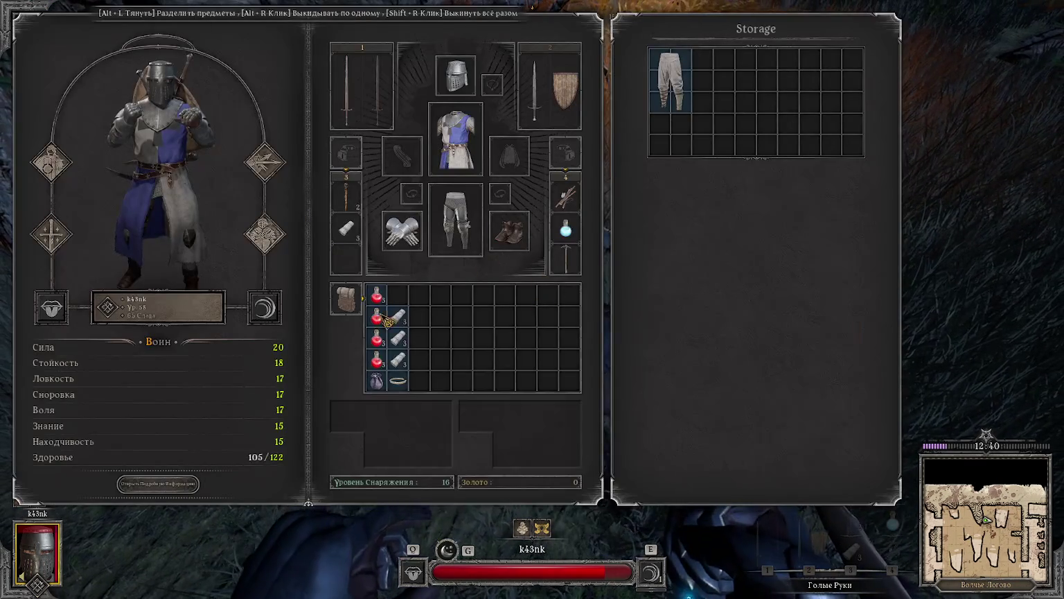
right_click(377, 318)
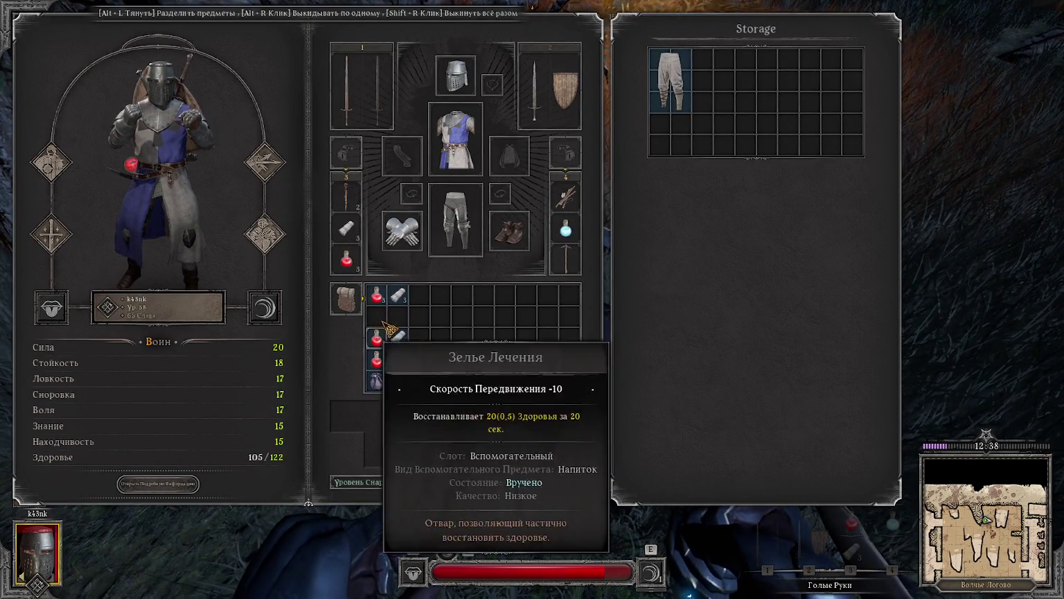
key("Tab")
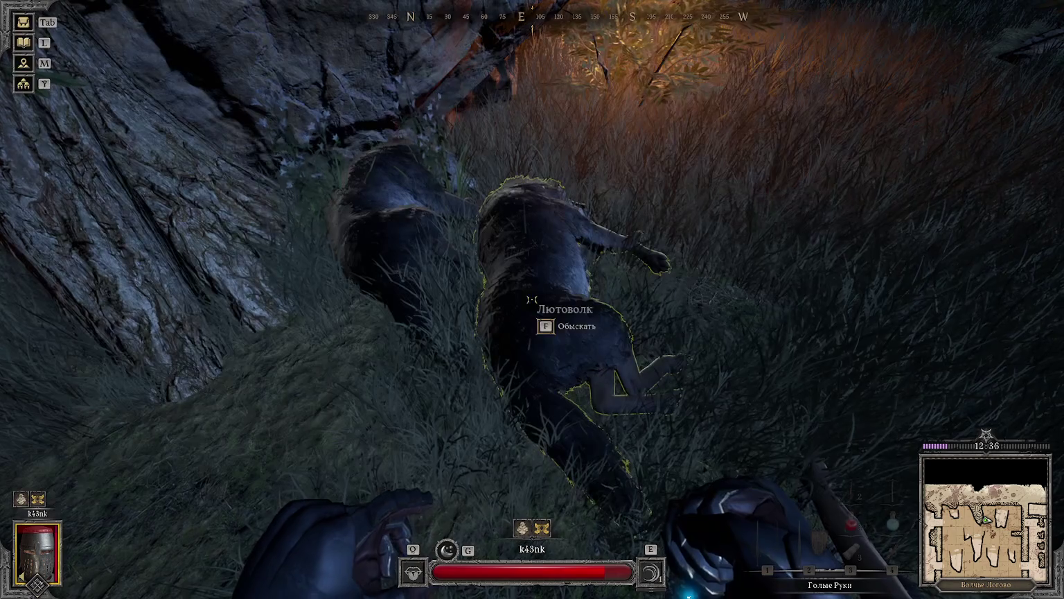
key("f")
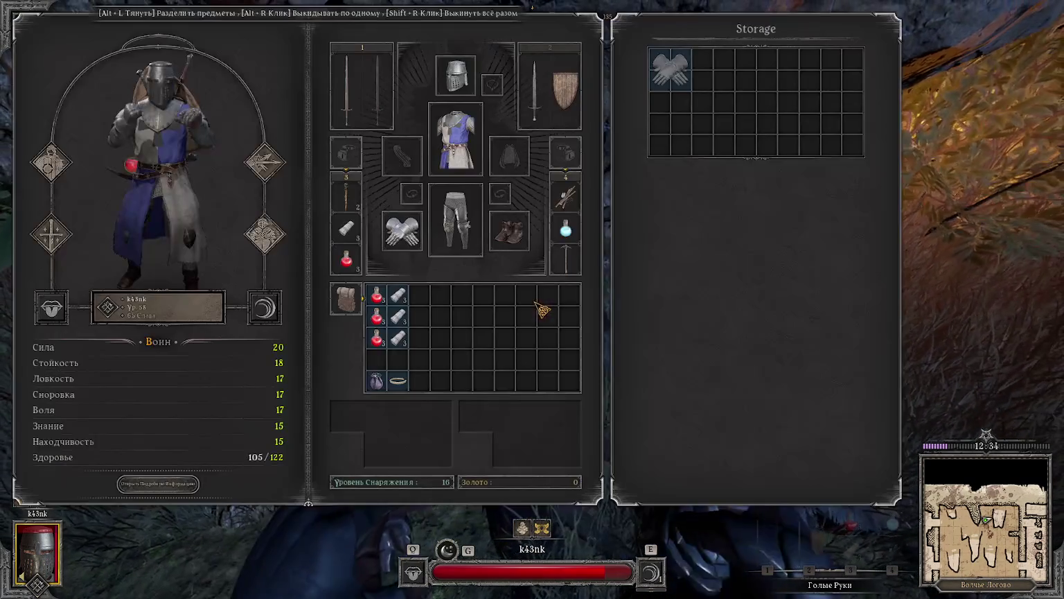
key("Tab")
Step: Search the skeleton by the chest, pocketing the sapphire and wearing the pendant
key("w")
key("f")
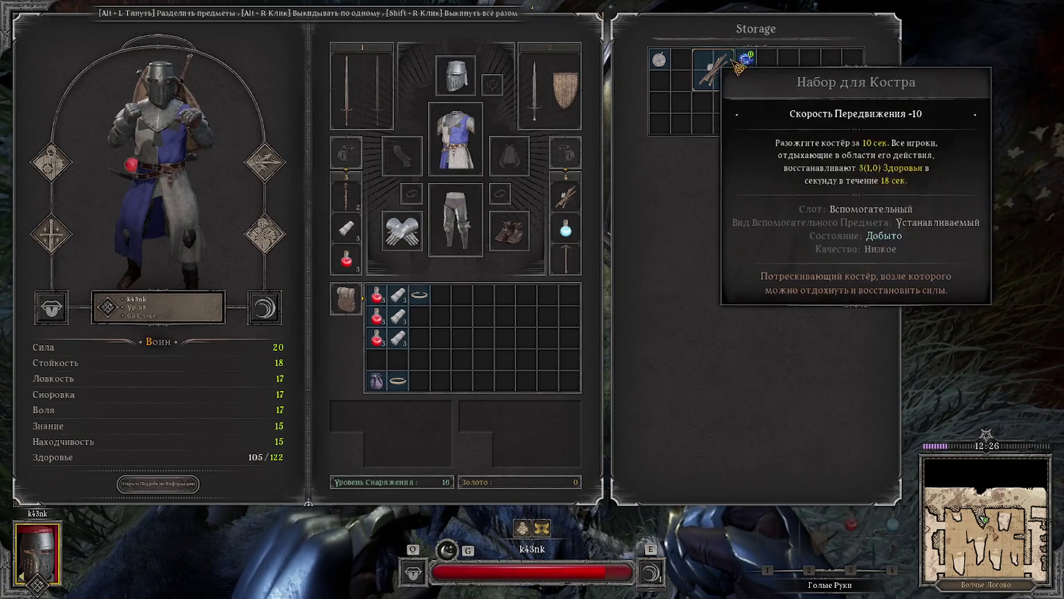
right_click(746, 59)
right_click(660, 60)
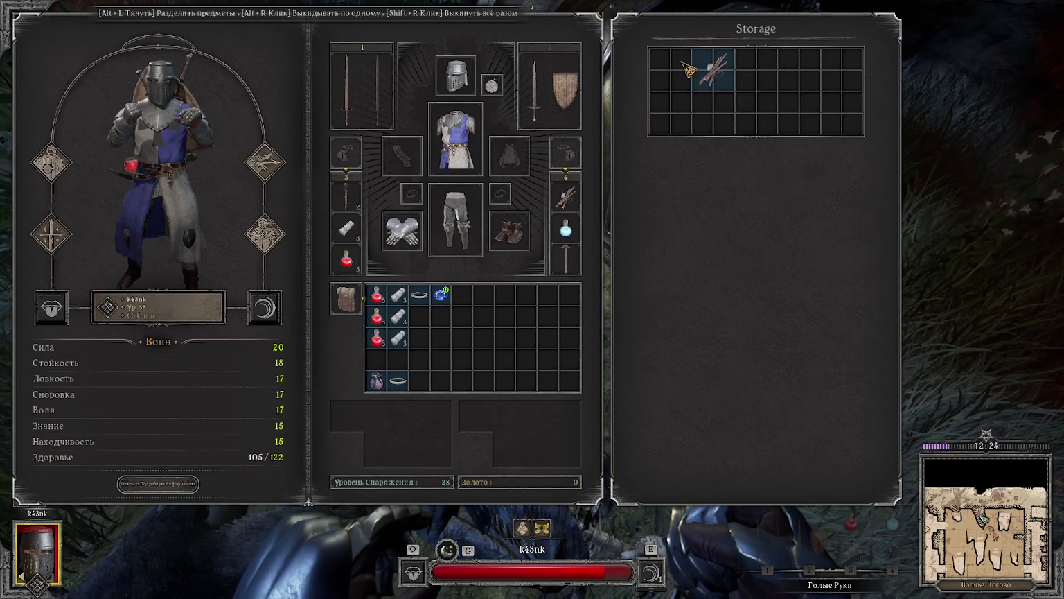
key("Tab")
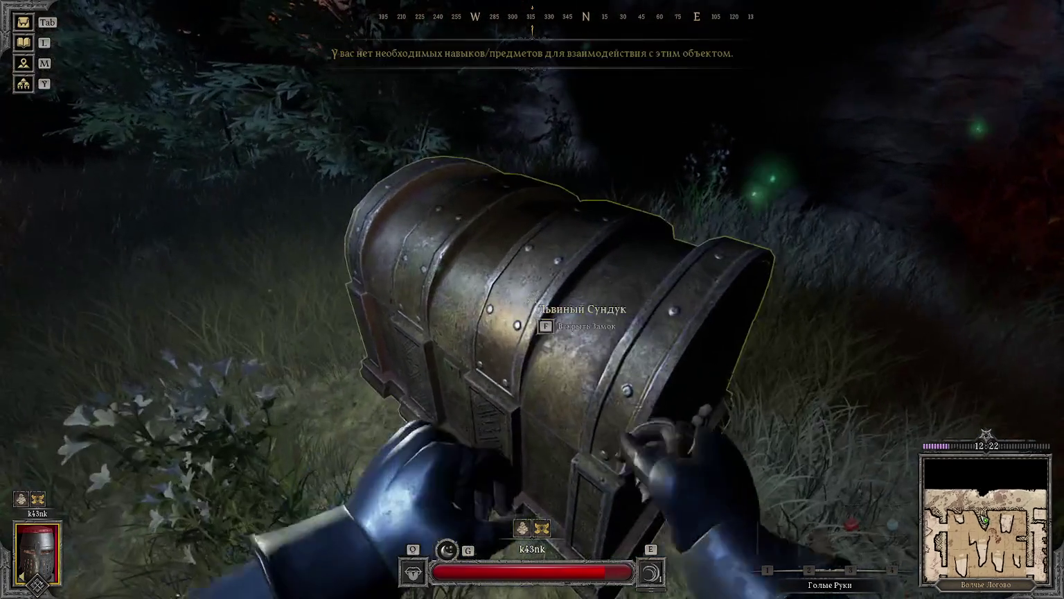
Step: With the lion chest locked, drink a healing potion and drop over the rock to the chest below
key("f")
key("3")
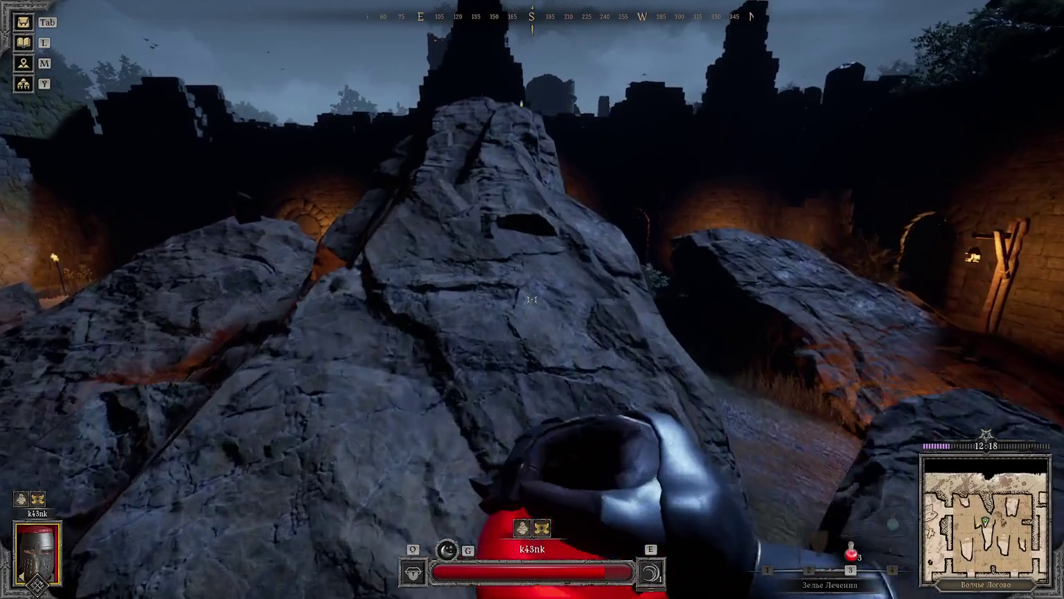
left_click(532, 299)
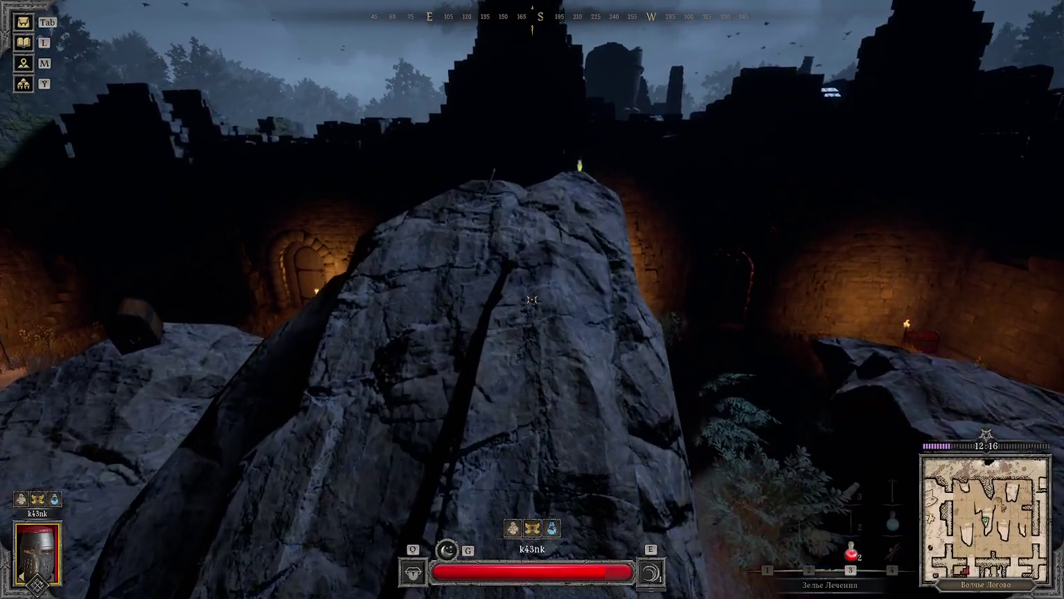
key("w")
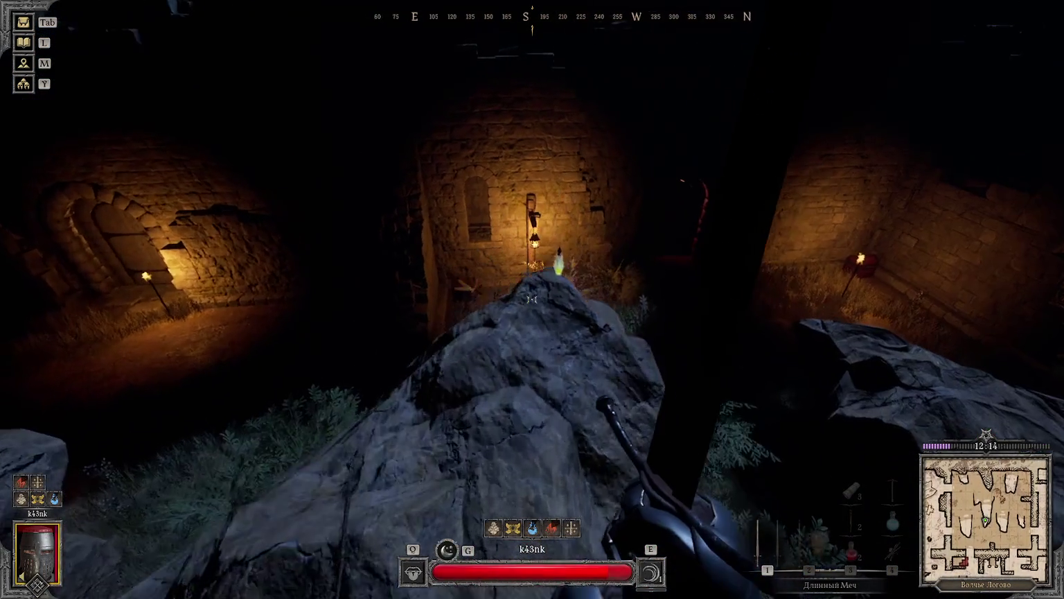
key("w")
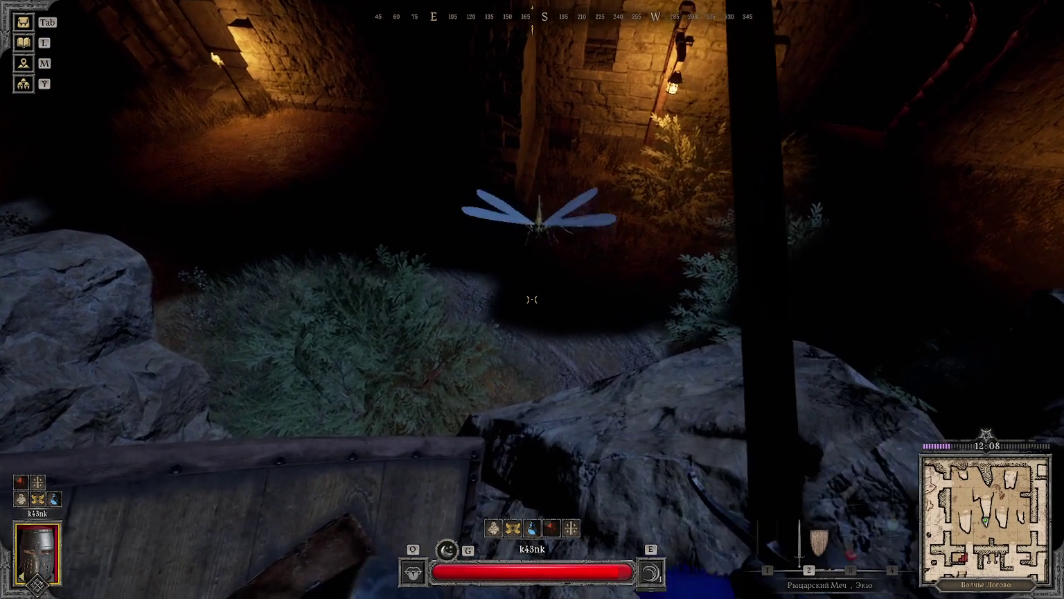
key("f")
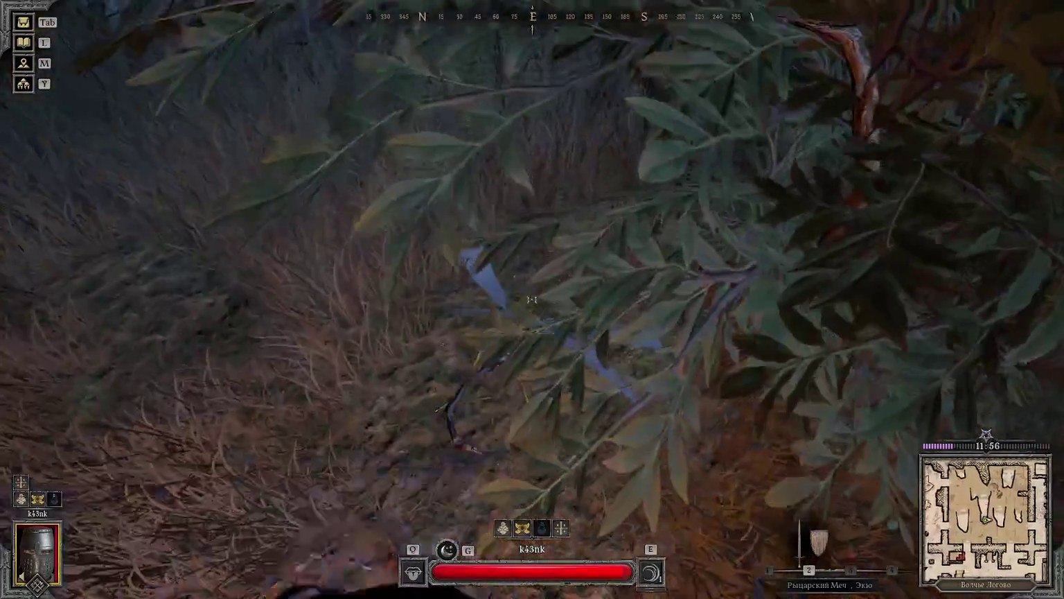
Step: Search the bushes, corpse and skeleton, taking the bracelet, oil lamp and sapphire
key("f")
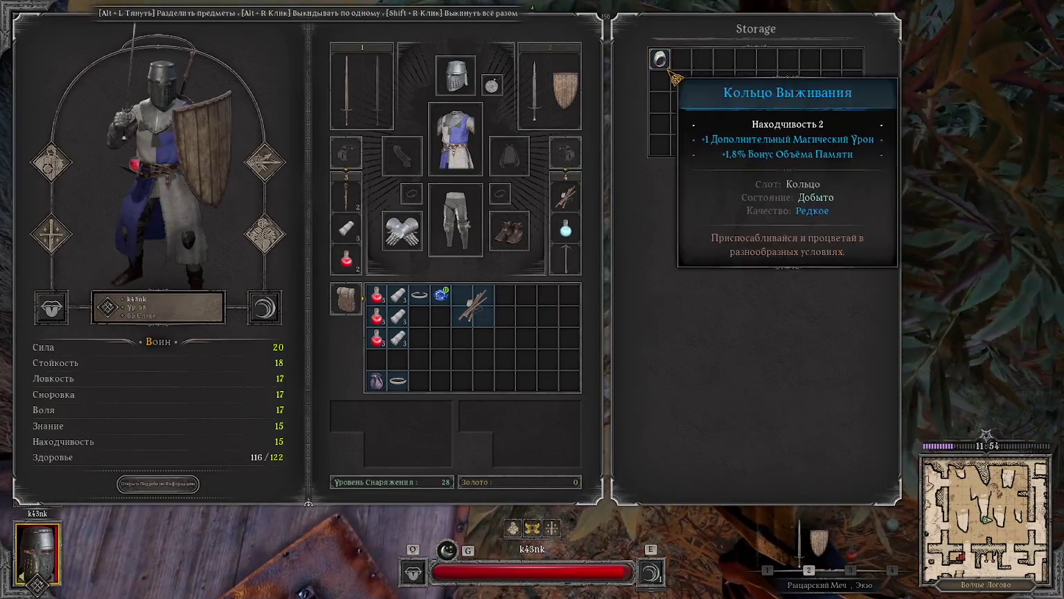
key("Tab")
key("f")
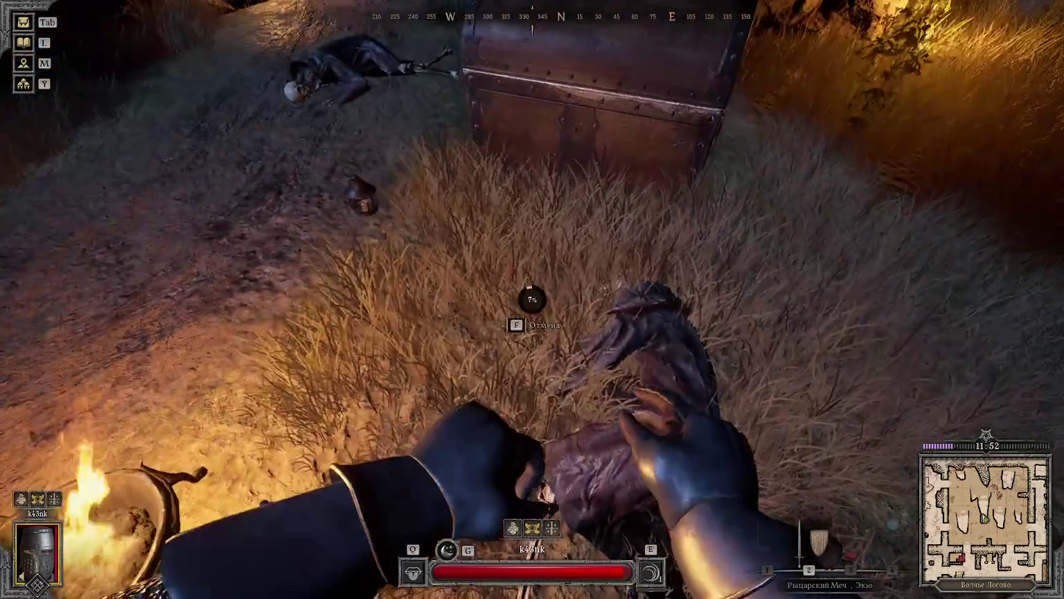
key("Tab")
key("Tab")
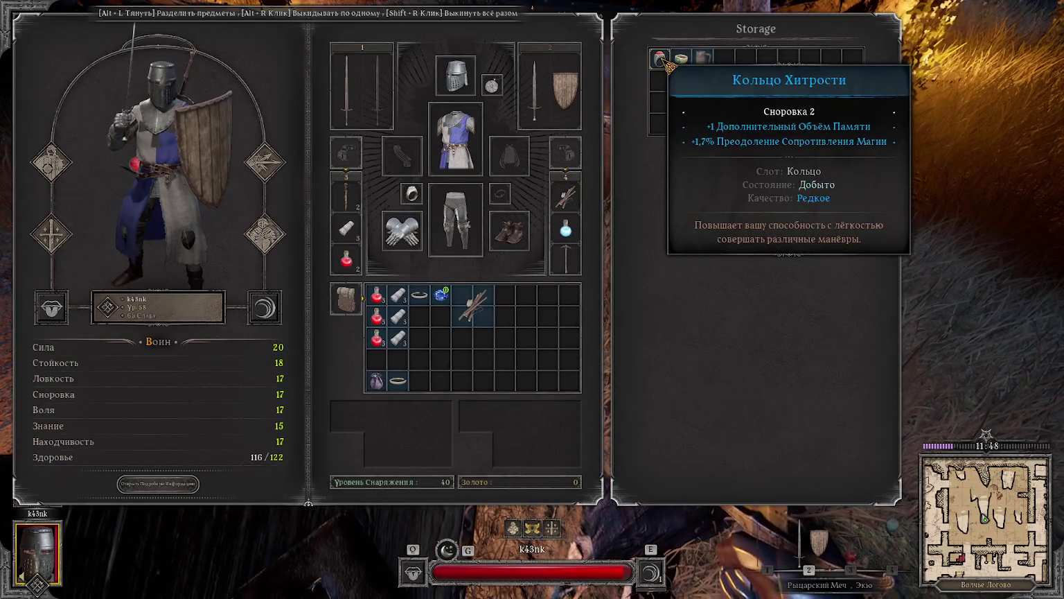
key("Tab")
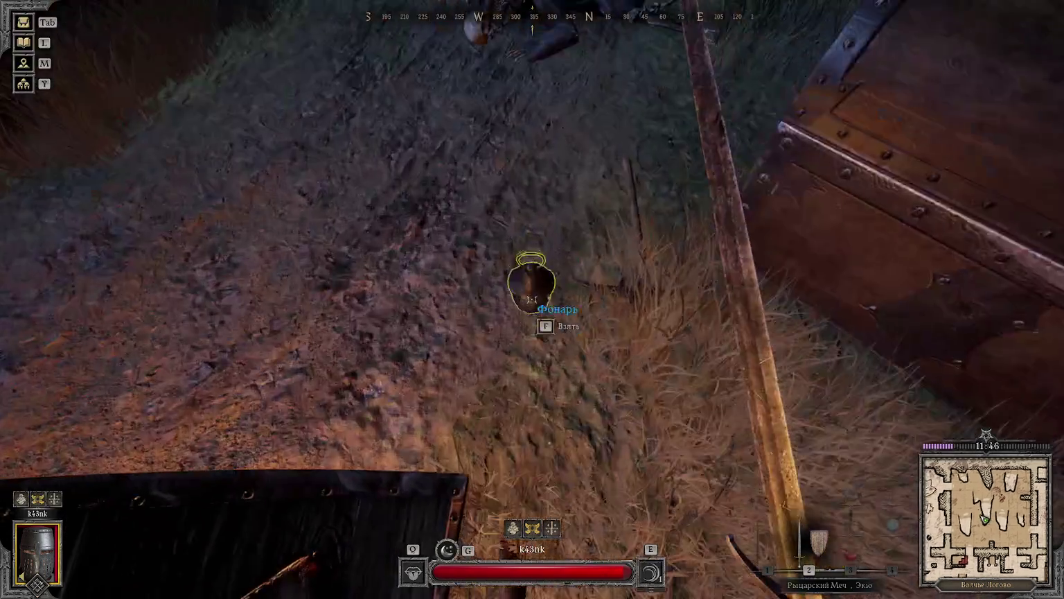
key("f")
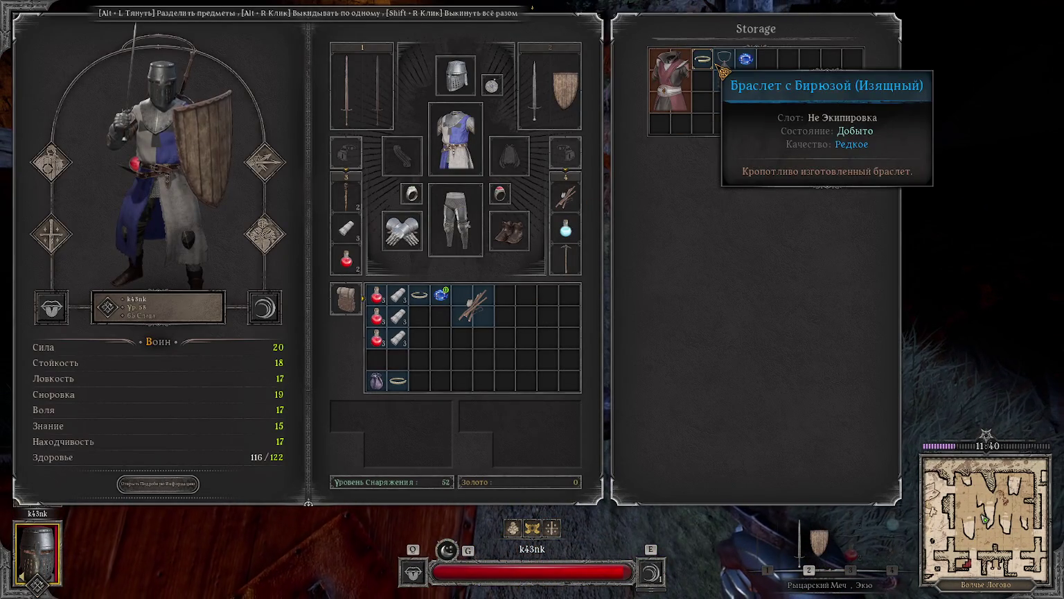
right_click(702, 59)
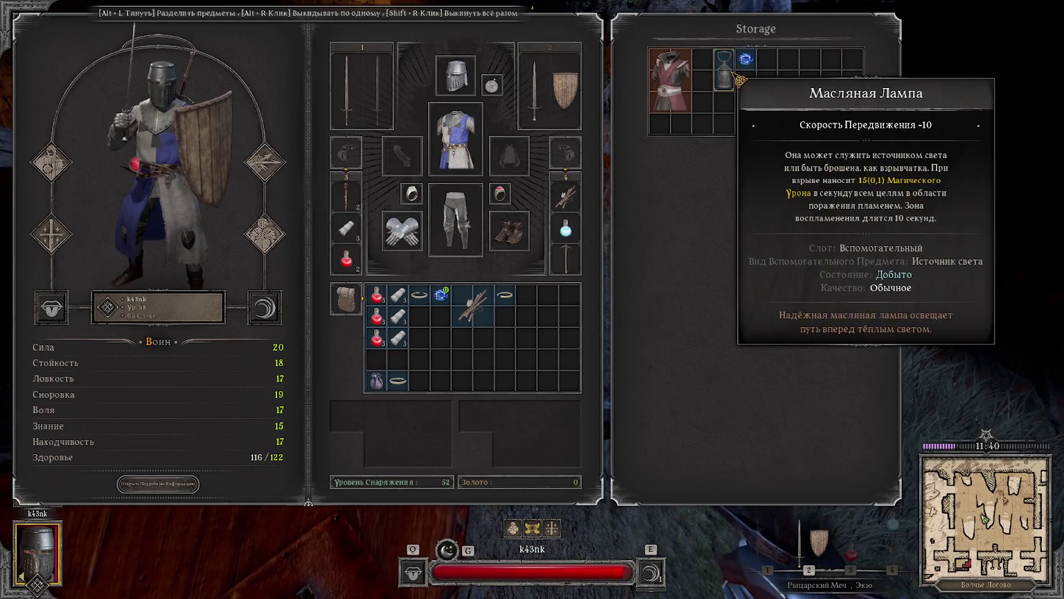
right_click(724, 58)
right_click(746, 59)
key("Tab")
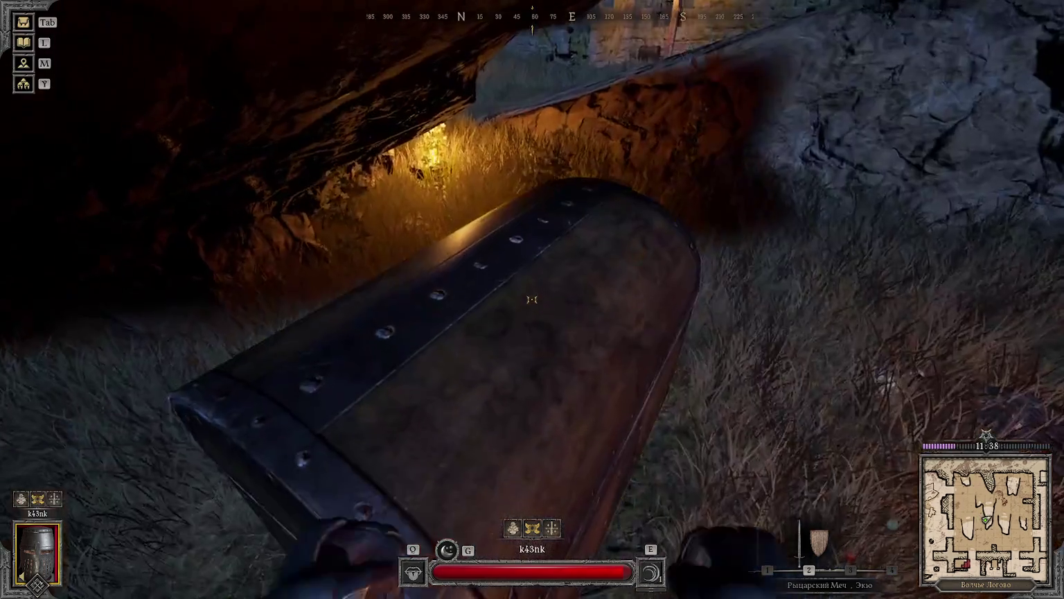
Step: Loot the chest's gold bracelet and rearrange the sapphire, bracelet and campfire kit in the backpack
key("f")
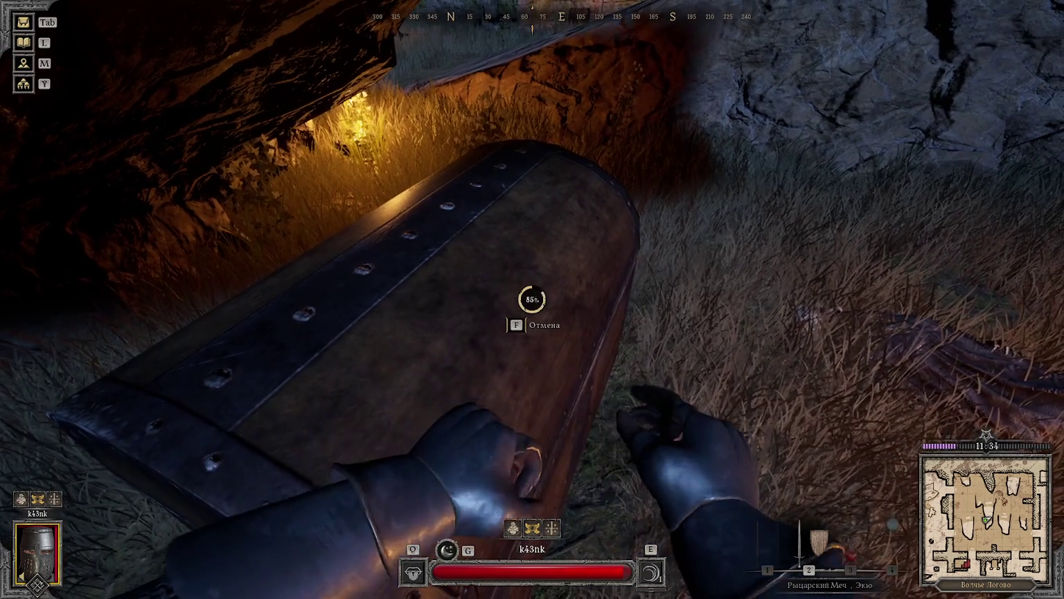
mouse_move(810, 60)
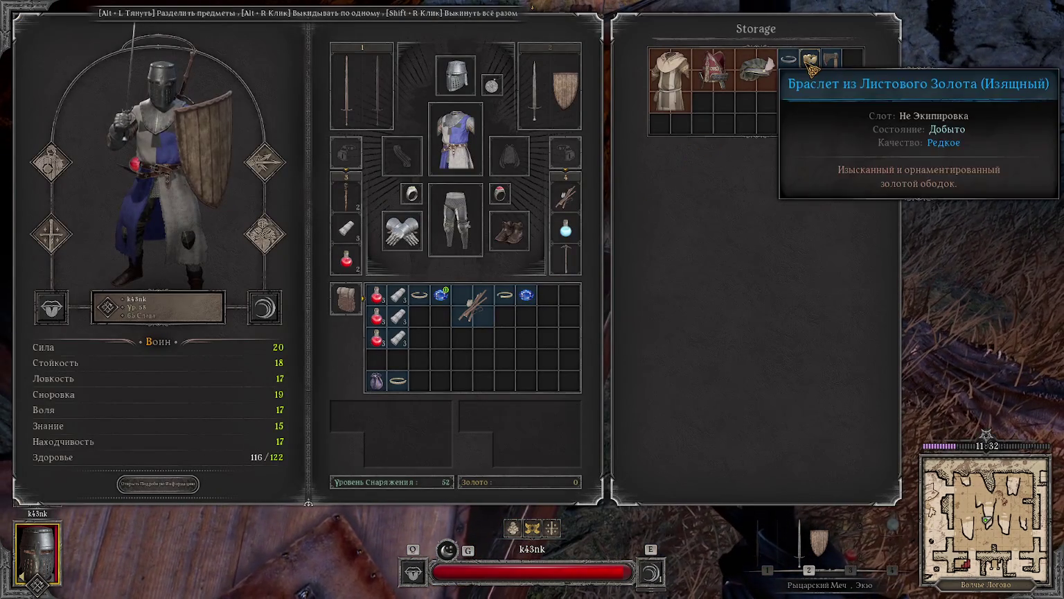
right_click(799, 62)
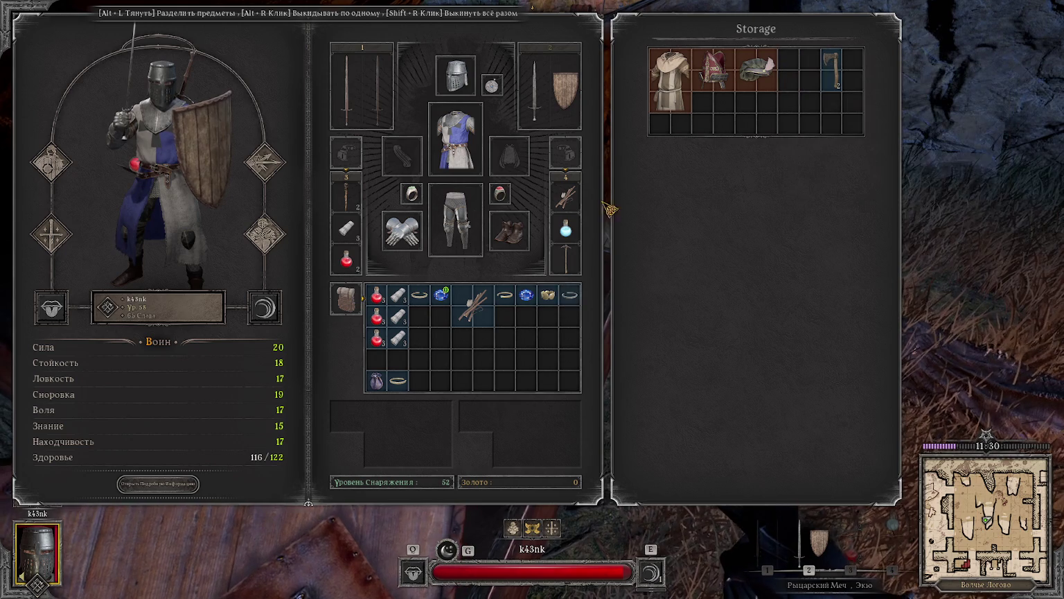
left_click_drag(441, 294, 387, 359)
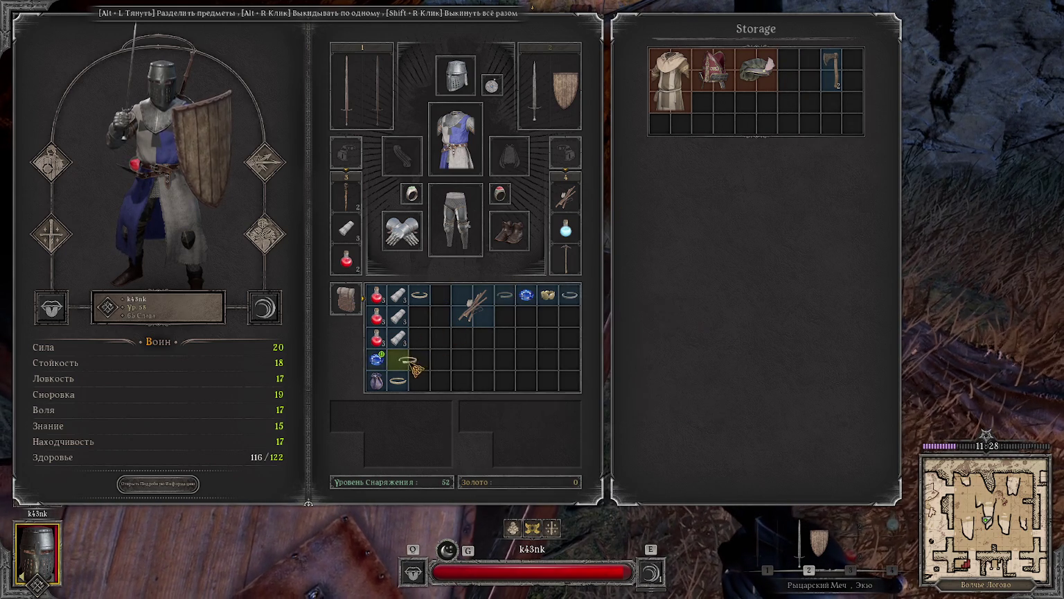
mouse_move(419, 316)
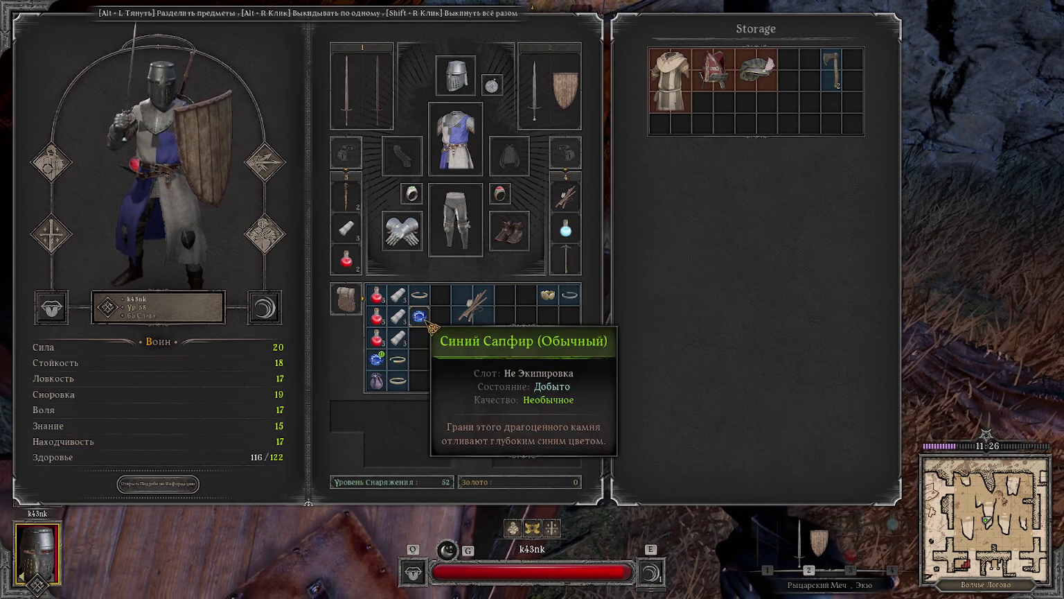
left_click_drag(548, 295, 420, 317)
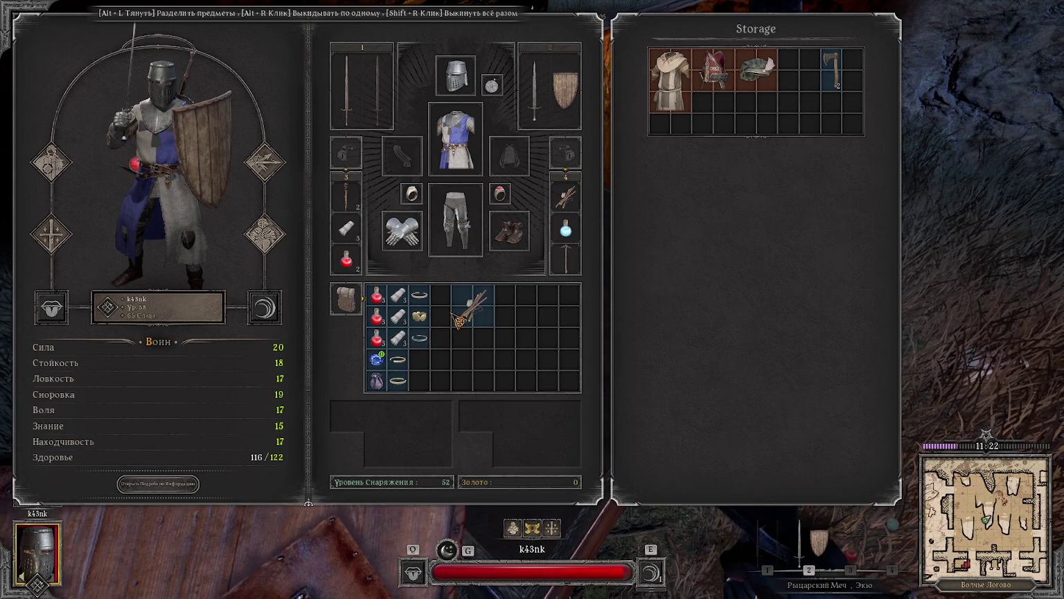
left_click_drag(444, 323, 457, 350)
key("Tab")
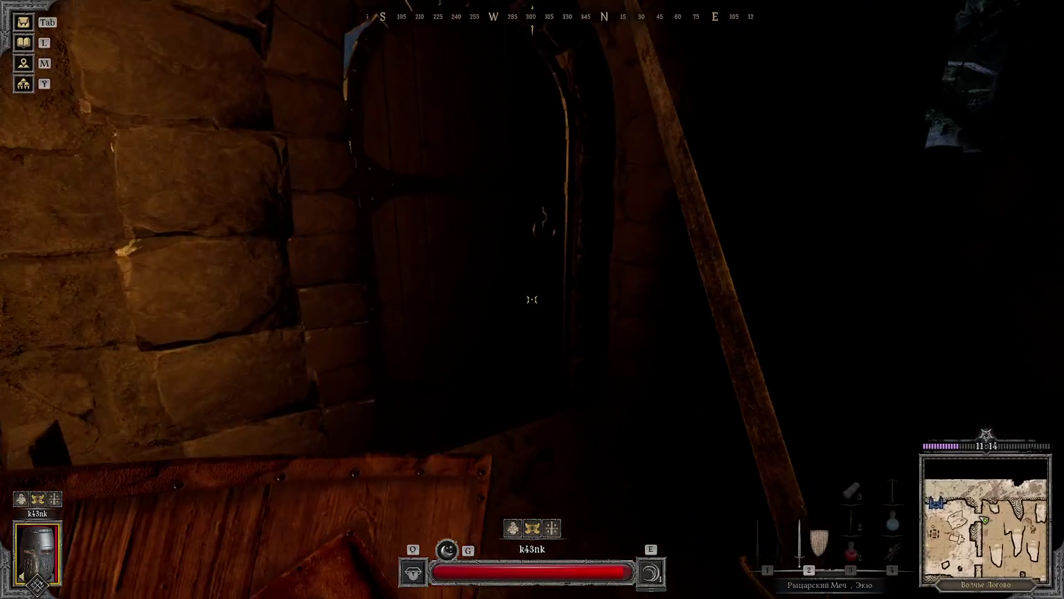
Step: Drink a healing potion, open the wooden door and walk through the camp toward the tents
key("3")
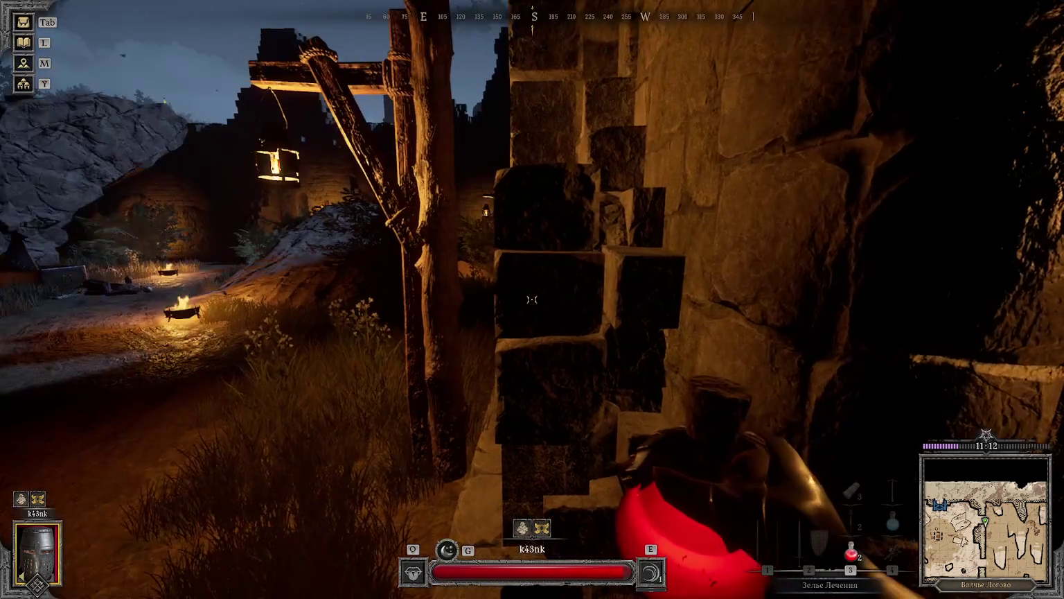
left_click(532, 300)
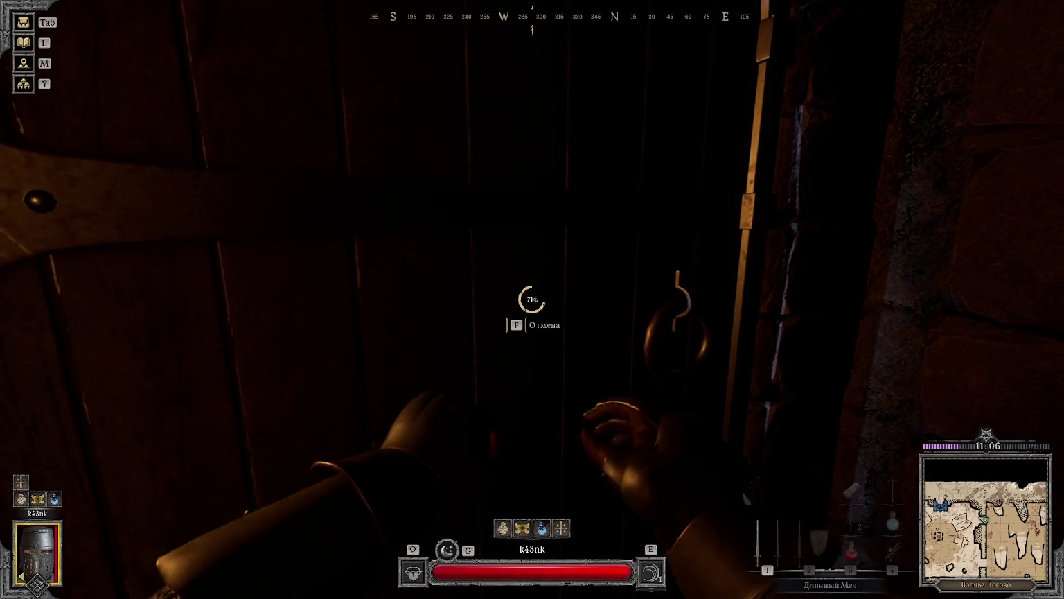
key("f")
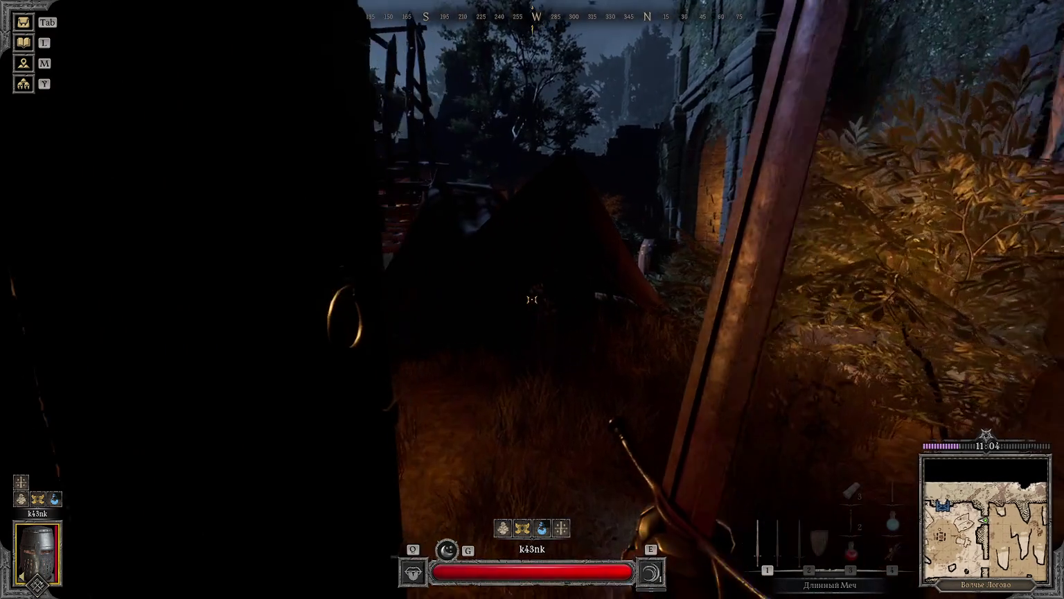
key("w")
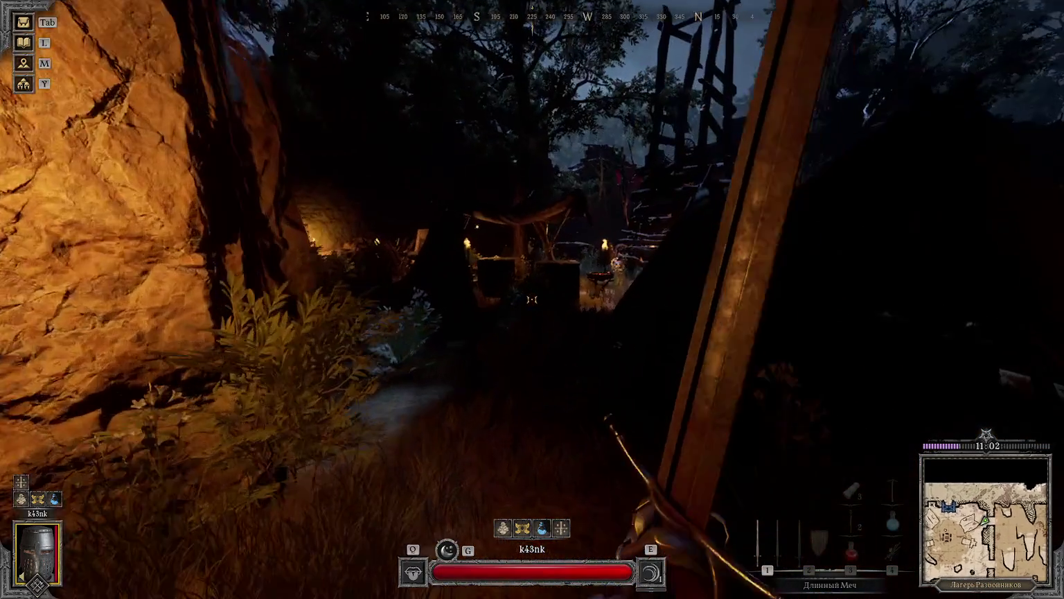
key("w")
key("w")
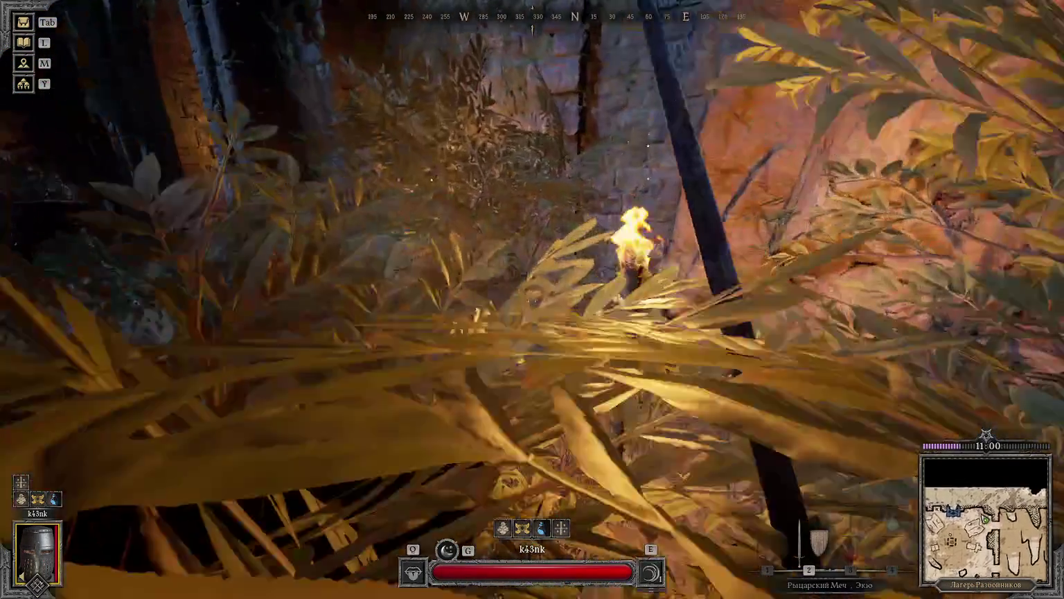
key("w")
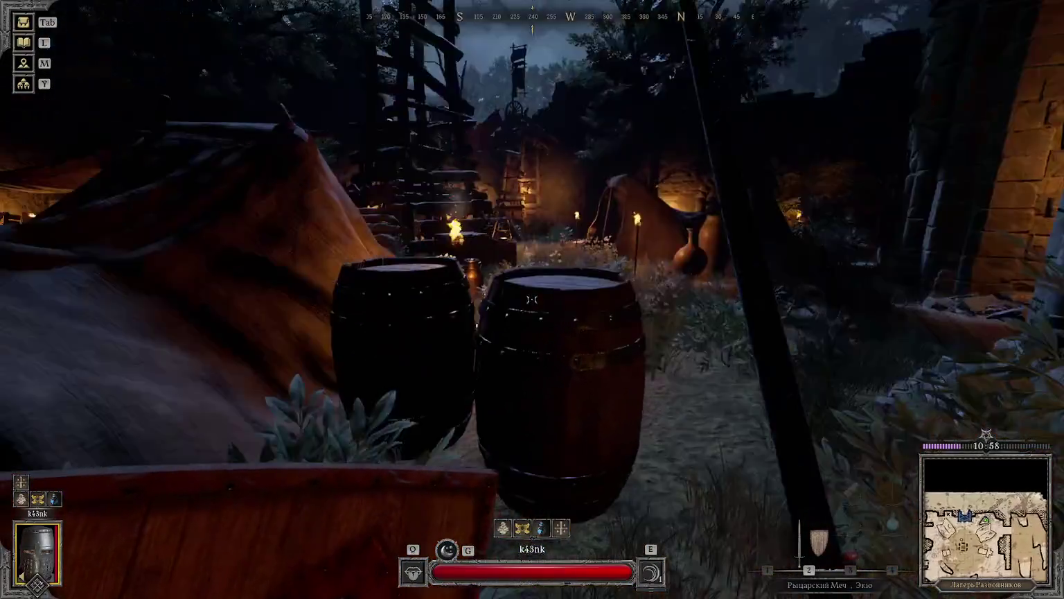
key("w")
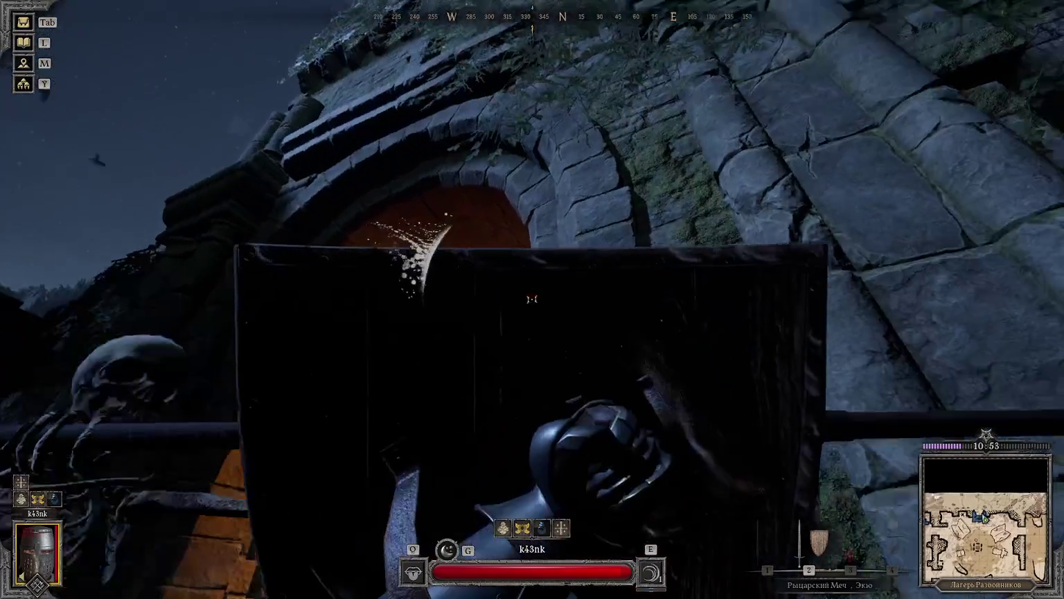
Step: Kill the skeleton spearman with sword and shield and search its corpse
left_click(532, 300)
key("s")
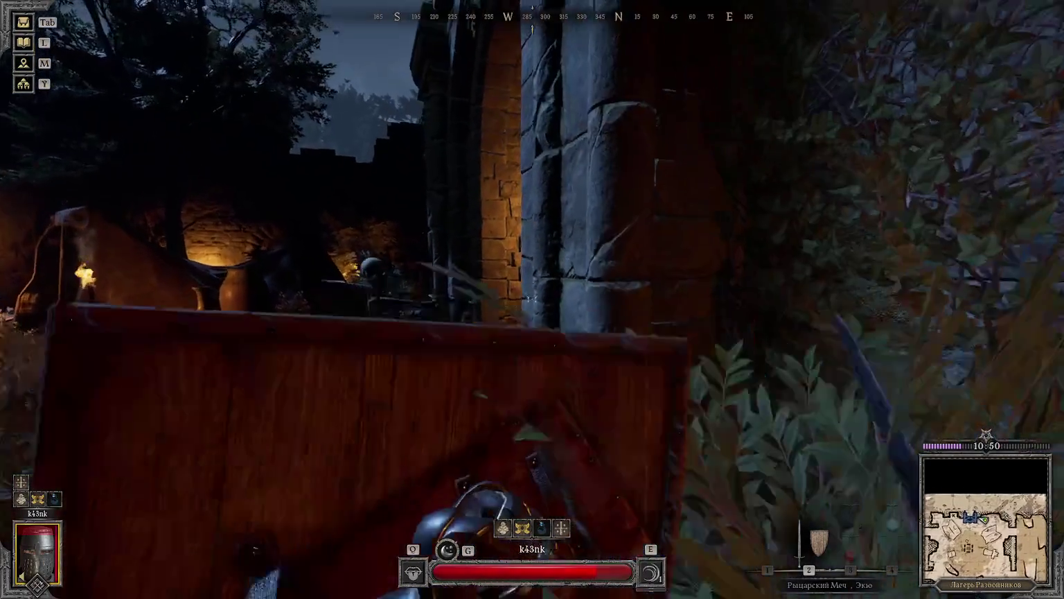
right_click(532, 300)
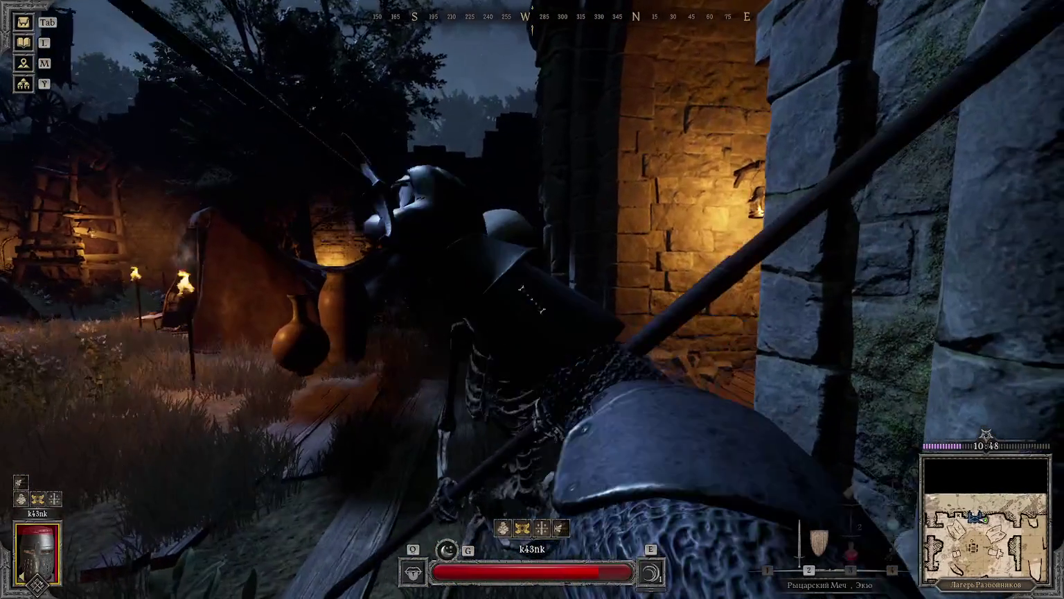
left_click(533, 300)
key("f")
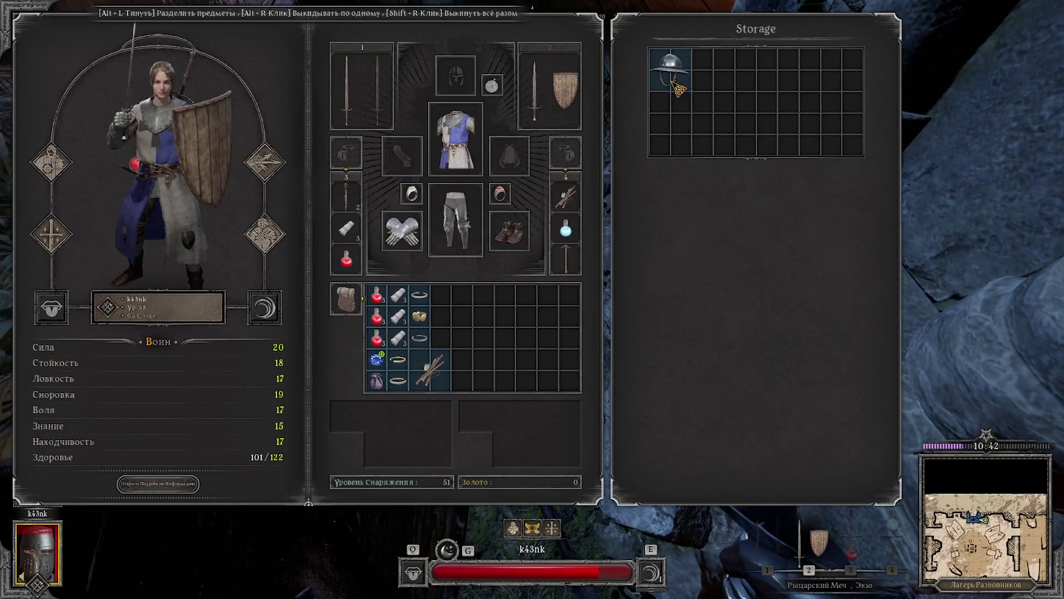
Step: Equip the looted helmet and check the character stats panel
right_click(688, 81)
key("Tab")
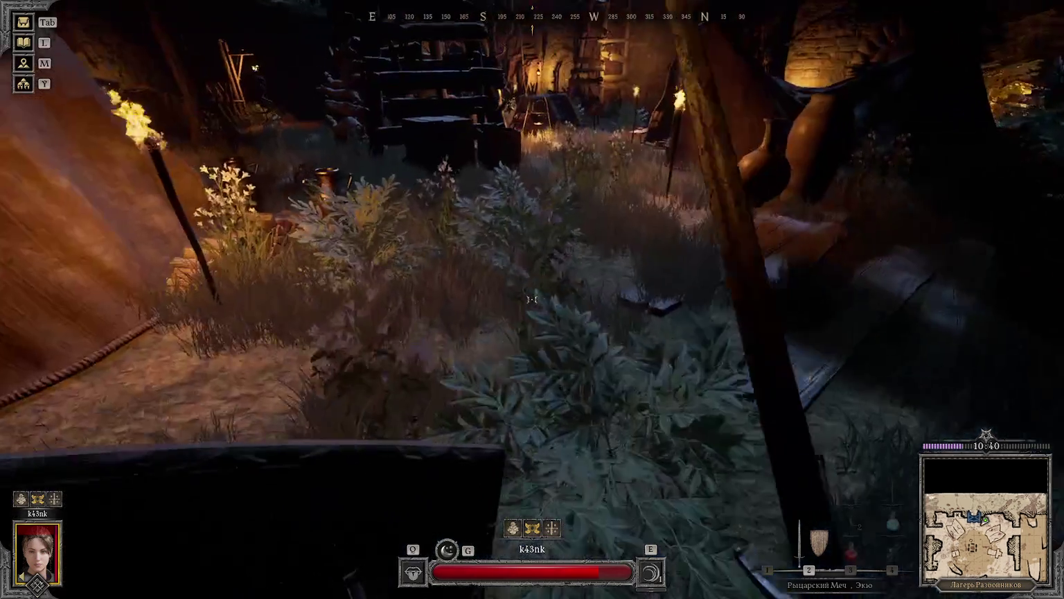
key("Tab")
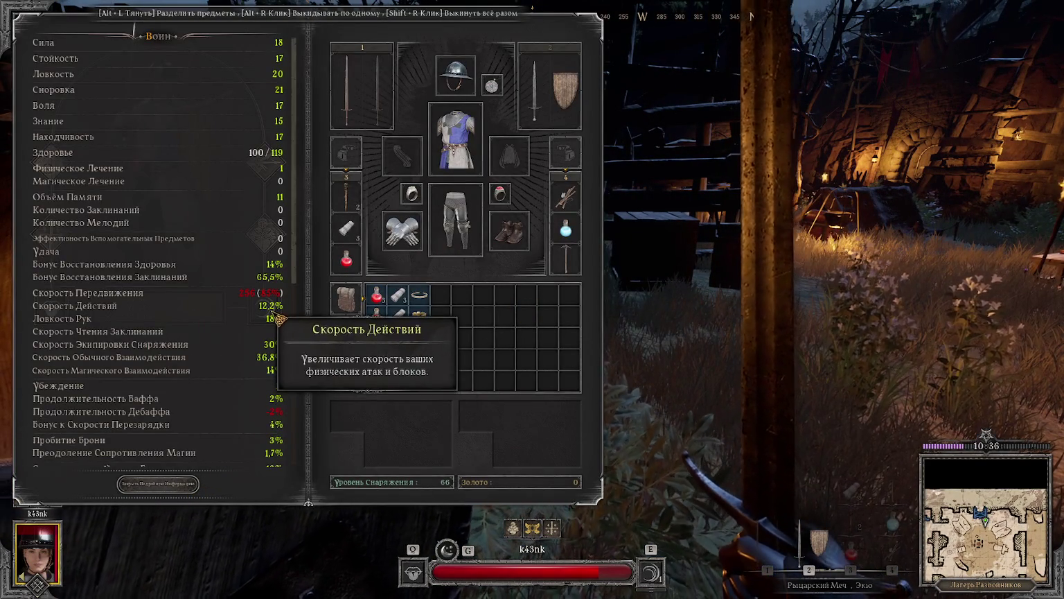
key("Tab")
Step: Advance through the camp and attack the next skeleton with the long sword
key("w")
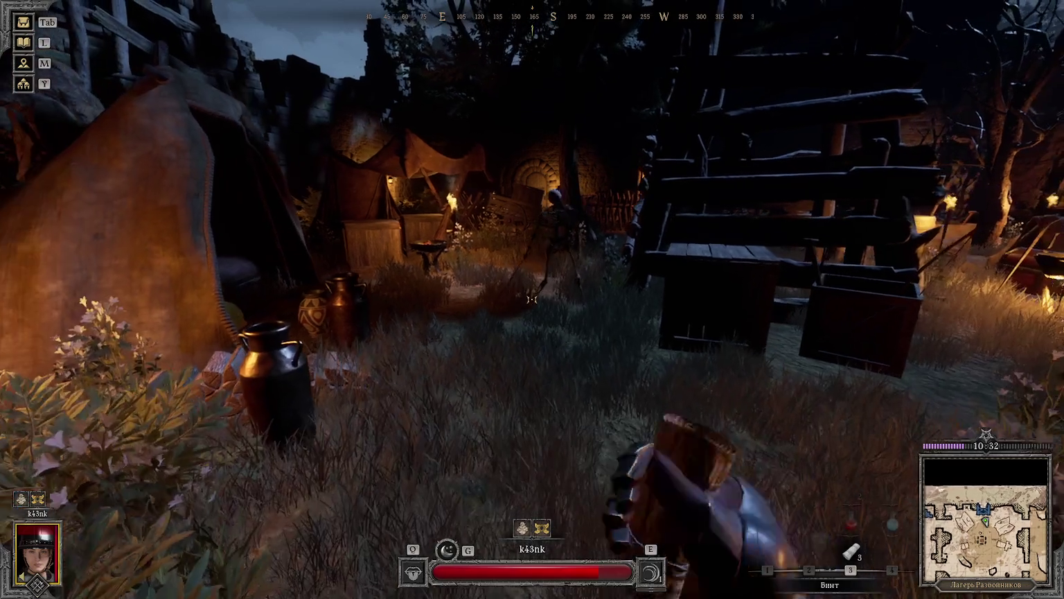
key("f")
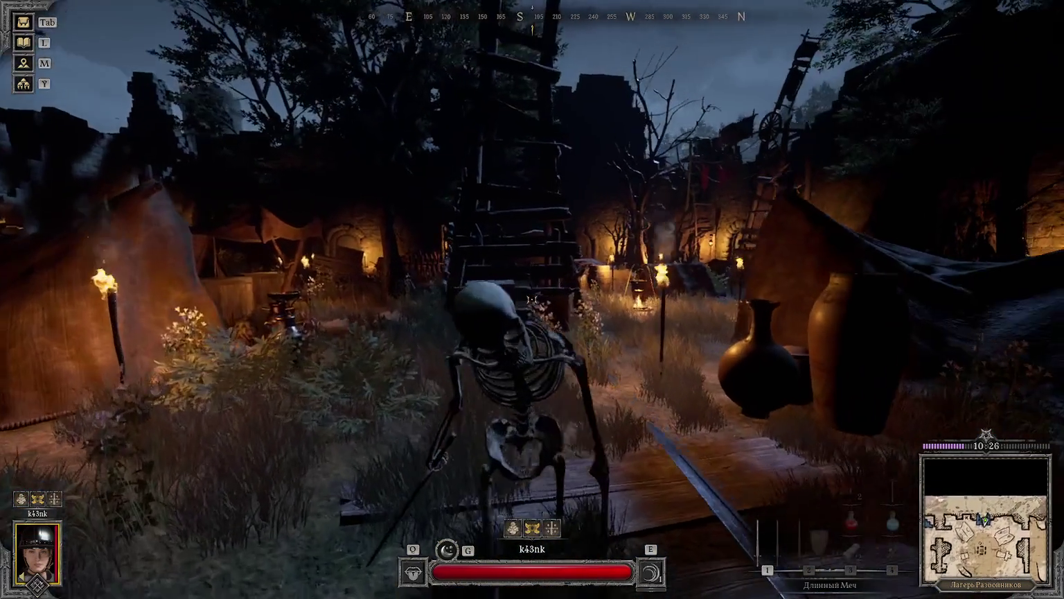
left_click(532, 299)
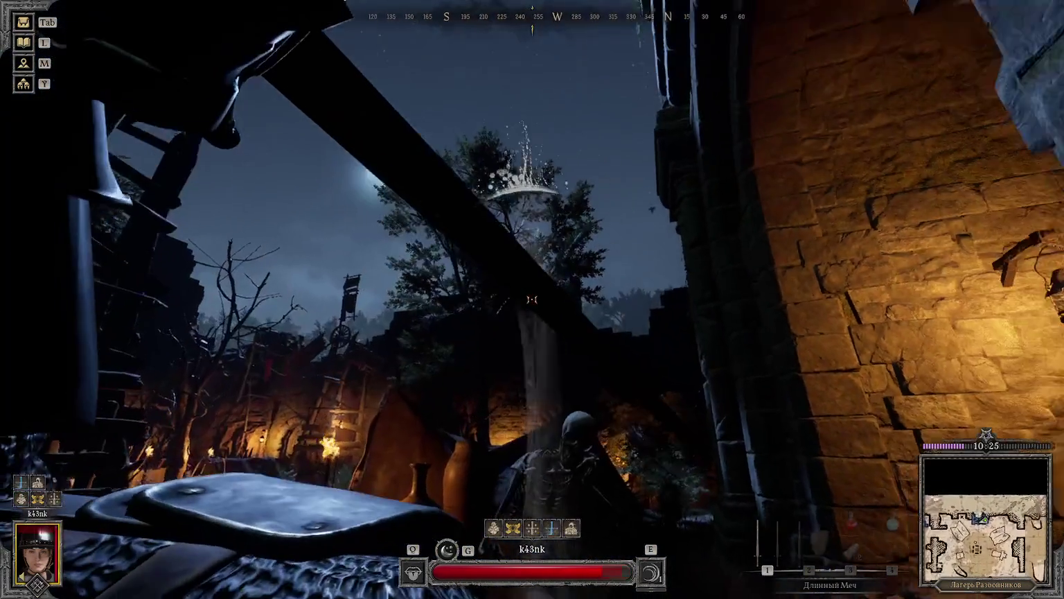
left_click(532, 300)
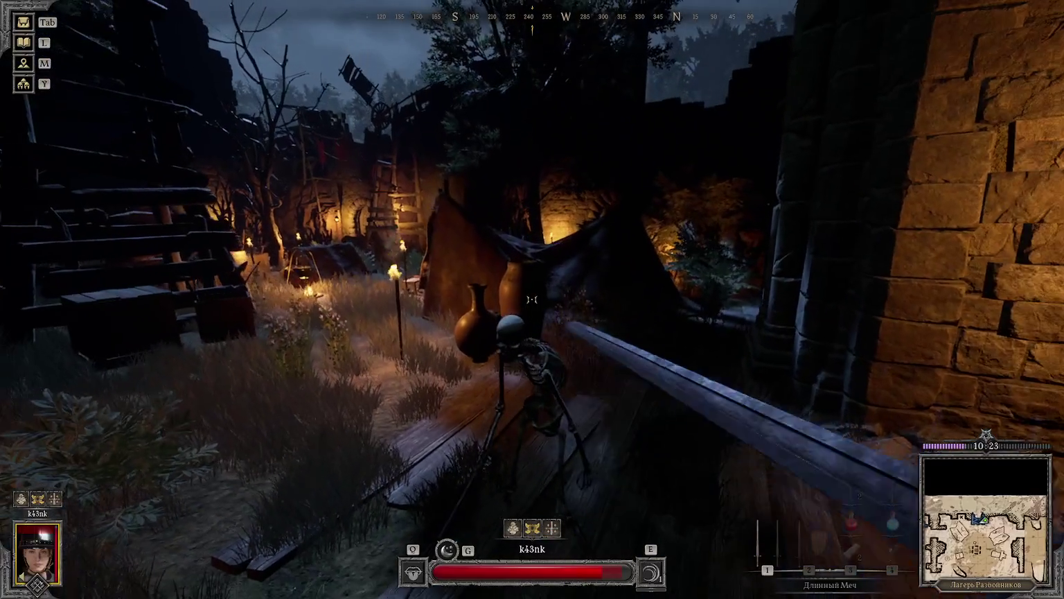
left_click(532, 299)
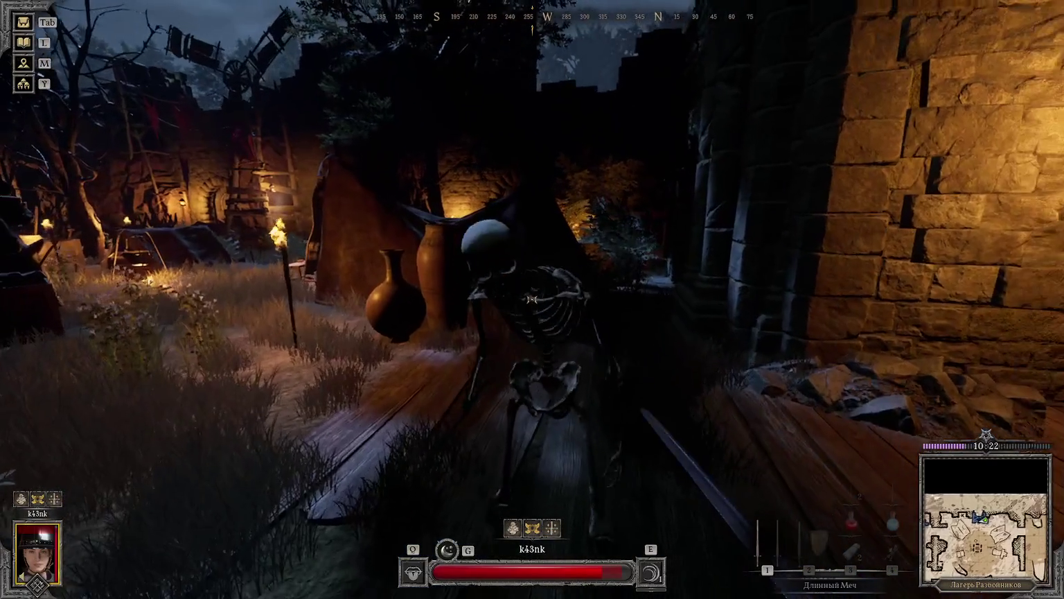
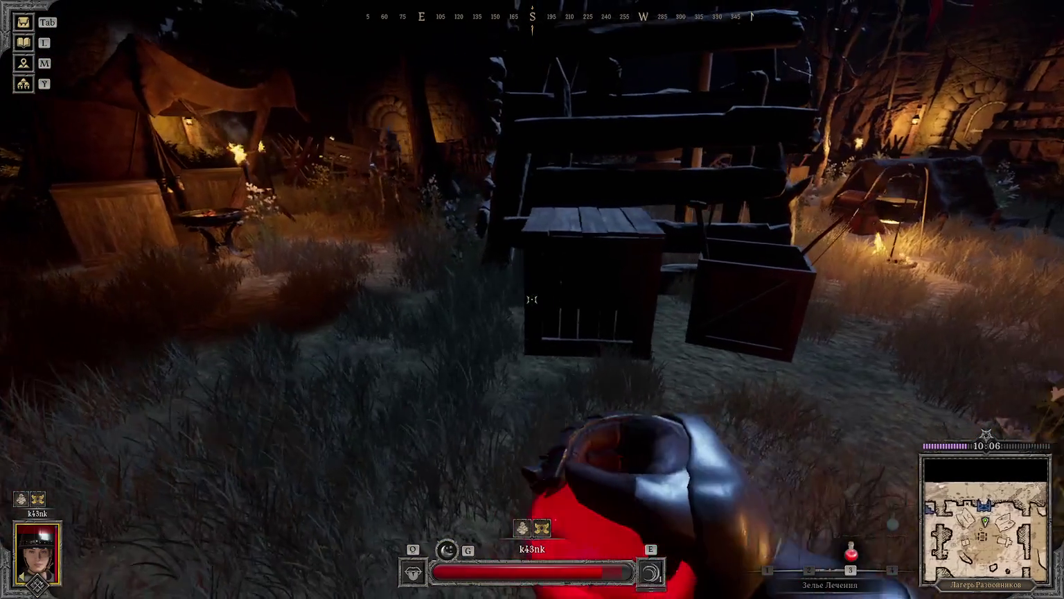
Step: Equip sword and shield and start fighting the skeleton in the camp
key("1")
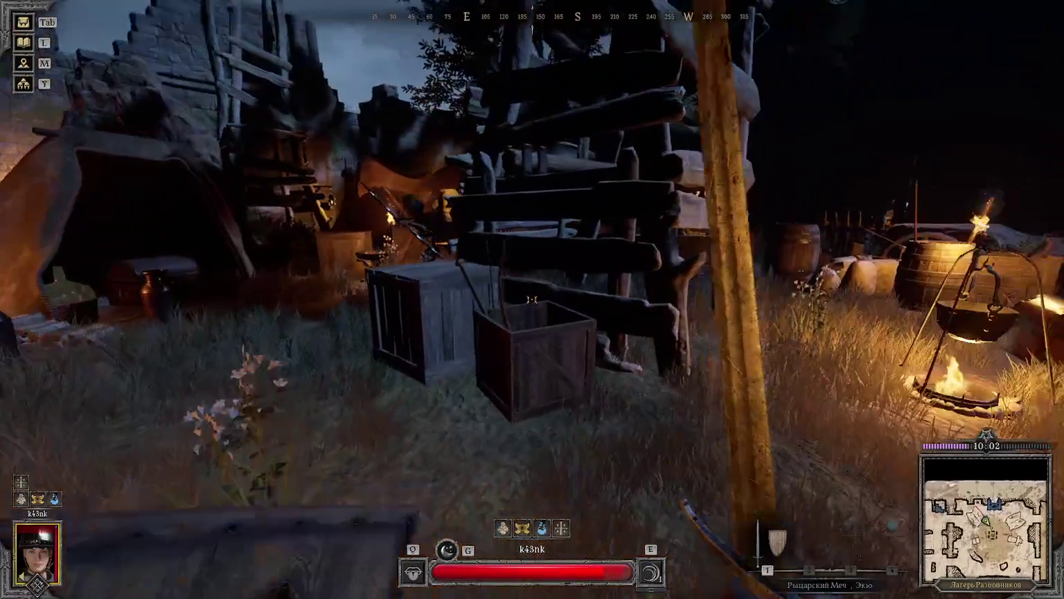
right_click(532, 300)
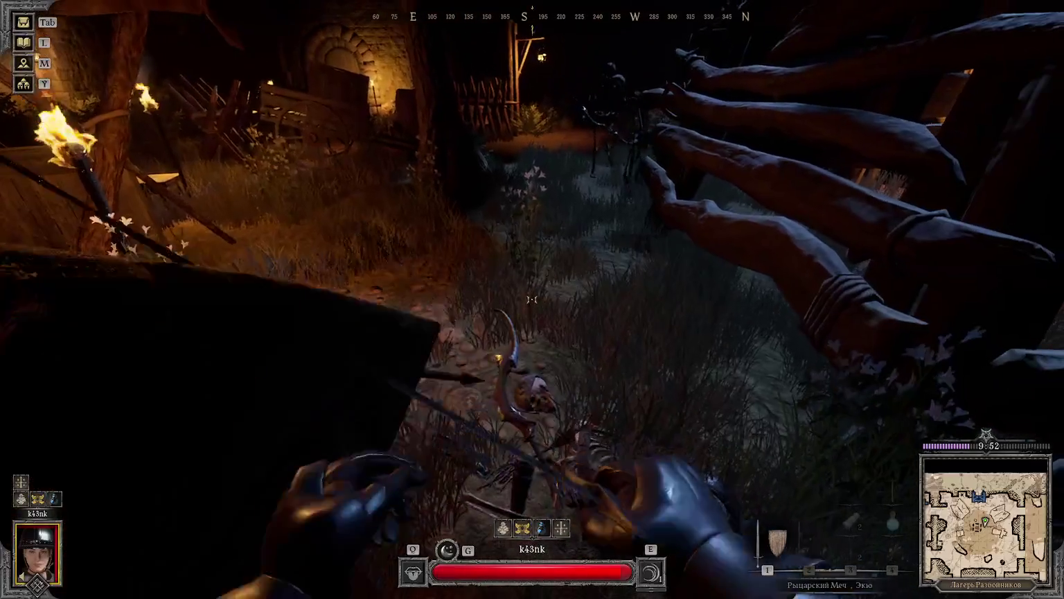
key("Tab")
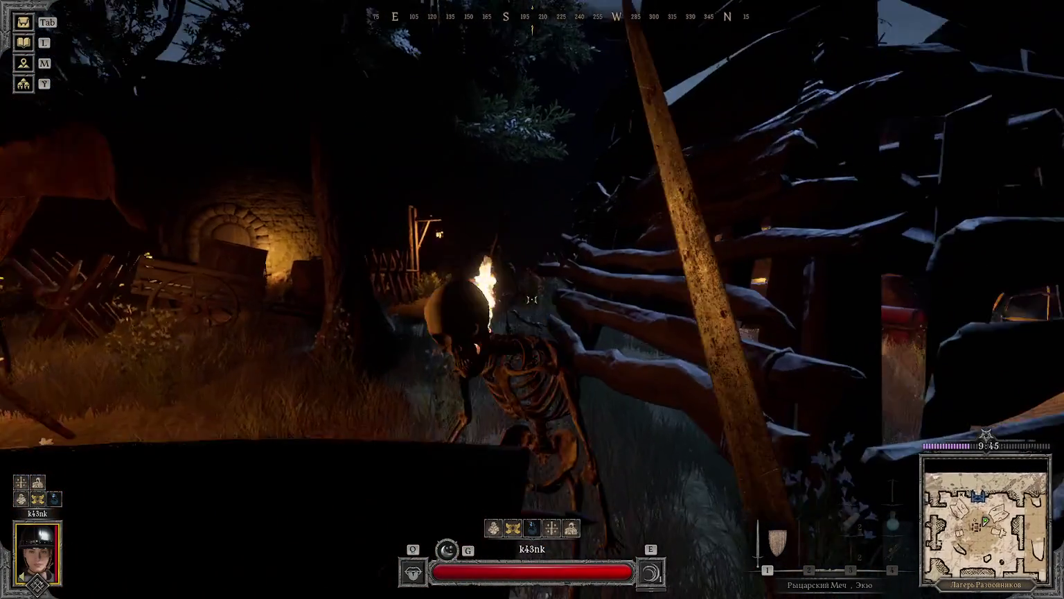
left_click(532, 299)
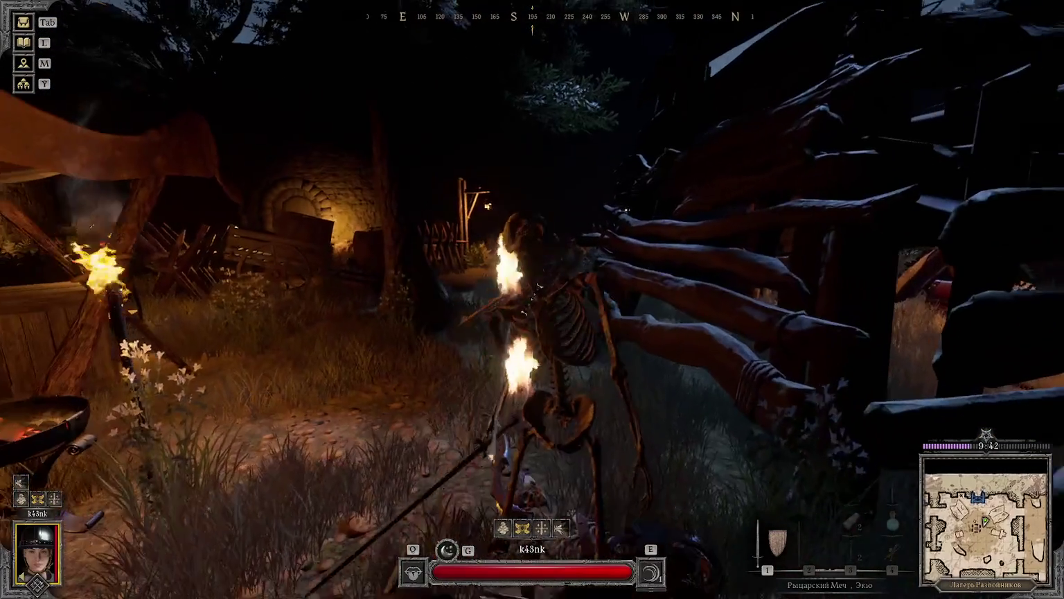
left_click(533, 300)
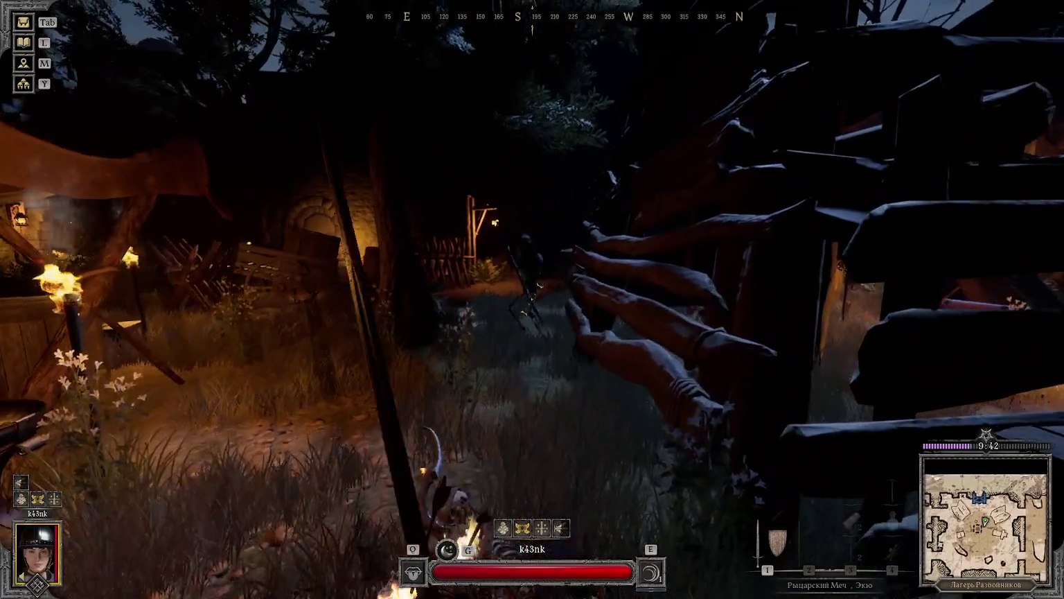
right_click(532, 299)
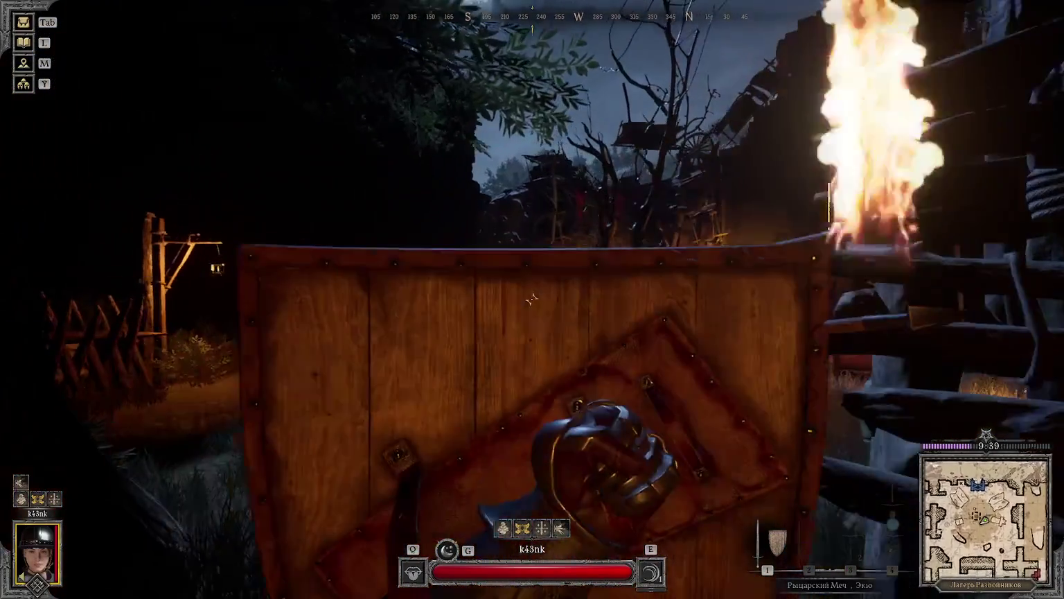
Step: Finish off the skeleton, then walk to the chest in the tent
left_click(532, 300)
right_click(533, 299)
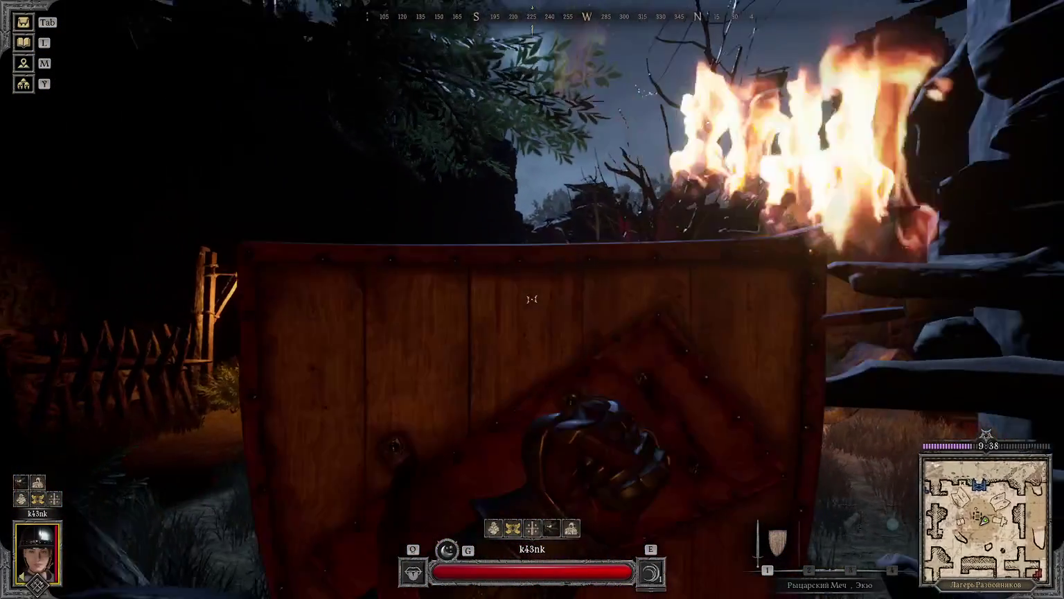
left_click(532, 299)
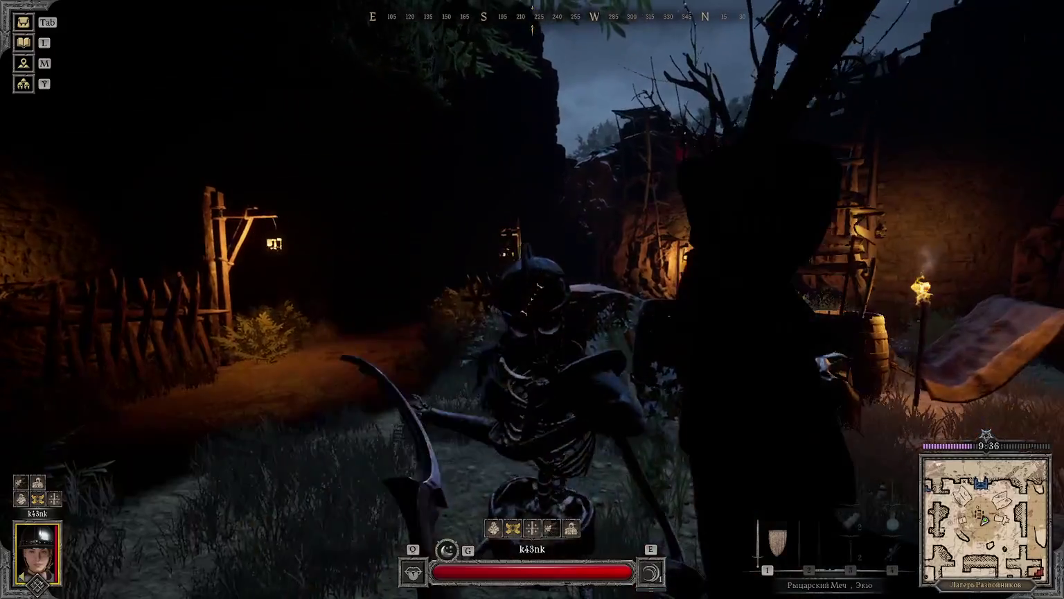
right_click(532, 299)
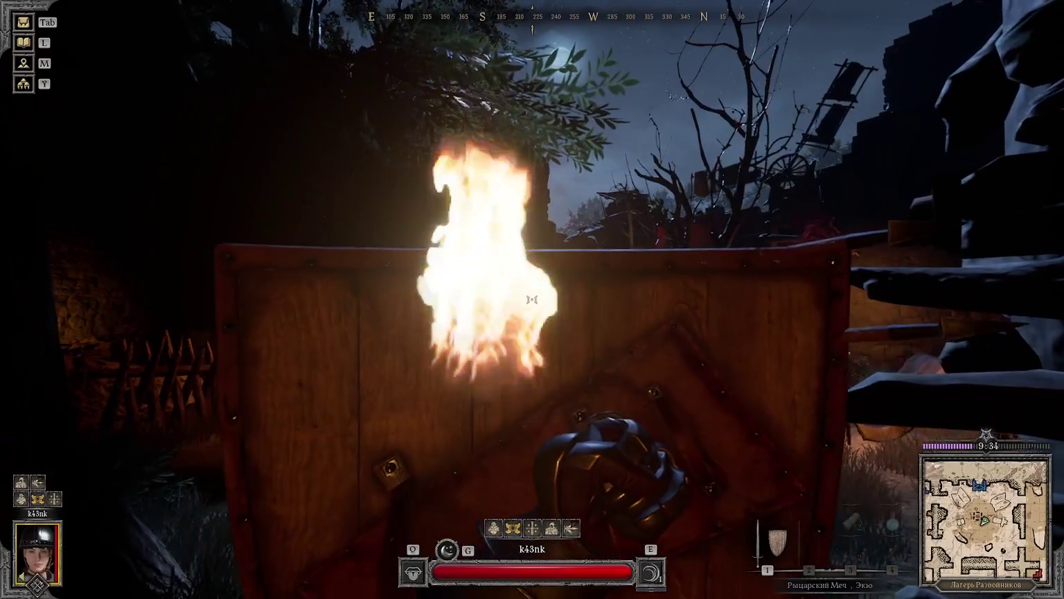
left_click(532, 299)
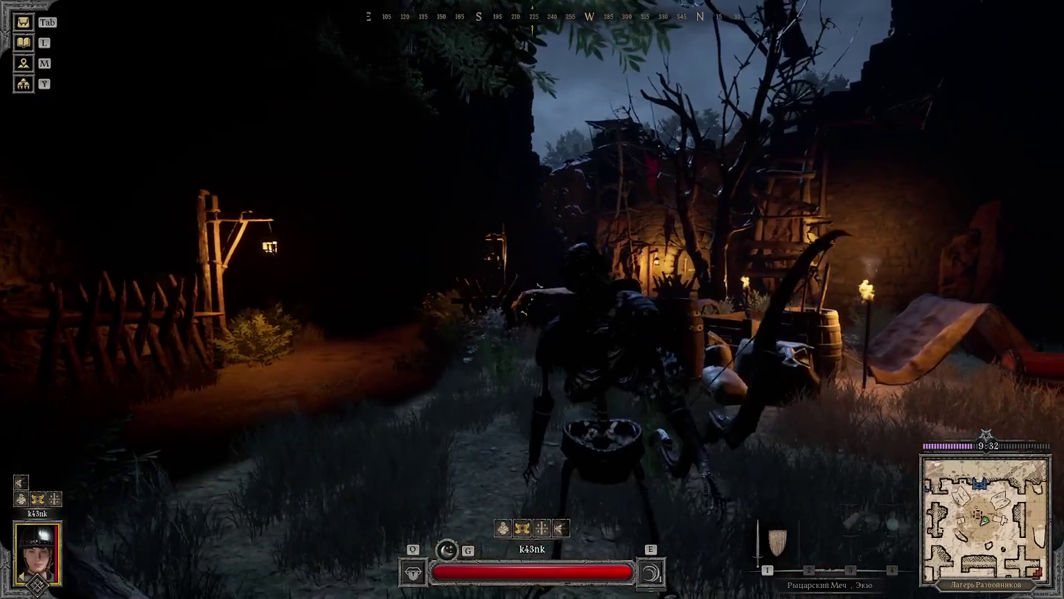
key("w")
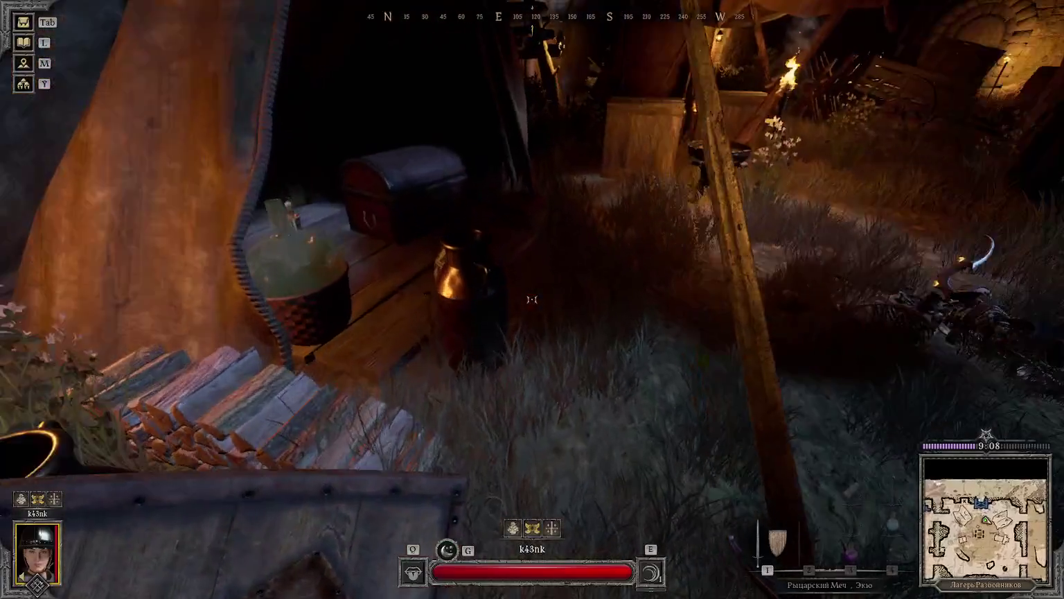
Step: Loot the tent chest and the nearby fallen skeleton
key("f")
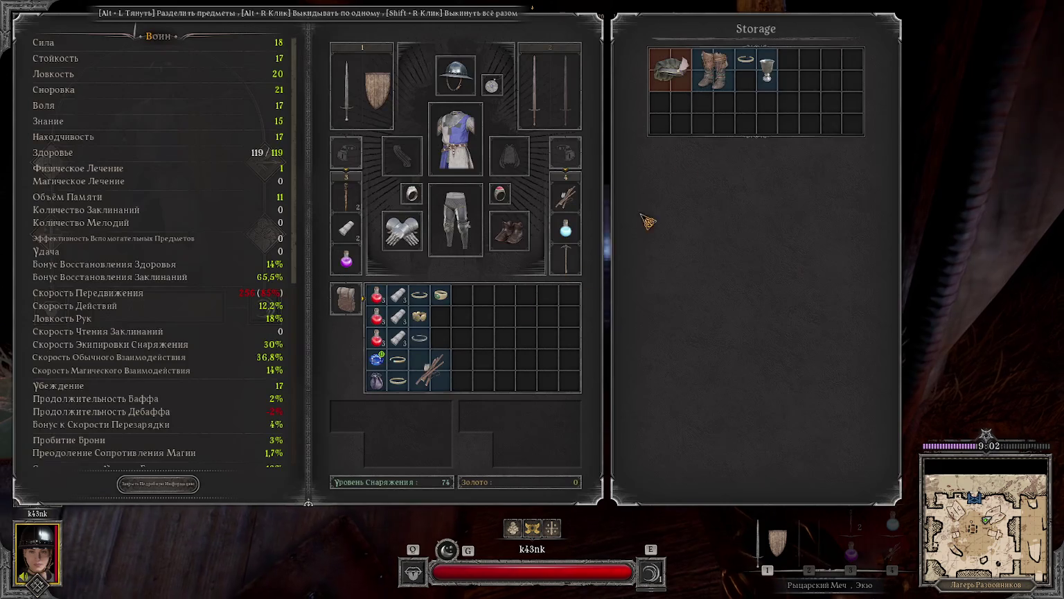
key("Tab")
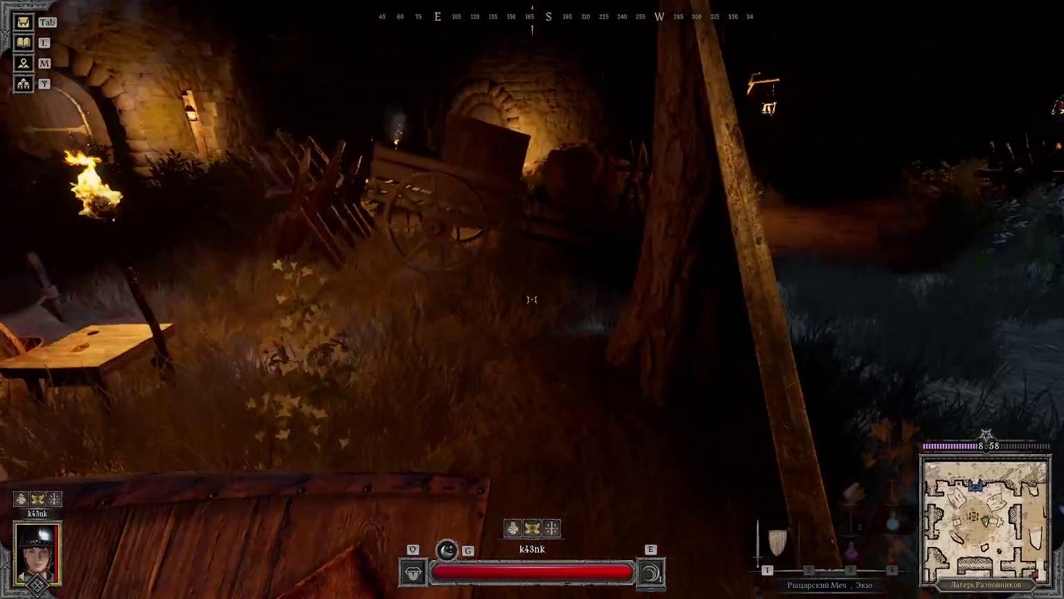
key("f")
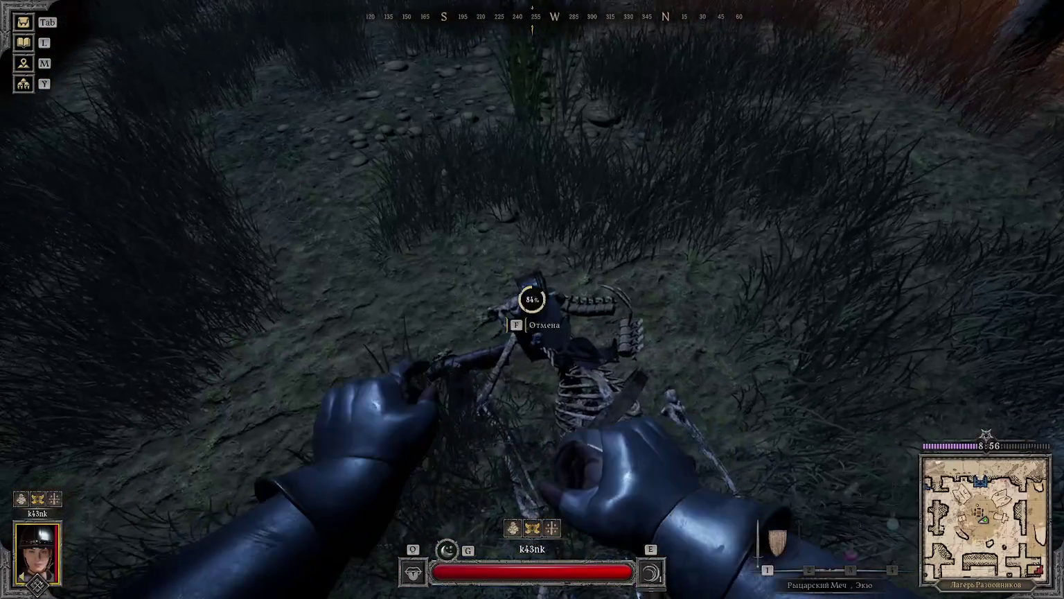
key("Tab")
Step: Walk past the cart and arched doors to the skeleton by the lantern
key("w")
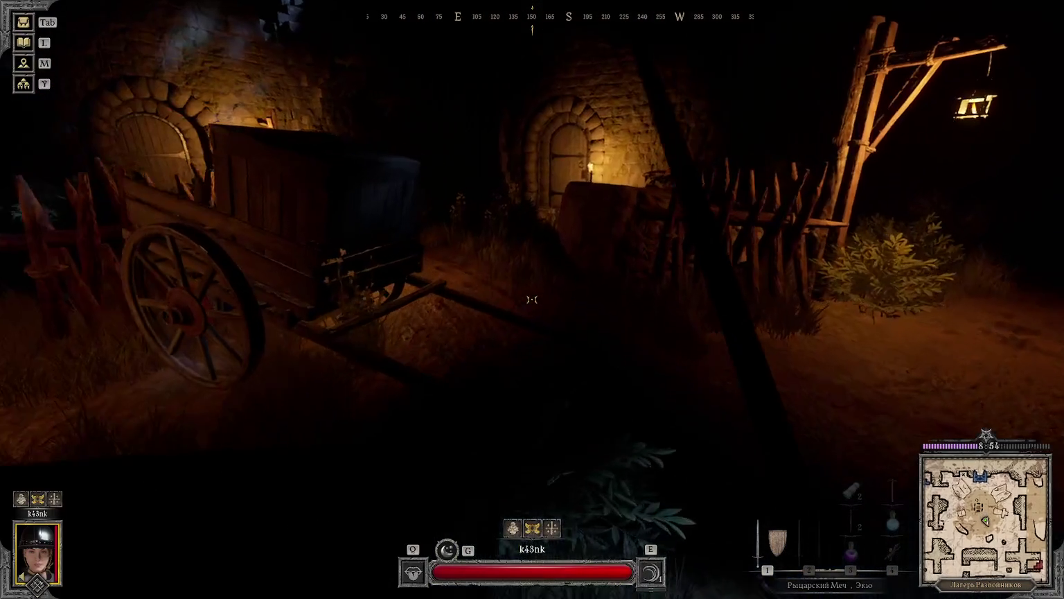
key("w")
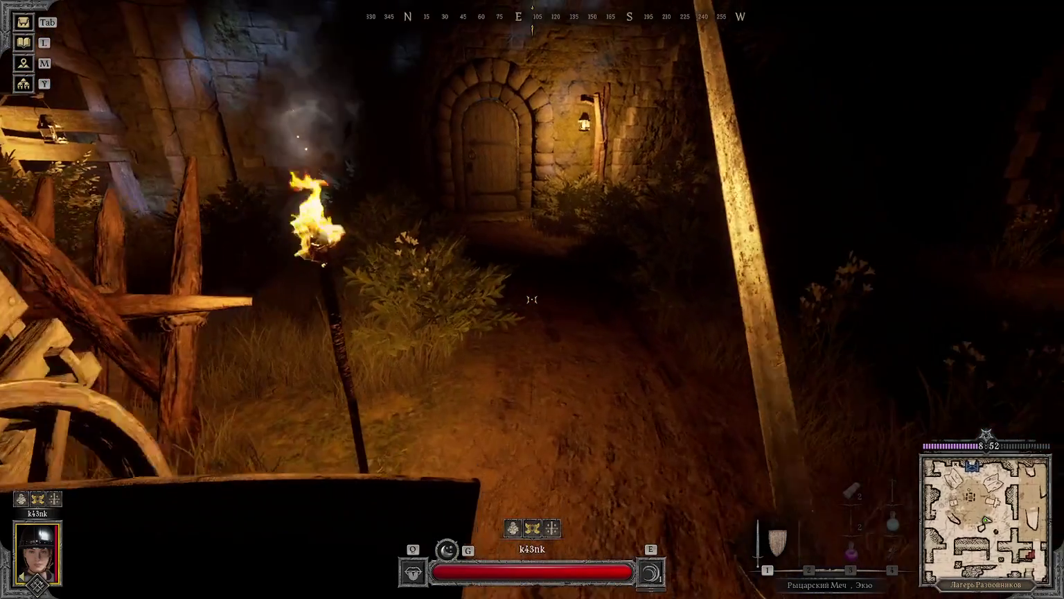
key("w")
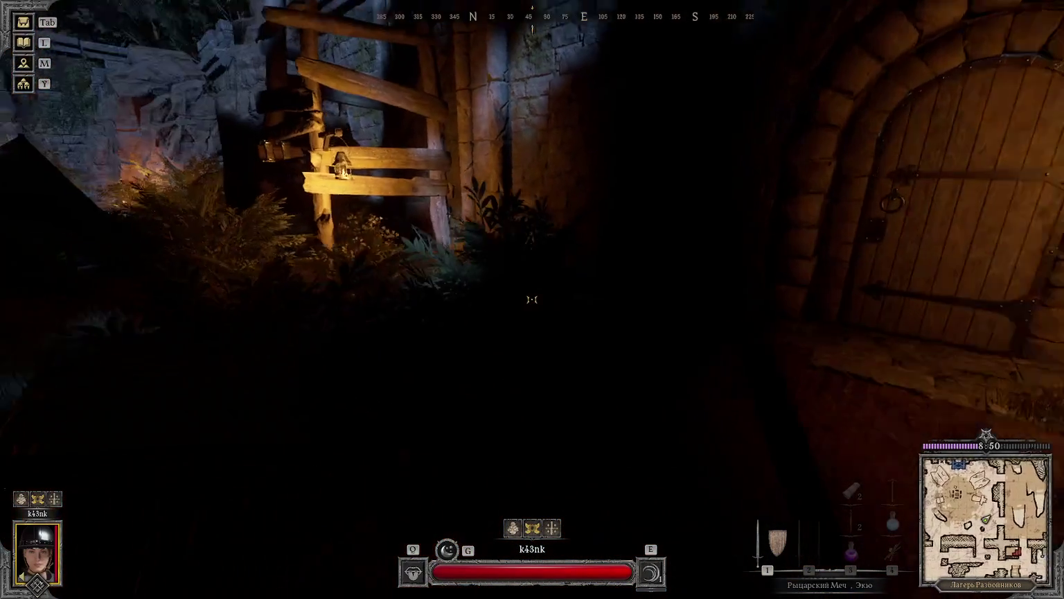
key("w")
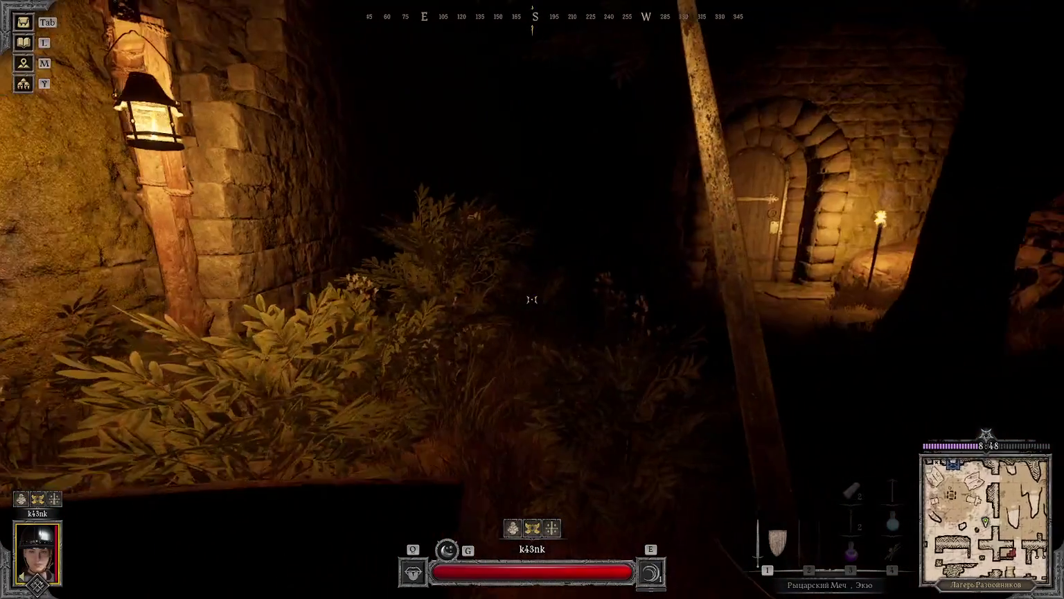
key("w")
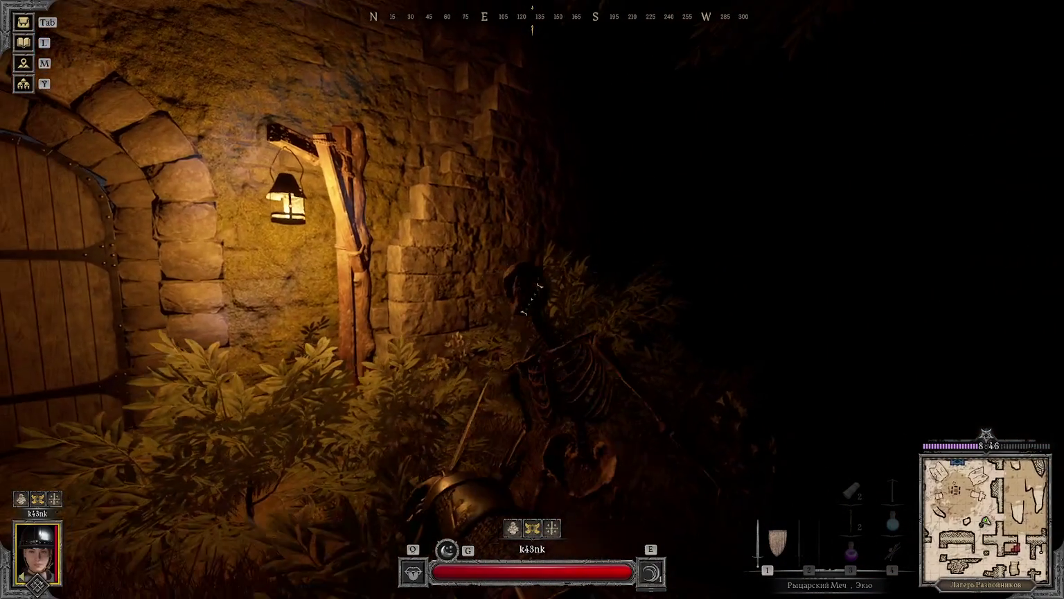
key("w")
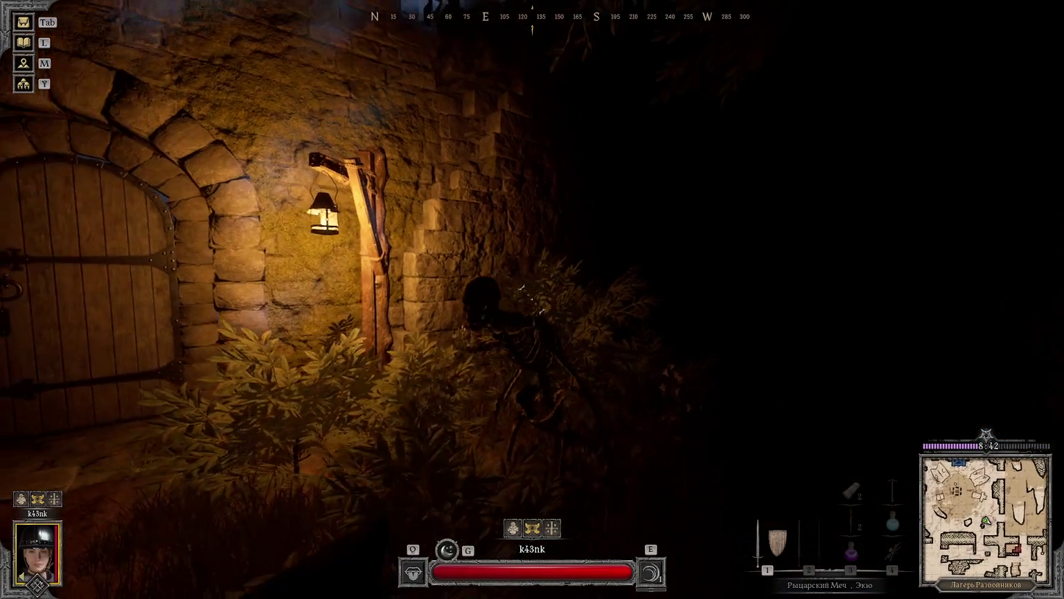
key("w")
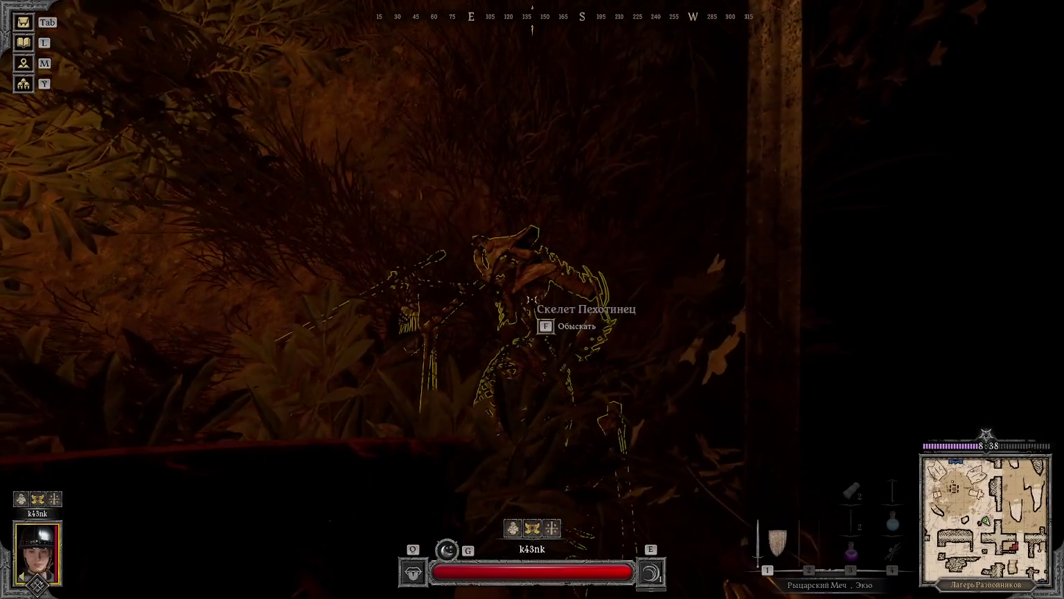
Step: Search the lantern skeleton, then start opening the arched wooden door
key("Tab")
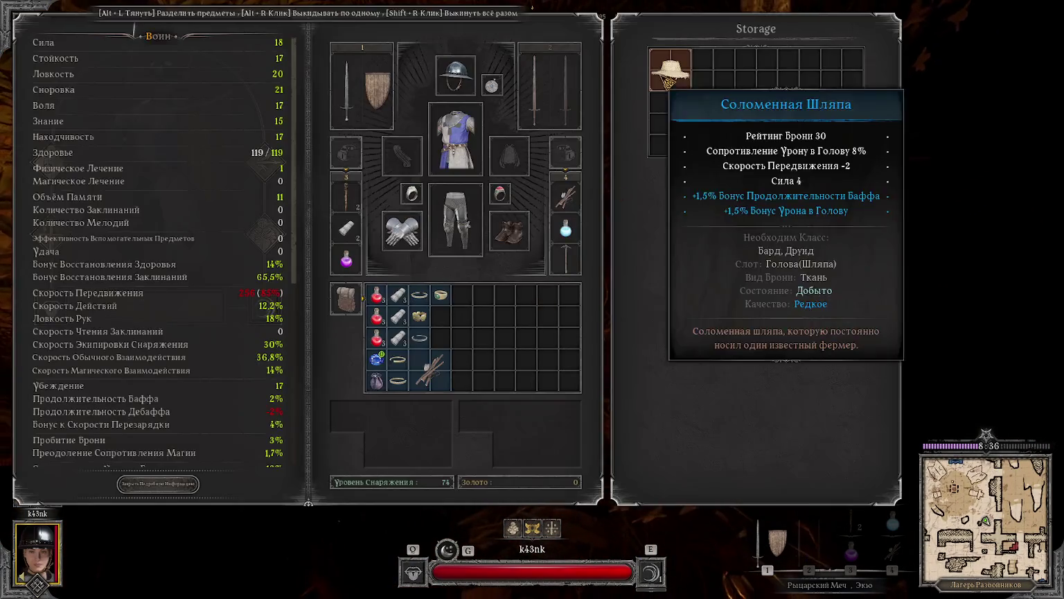
key("Tab")
key("w")
key("f")
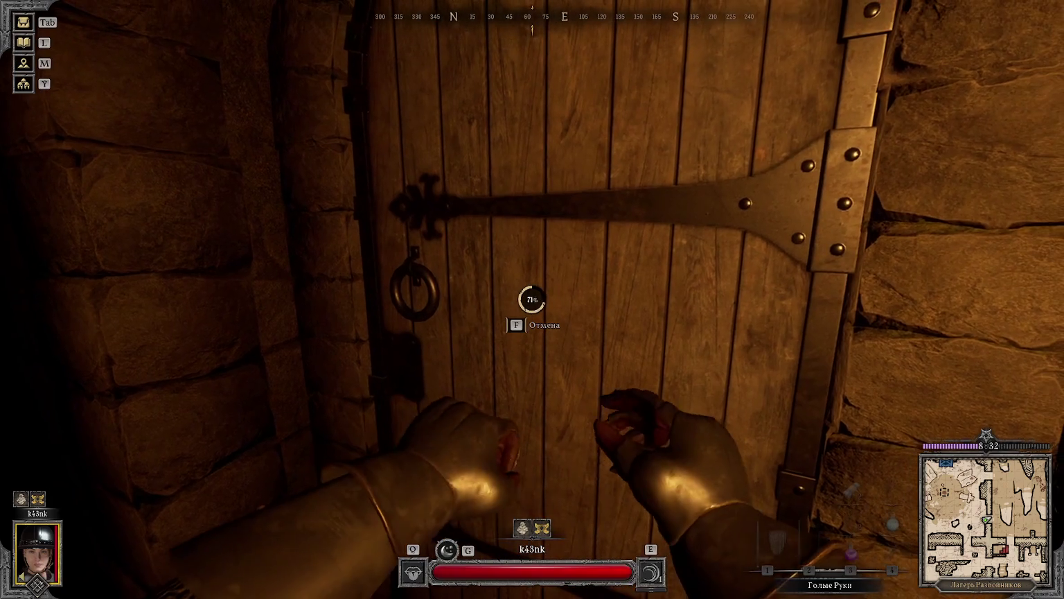
Step: Go through the door and search the red chest by the wall
key("w")
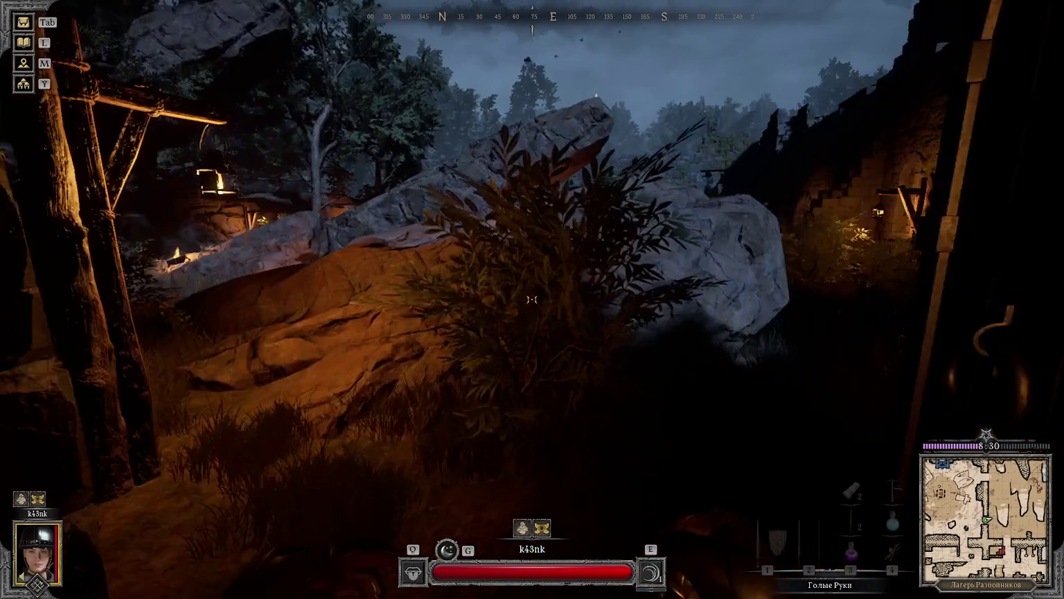
key("f")
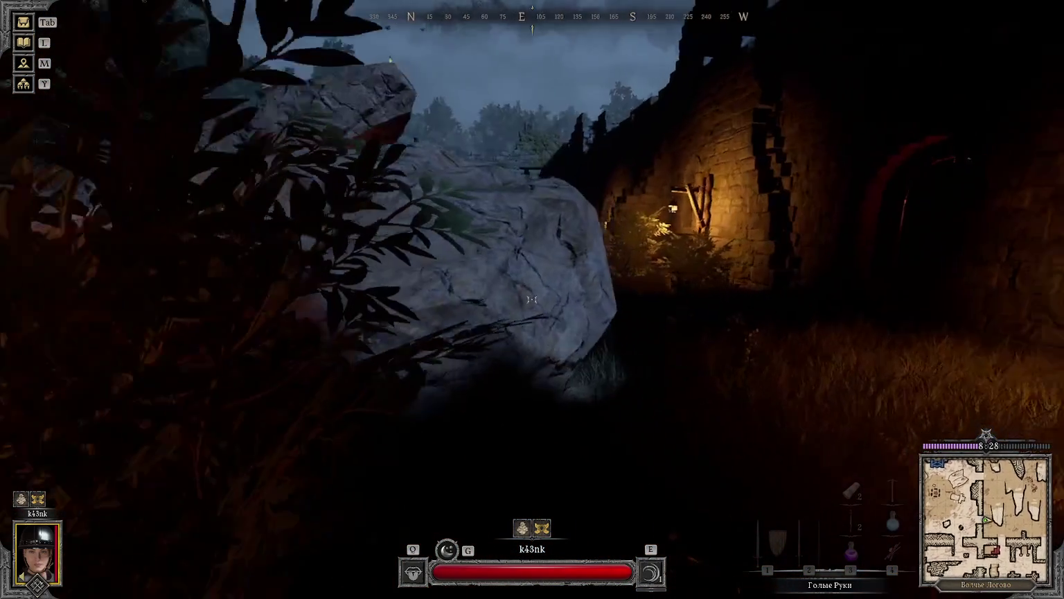
key("w")
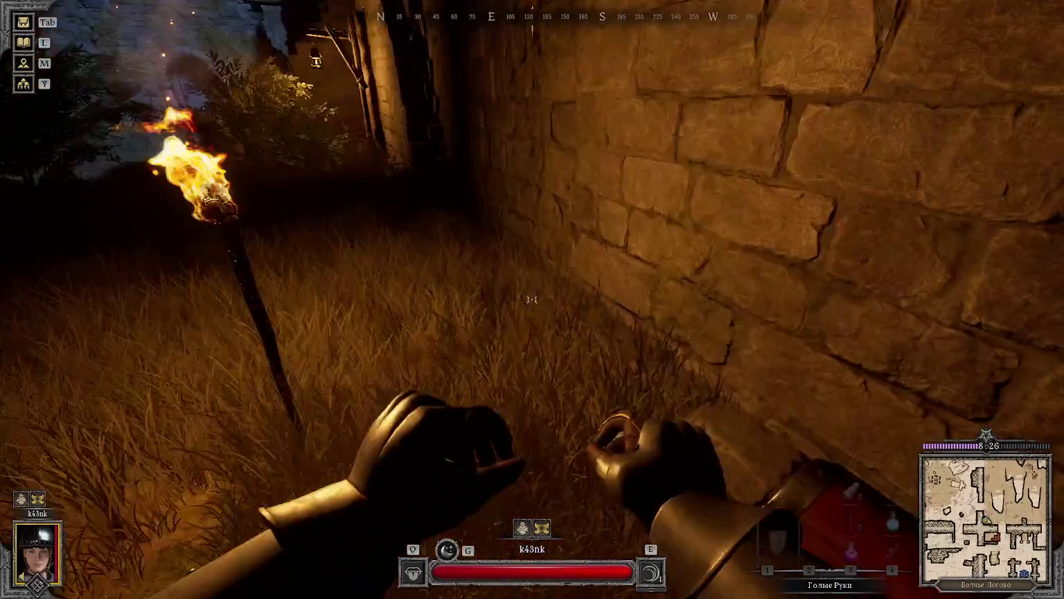
key("f")
key("Tab")
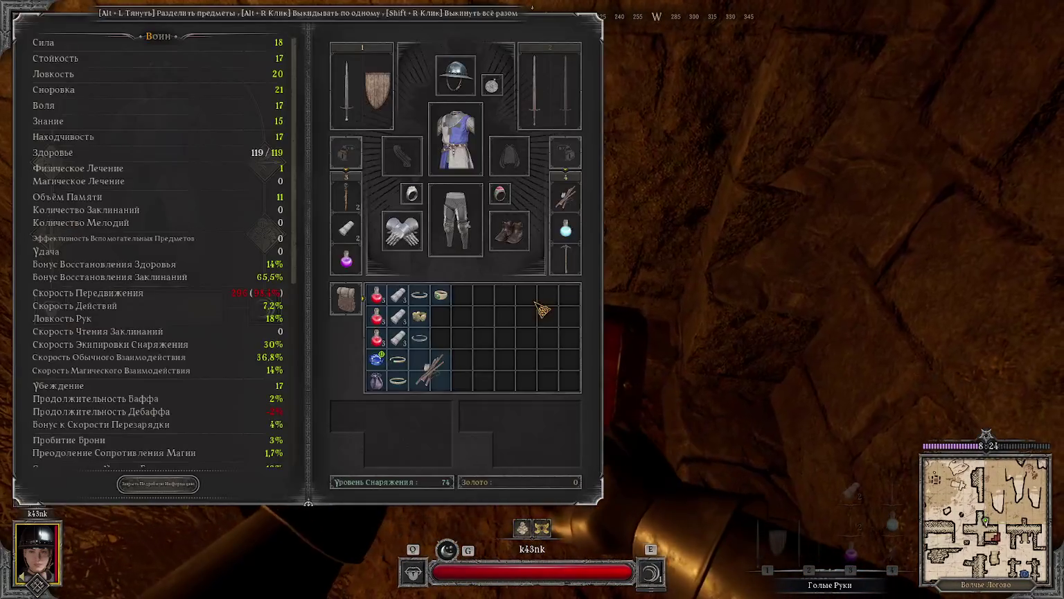
key("Tab")
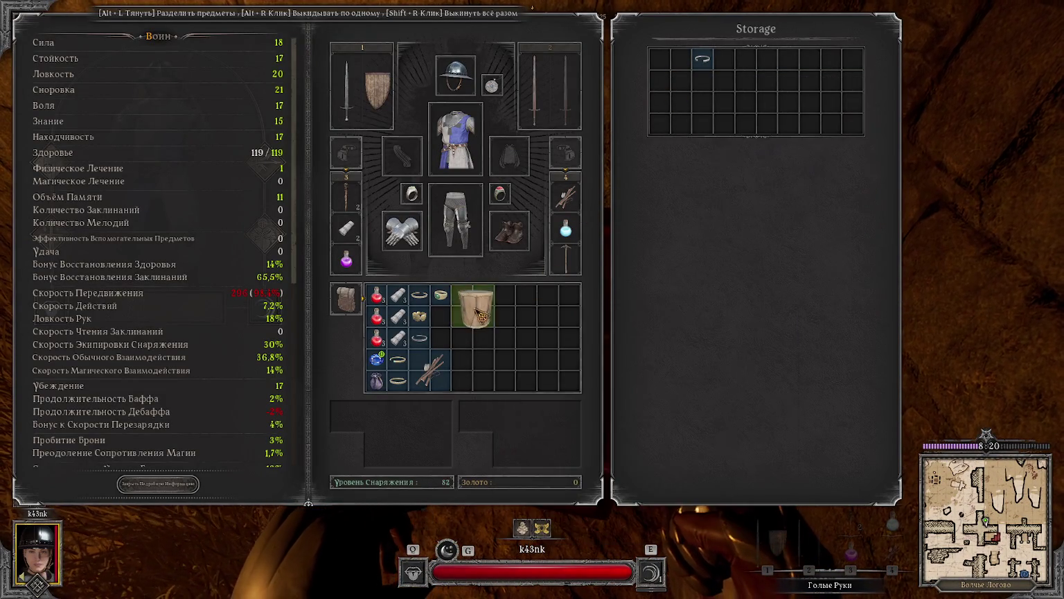
key("Tab")
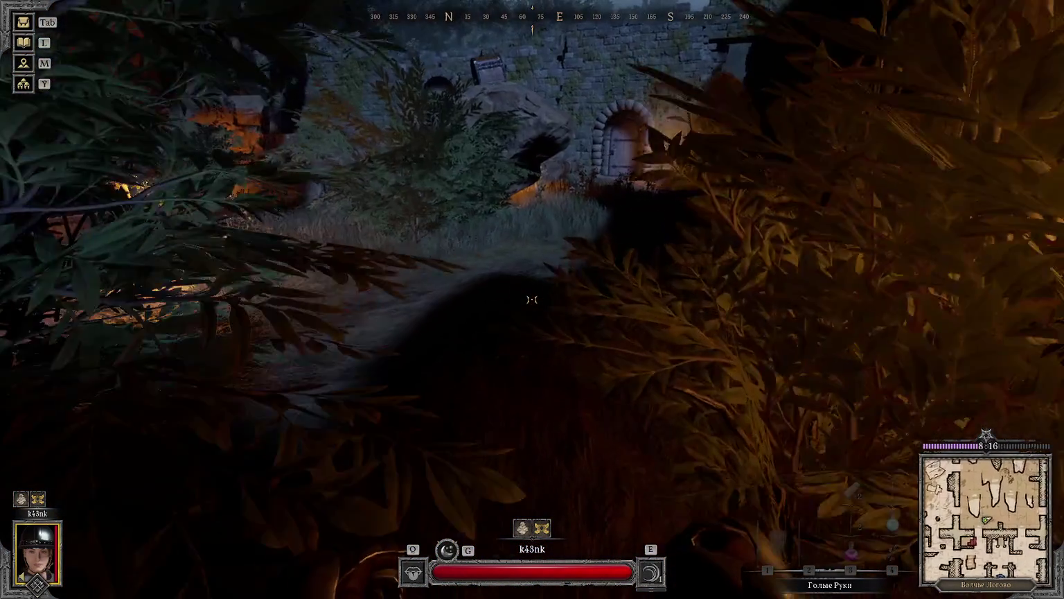
Step: Check the map, exit into the courtyard, and draw the Knight Sword
key("w")
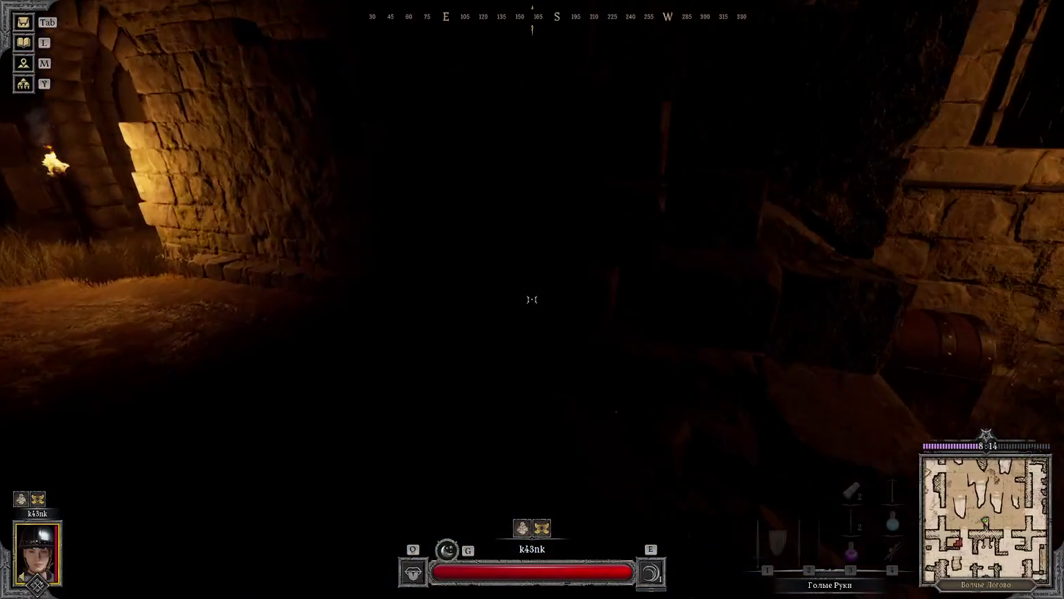
key("w")
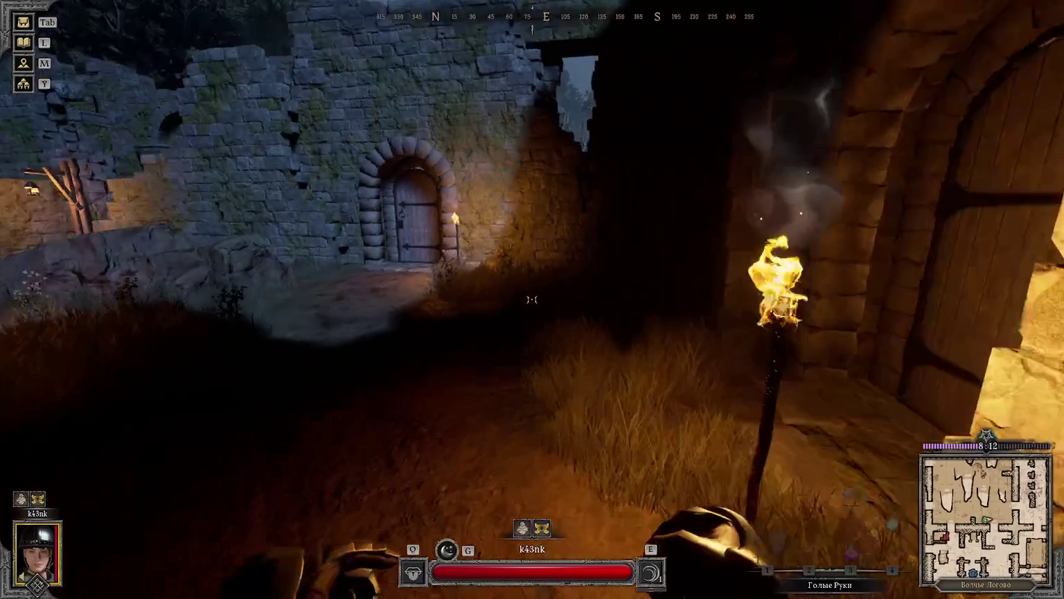
key("m")
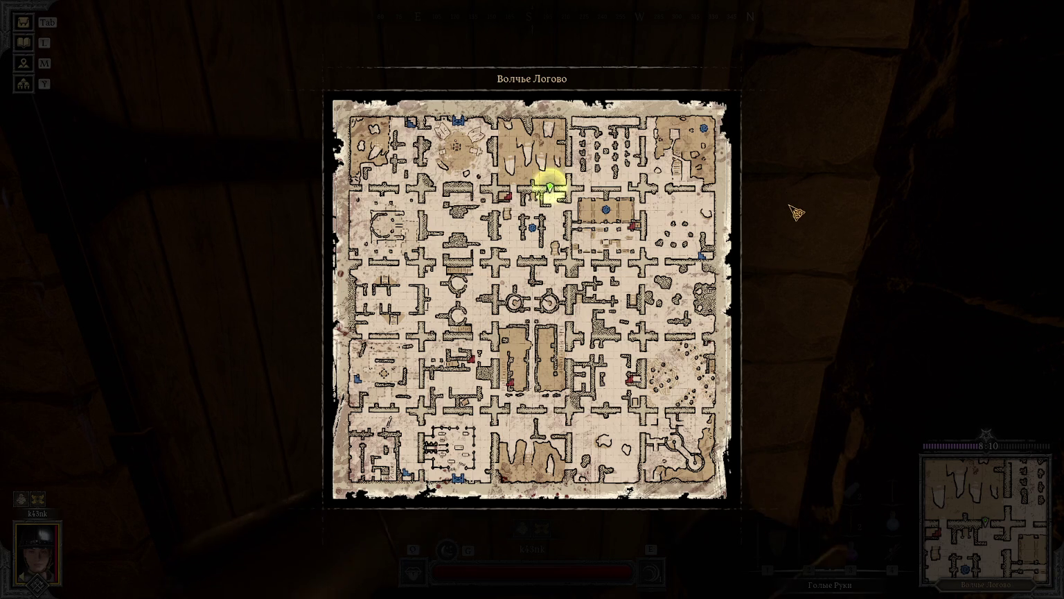
key("m")
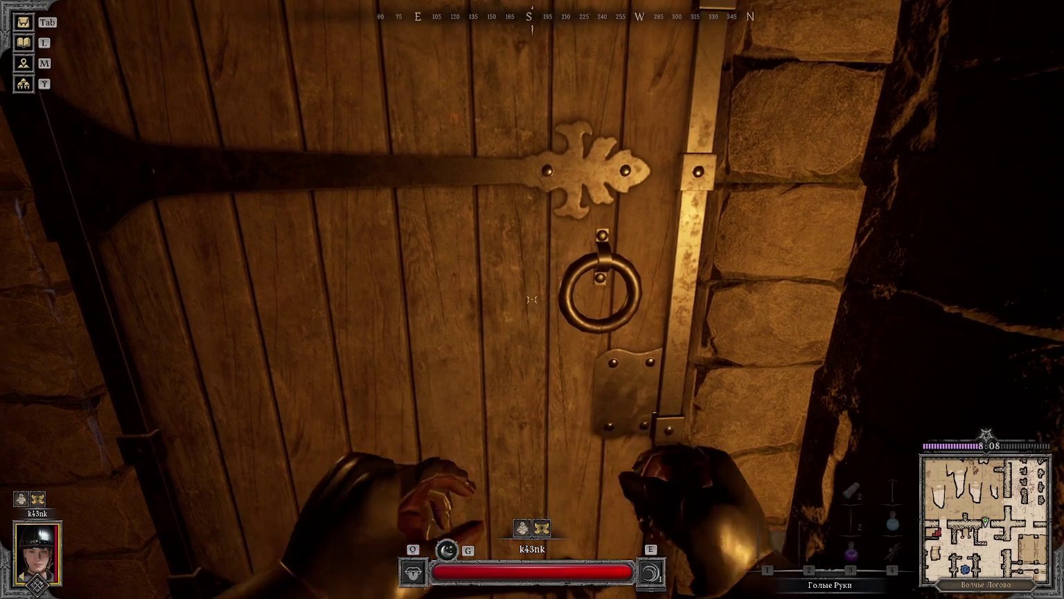
key("f")
key("w")
key("w")
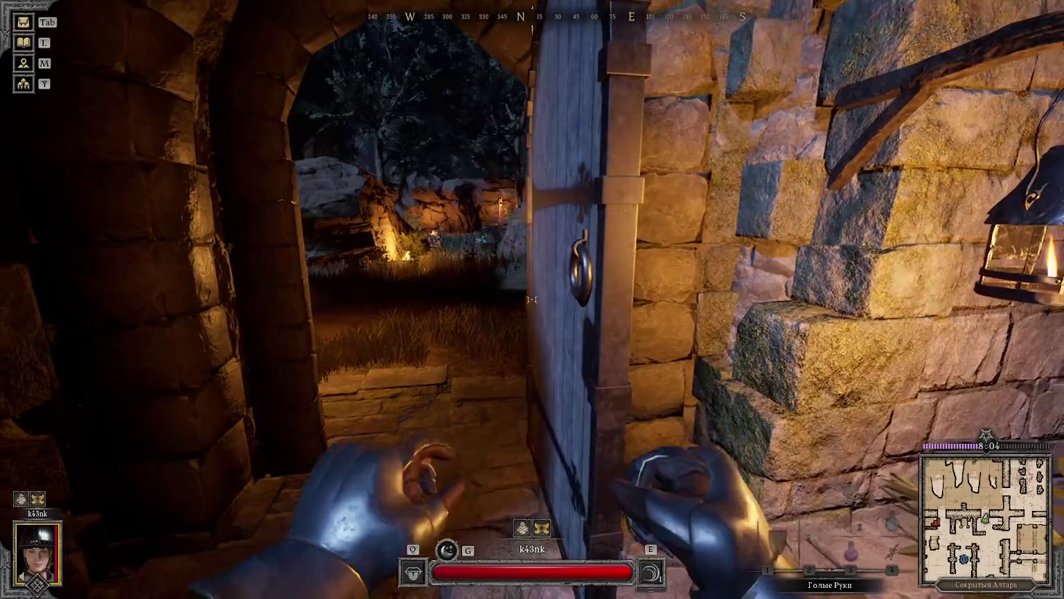
key("1")
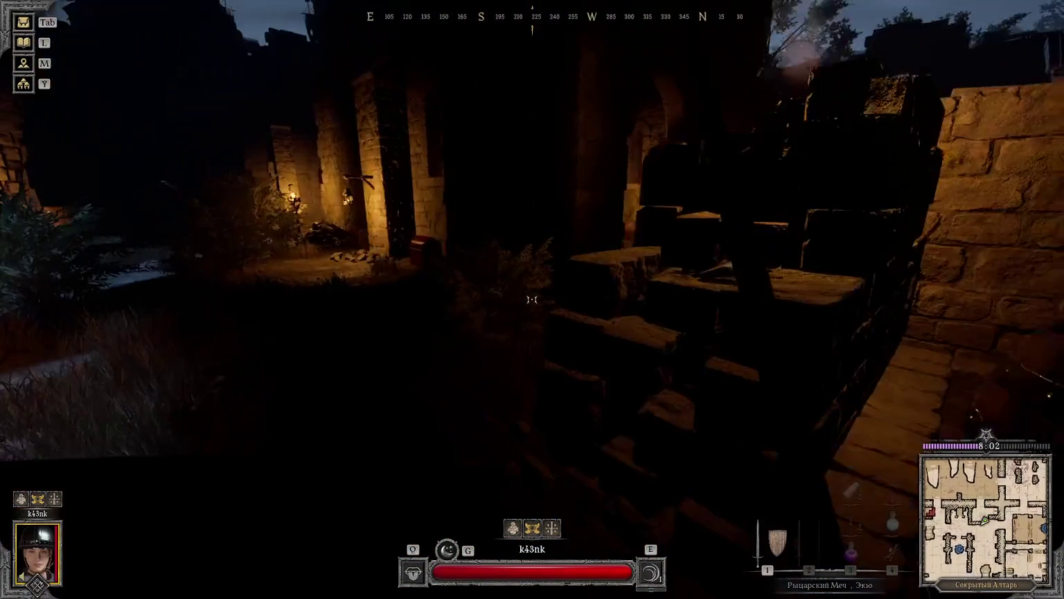
key("w")
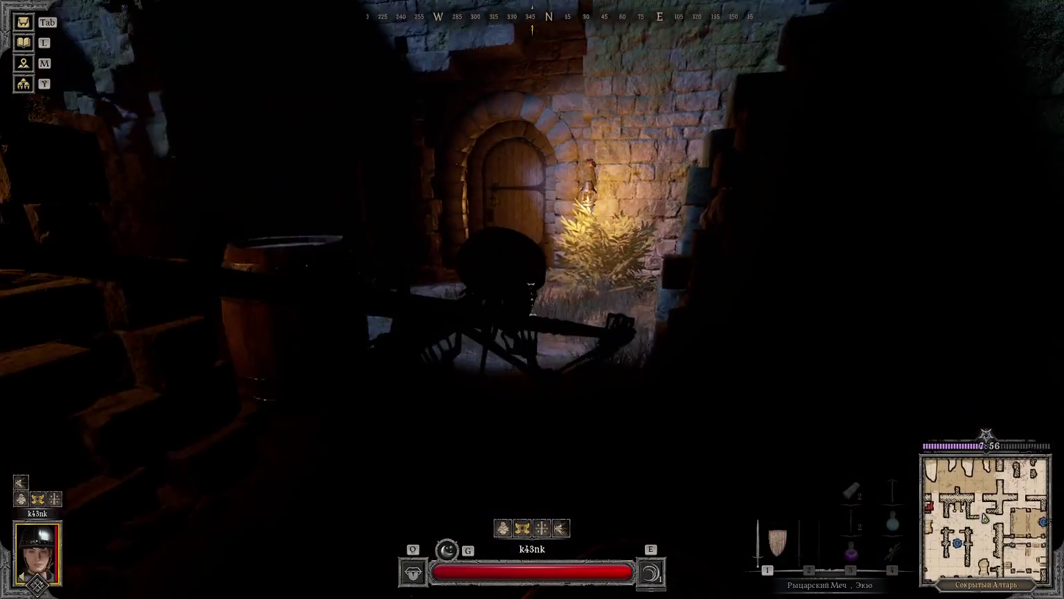
Step: Block the courtyard skeleton's attacks with the shield and turn to face it
right_click(532, 299)
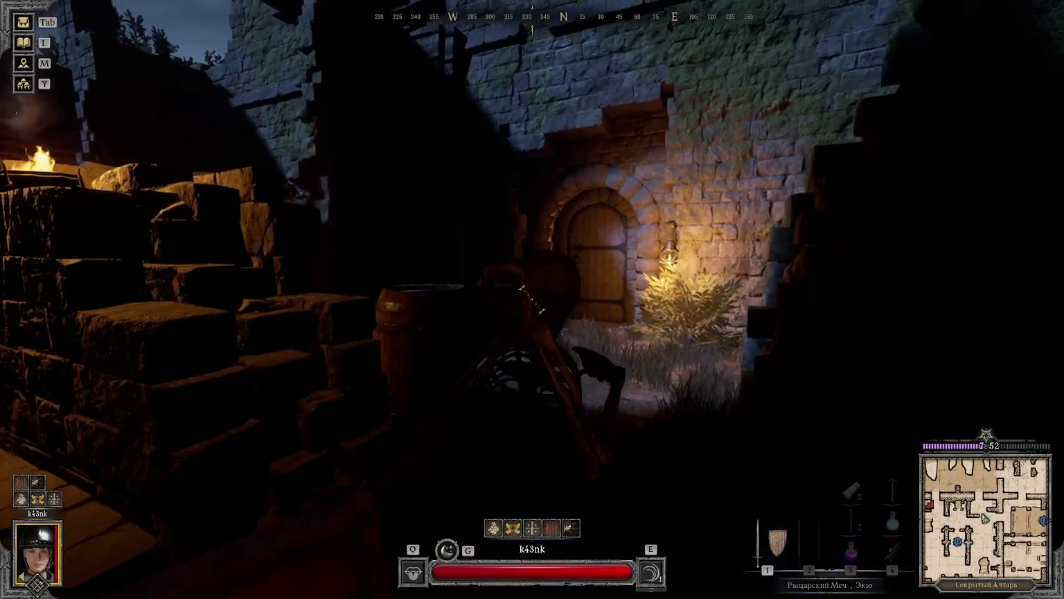
right_click(532, 300)
right_click_drag(533, 300, 532, 299)
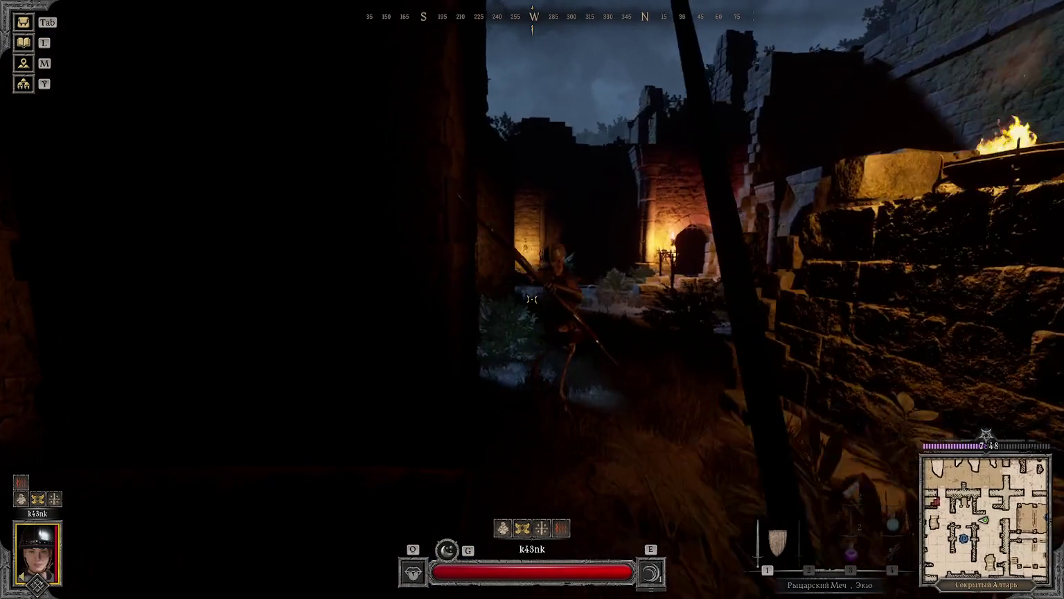
right_click(533, 300)
right_click_drag(532, 300, 532, 299)
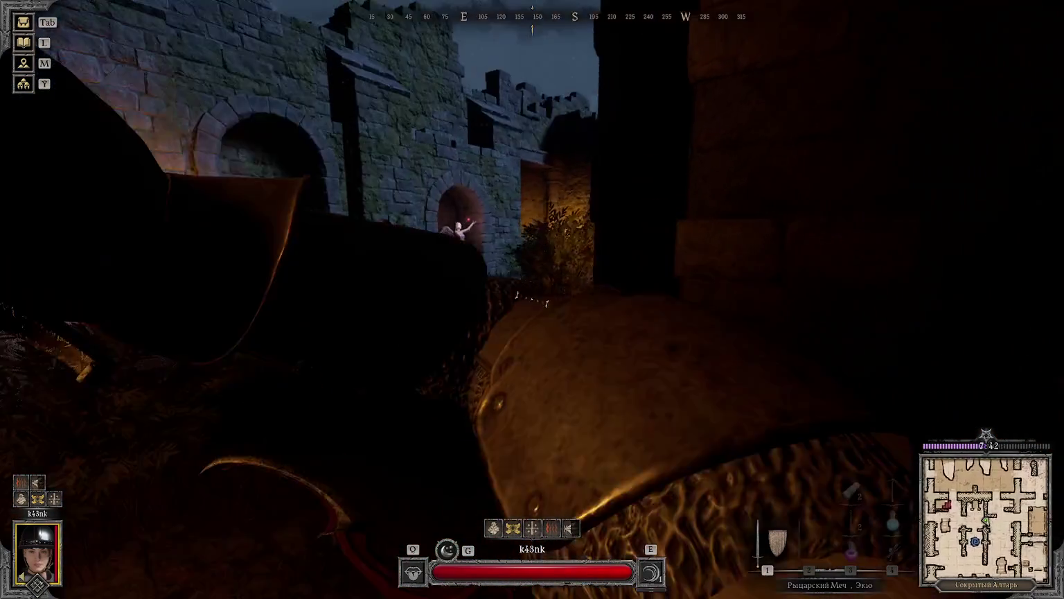
Step: Search the wooden chest and the small oak chest
key("f")
key("f")
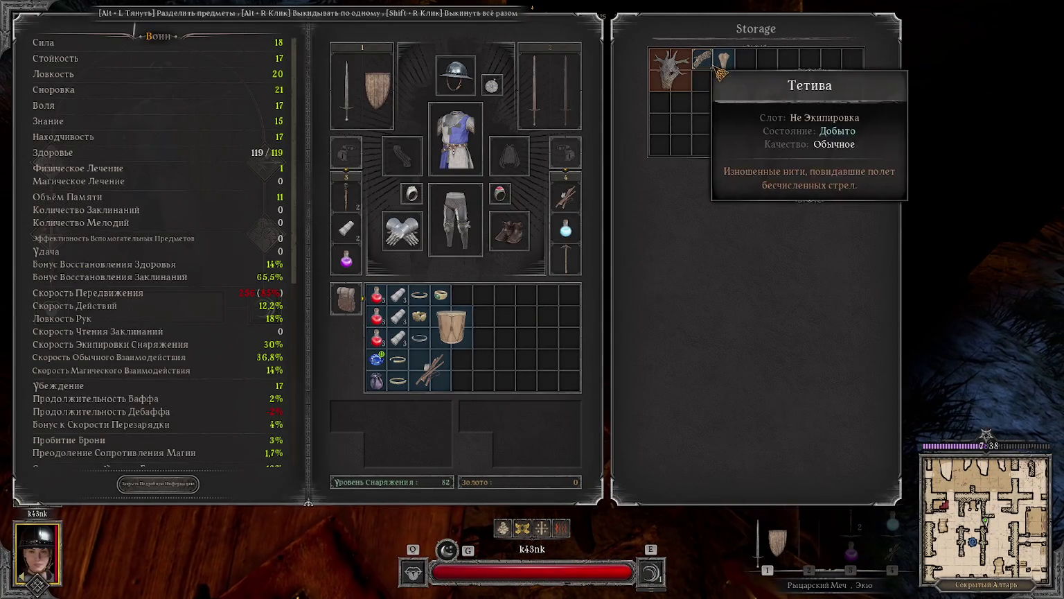
key("Tab")
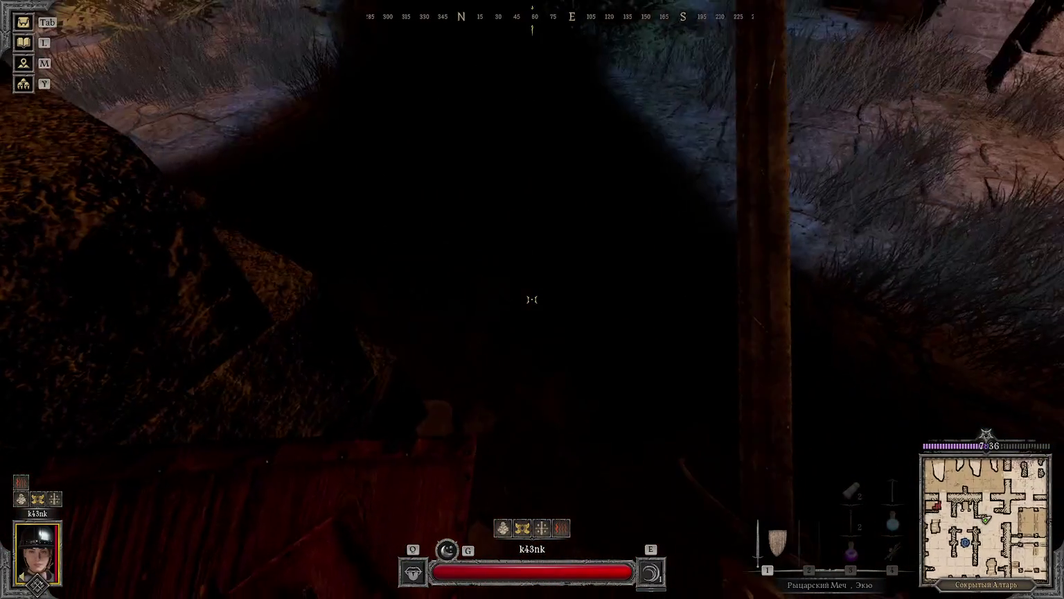
key("f")
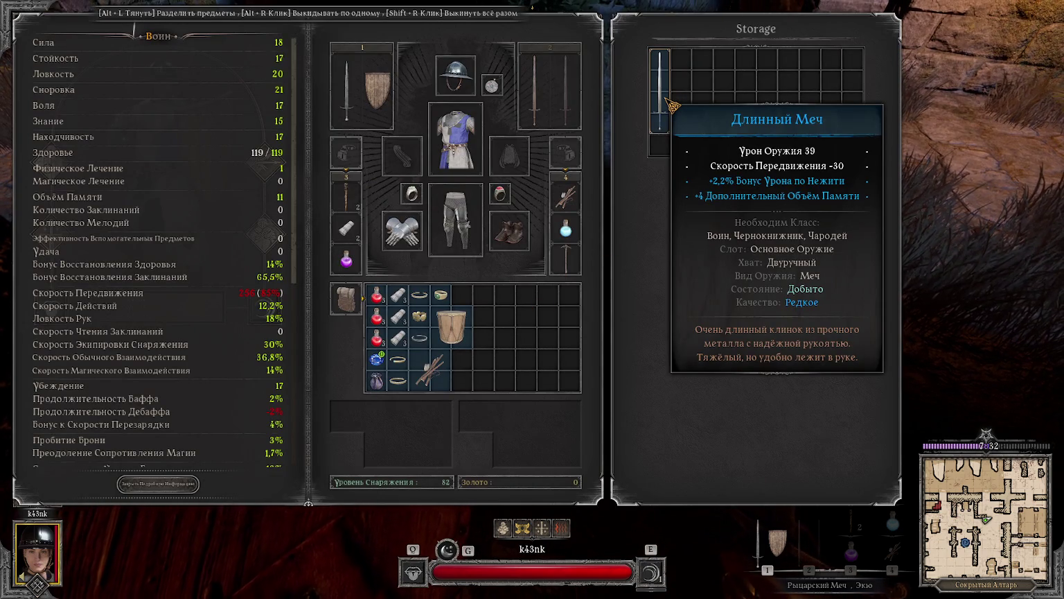
key("Tab")
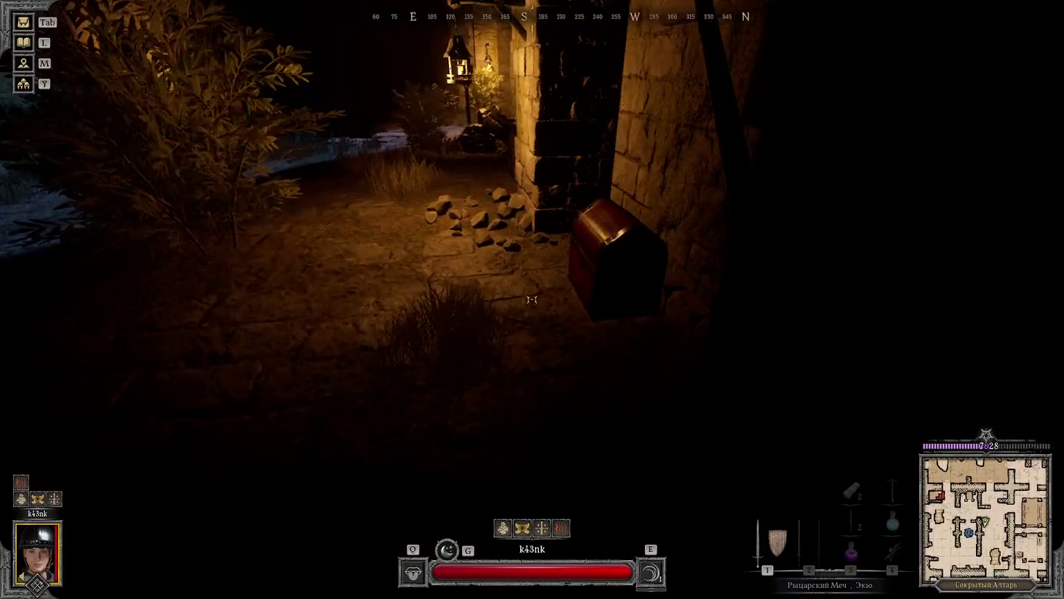
key("f")
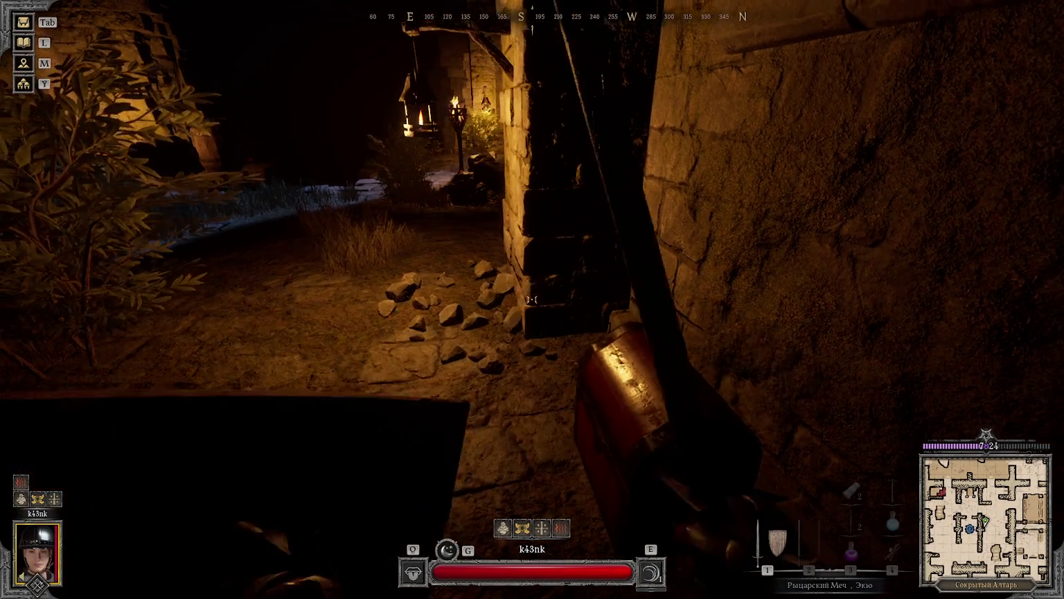
key("Tab")
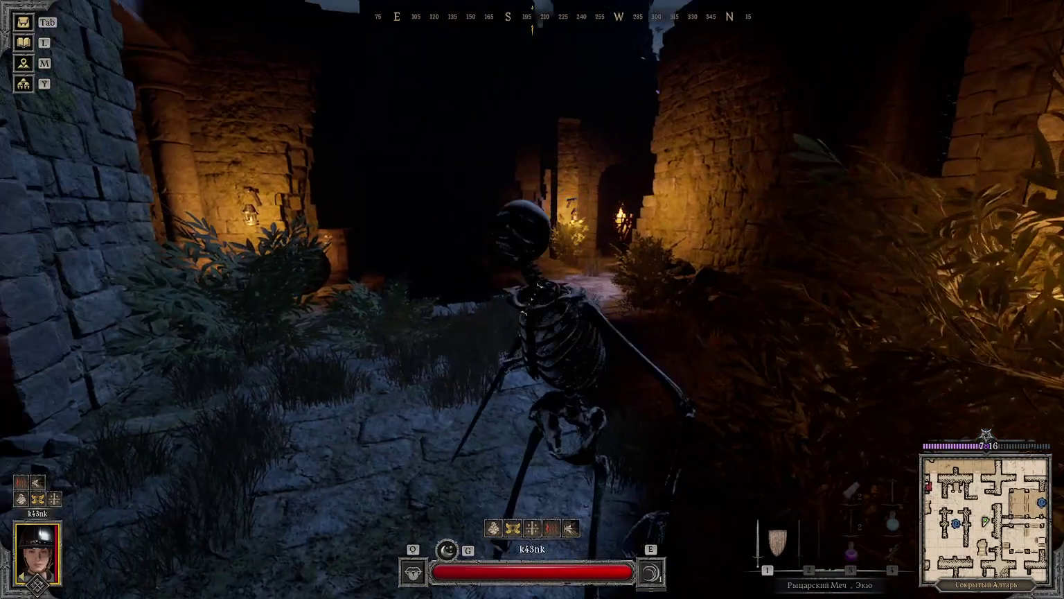
Step: Kill the skeleton and take the knight sword and gold item from its remains
left_click(533, 299)
left_click(532, 301)
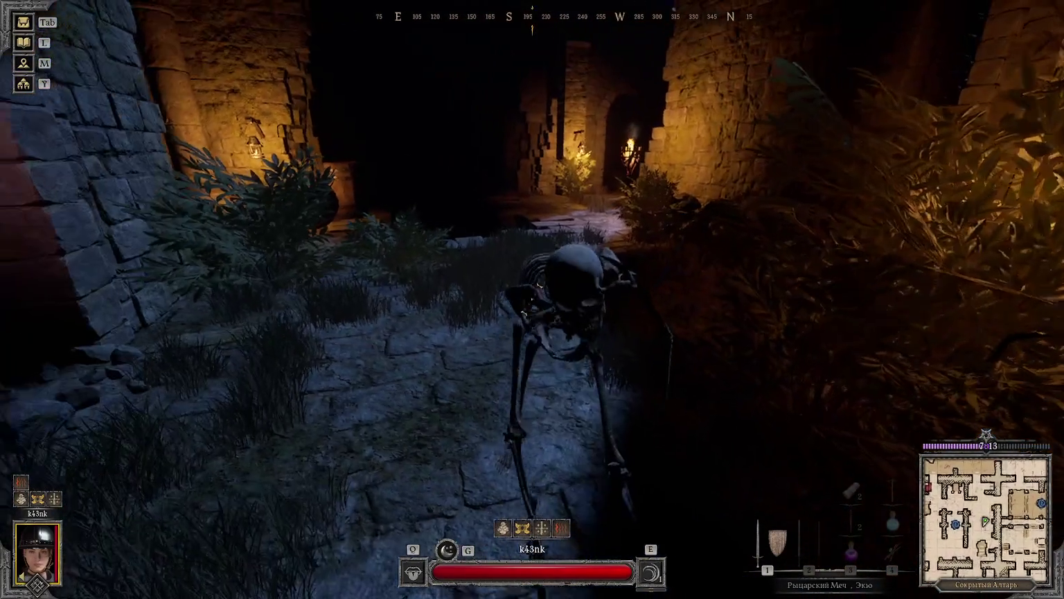
left_click(532, 300)
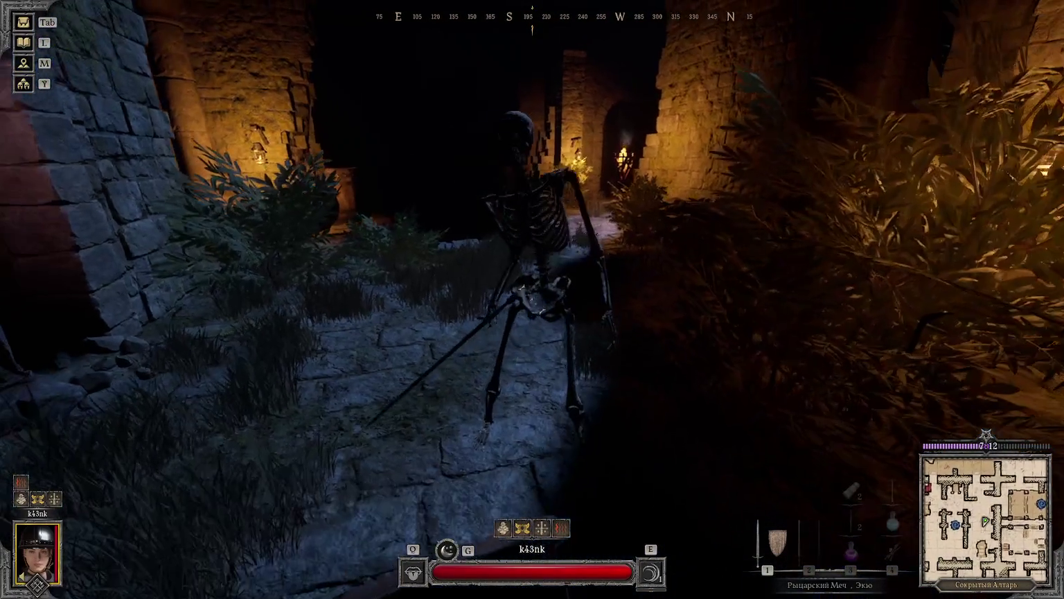
left_click(532, 300)
left_click(532, 300)
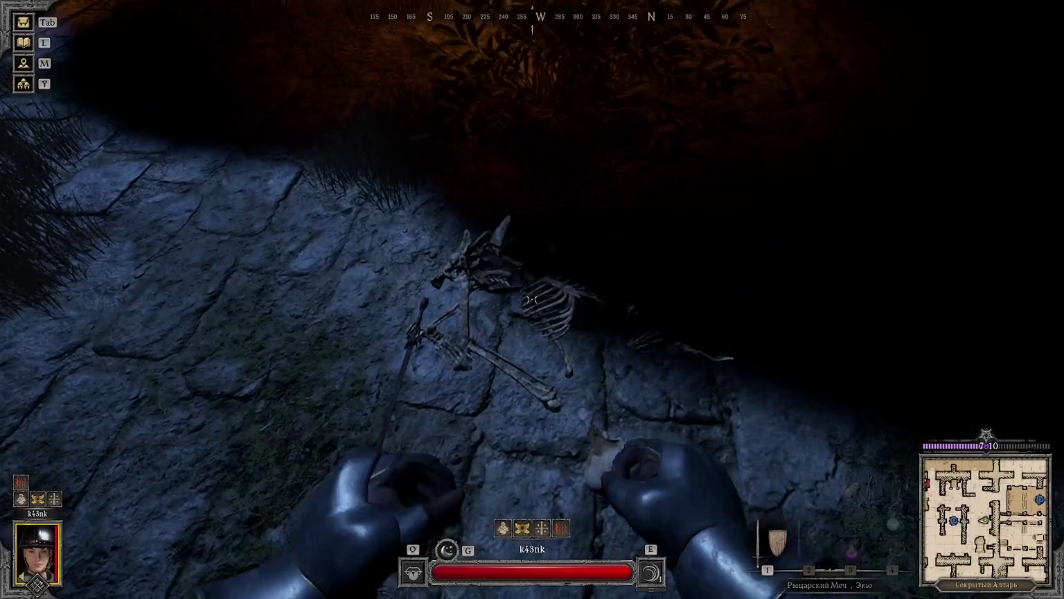
key("f")
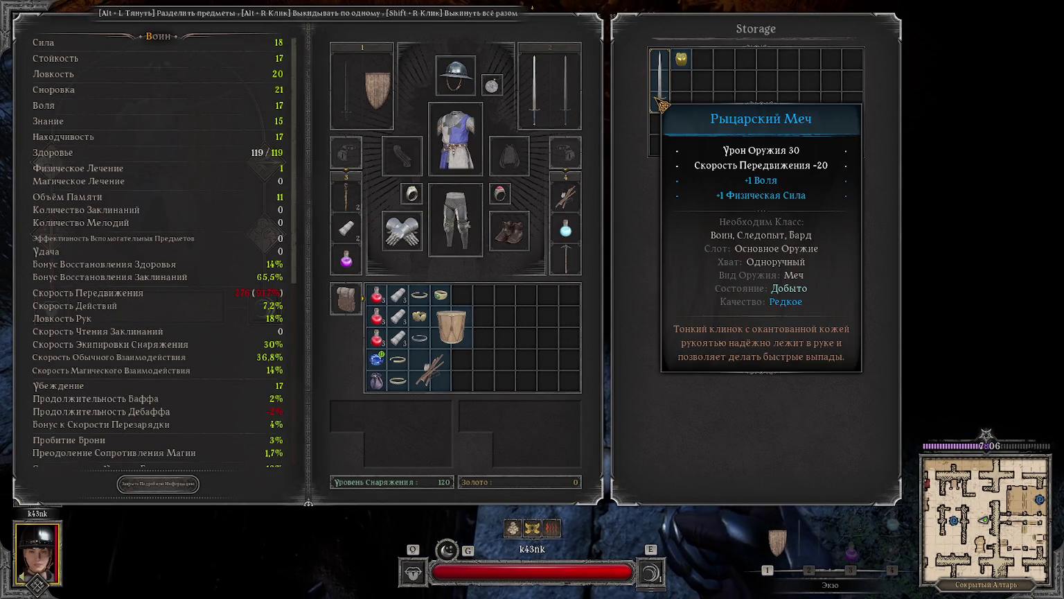
right_click(659, 76)
right_click(682, 59)
key("Tab")
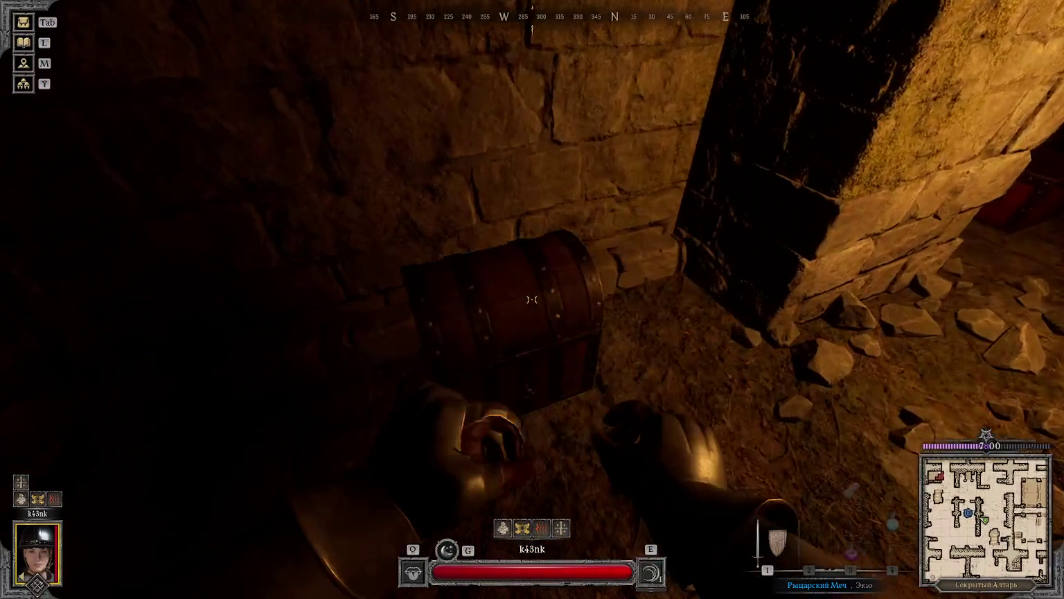
Step: Check the inventory and a chest, then head back into the courtyard ruins
key("Tab")
mouse_move(347, 88)
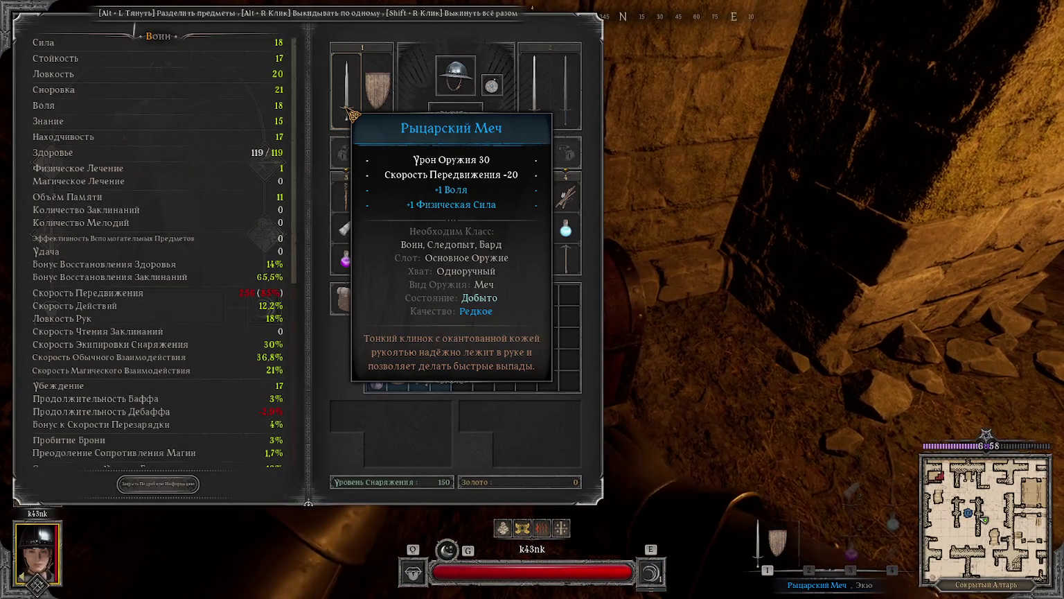
key("Tab")
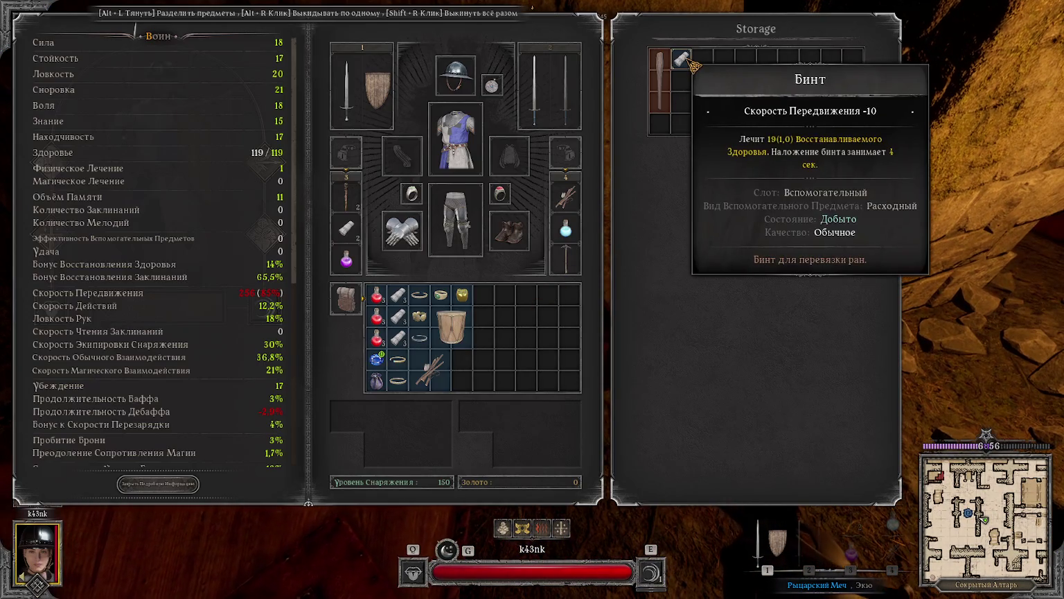
key("Tab")
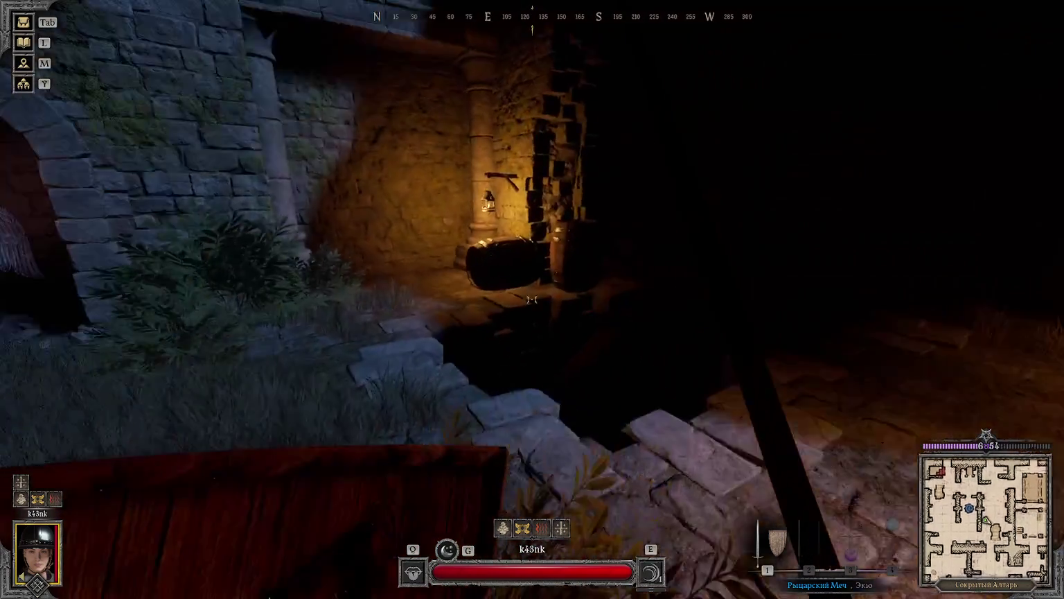
key("w")
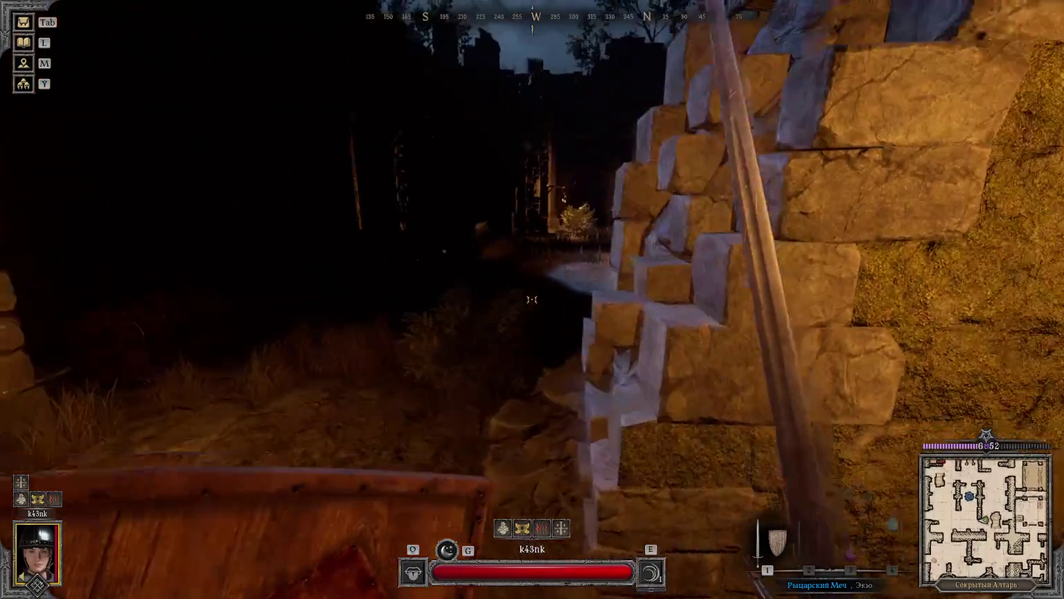
key("w")
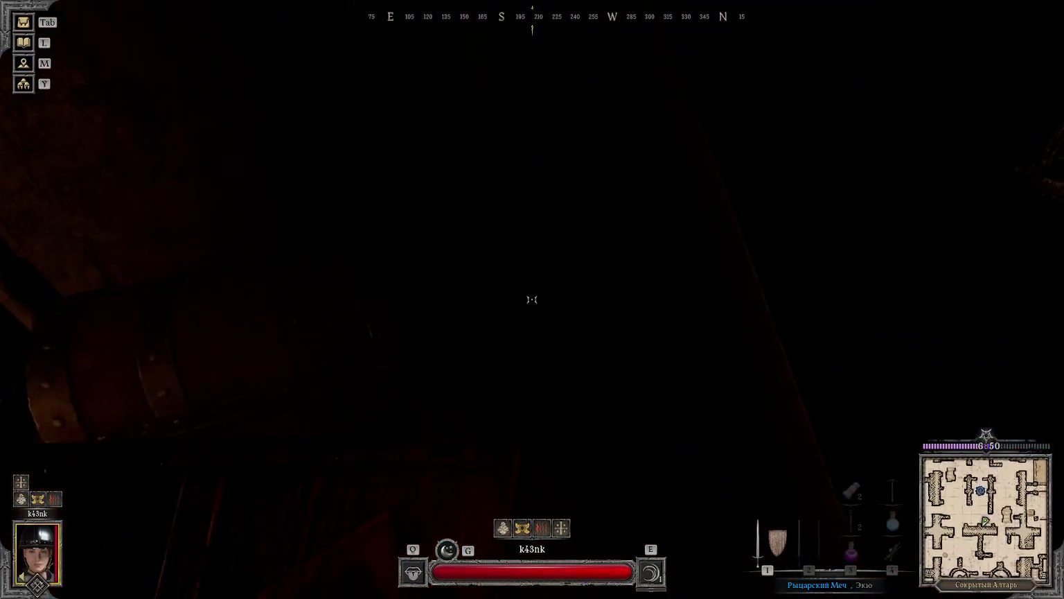
key("s")
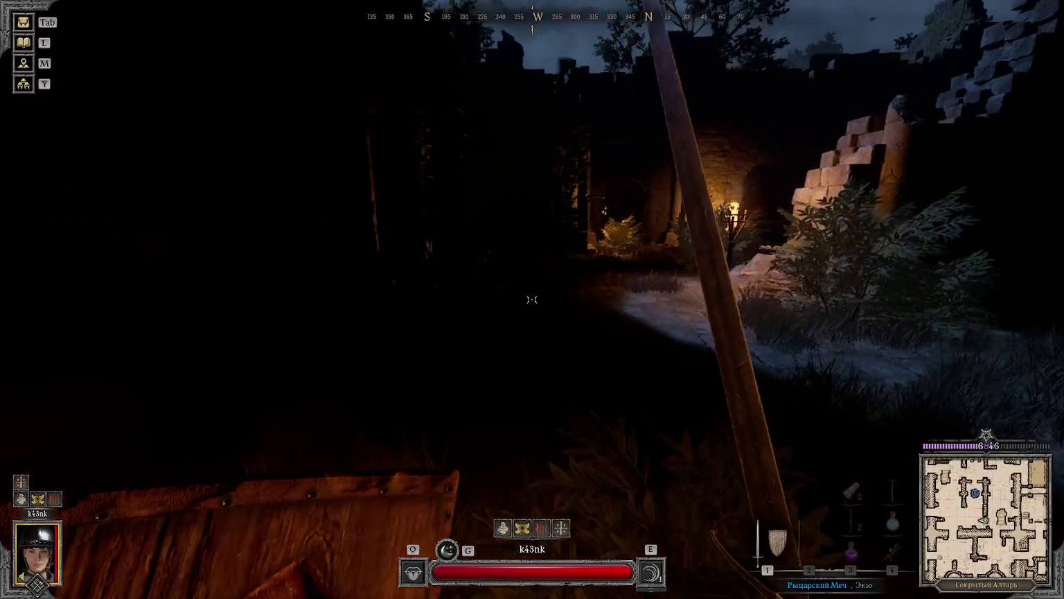
key("w")
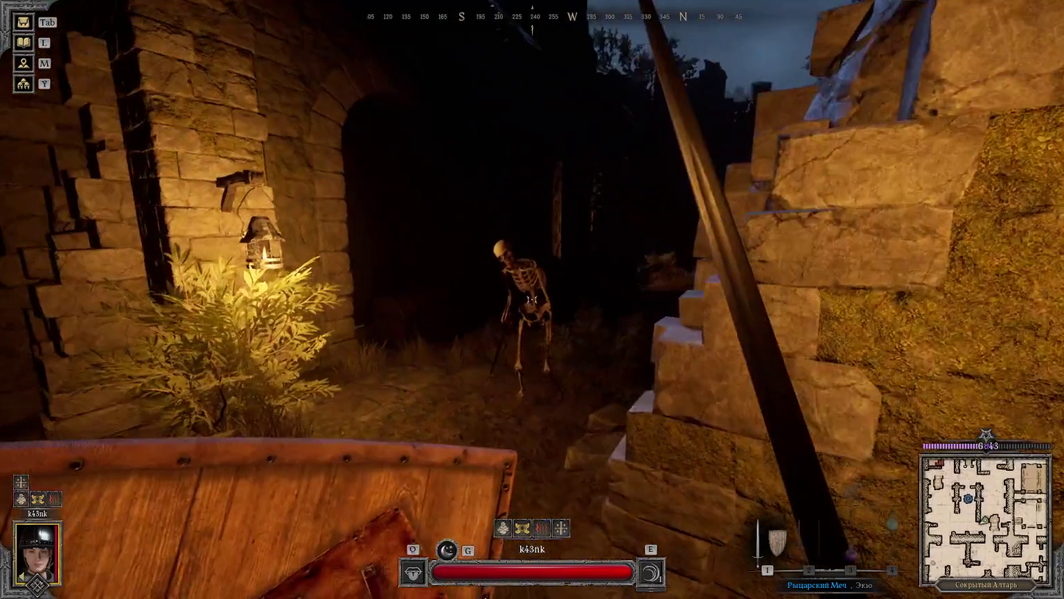
Step: Kill the skeleton by the burning brazier and search its remains
left_click(532, 300)
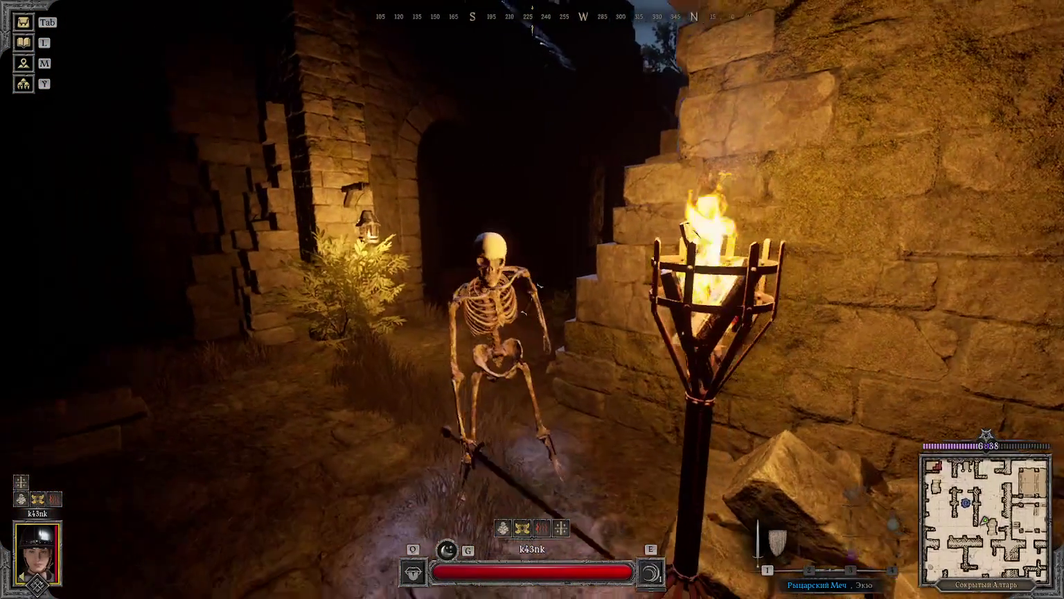
left_click(532, 300)
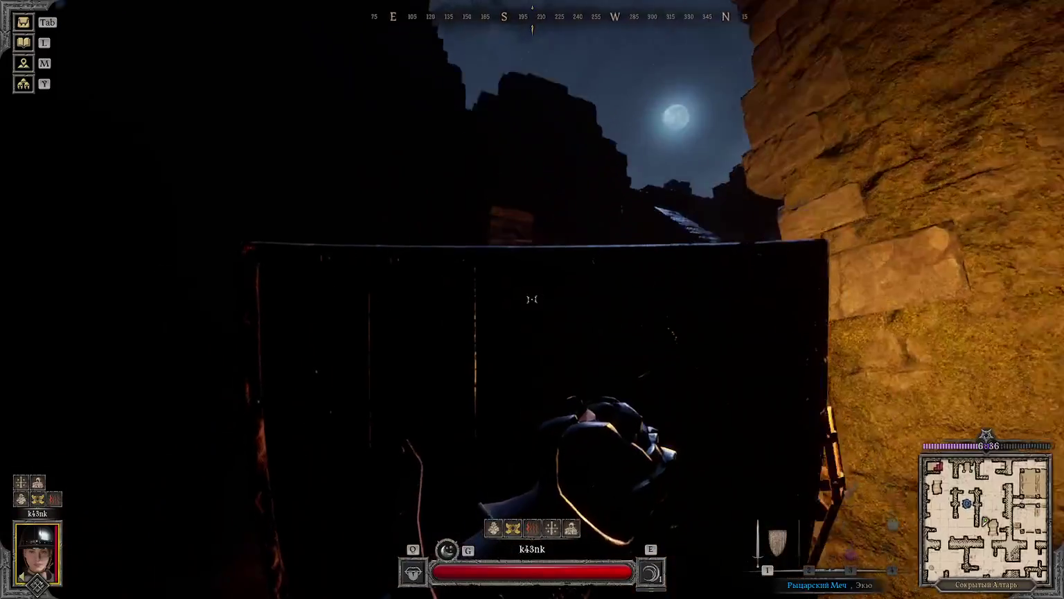
key("w")
key("w")
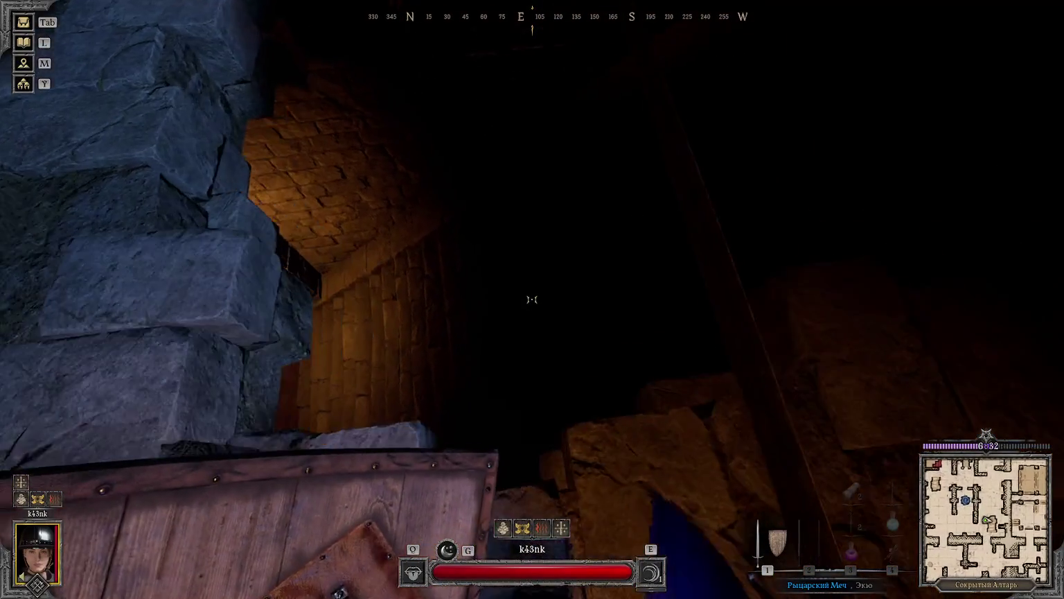
key("f")
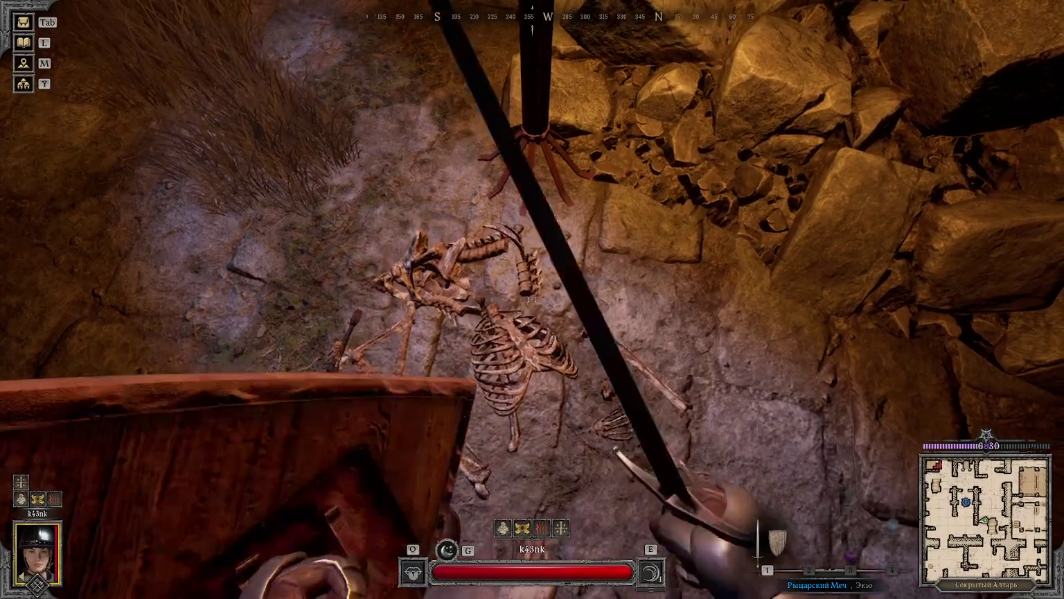
key("Escape")
Step: Loot the reinforced chest with the Golden Crown beyond the lit doorway
key("w")
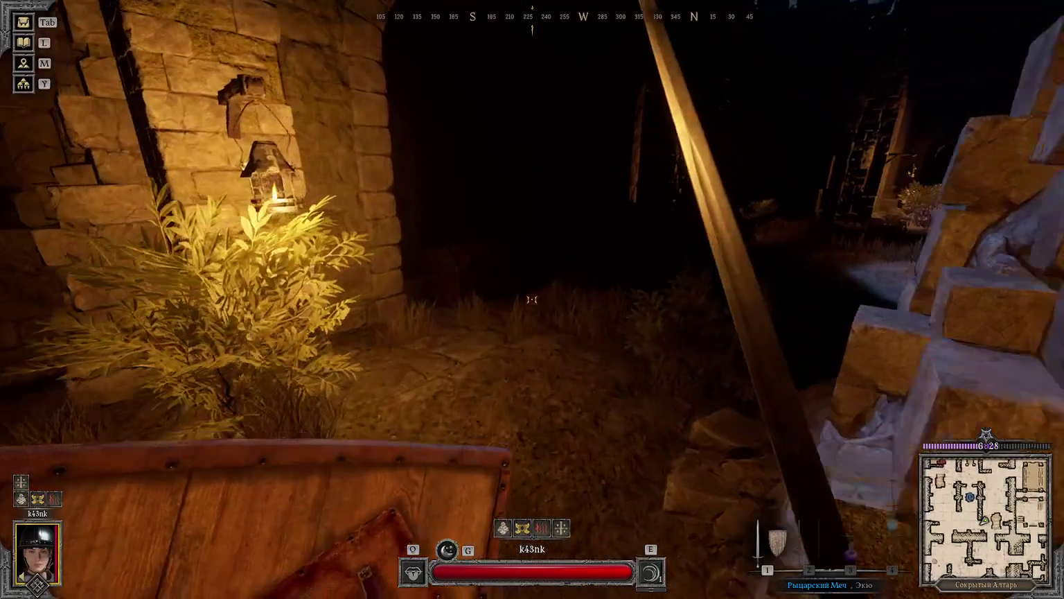
key("f")
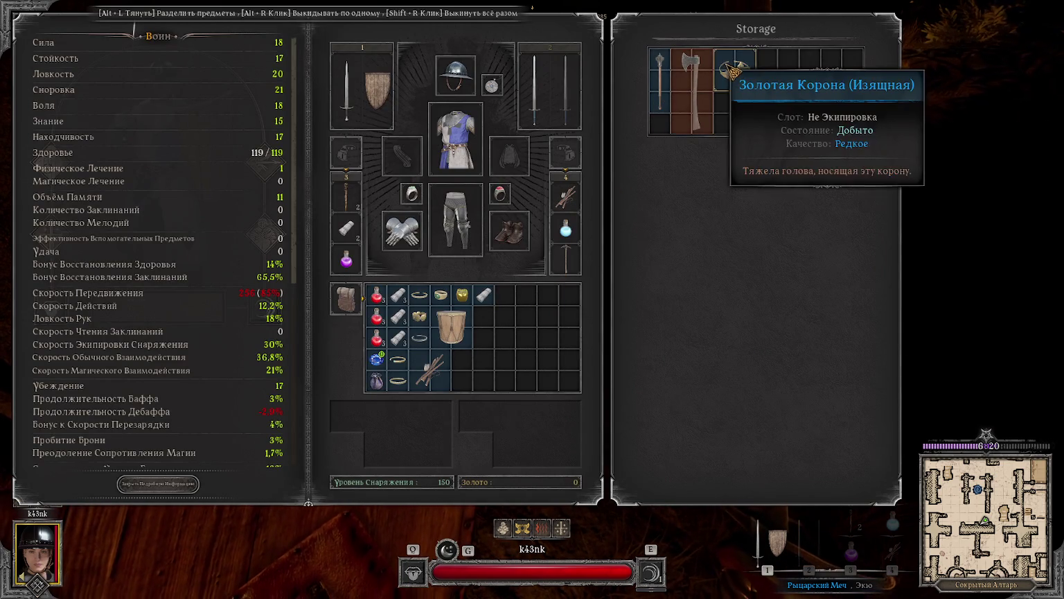
key("Tab")
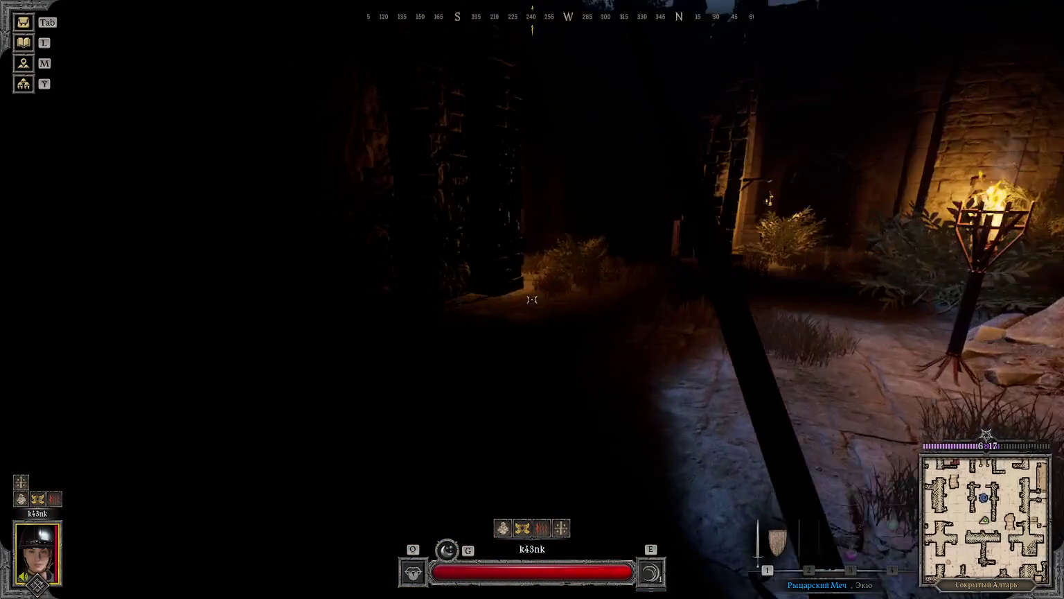
Step: Search the skeleton remains in the stone room and swap the torch for the sword
right_click(531, 299)
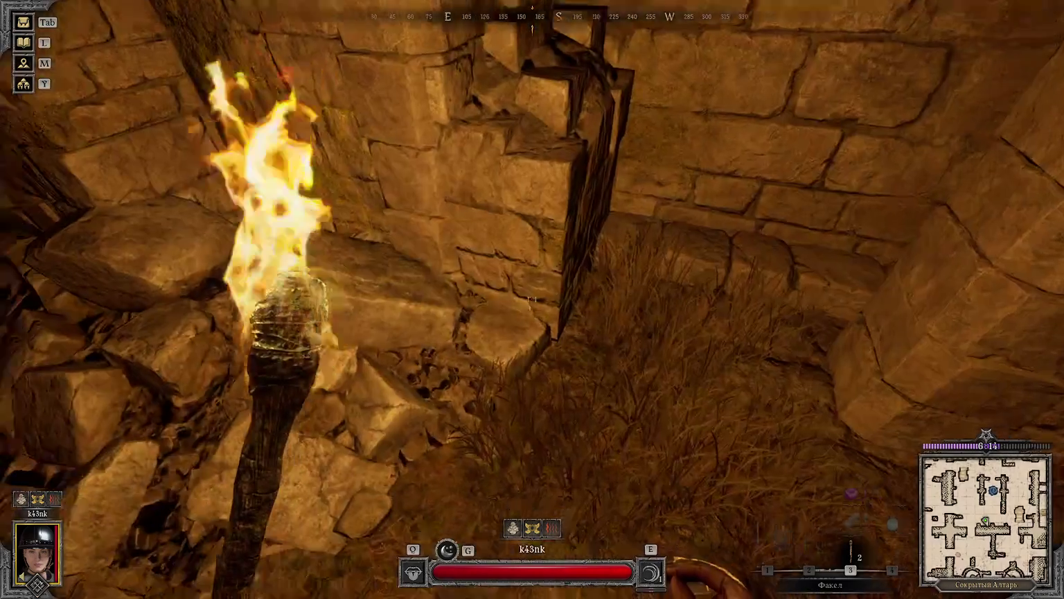
key("w")
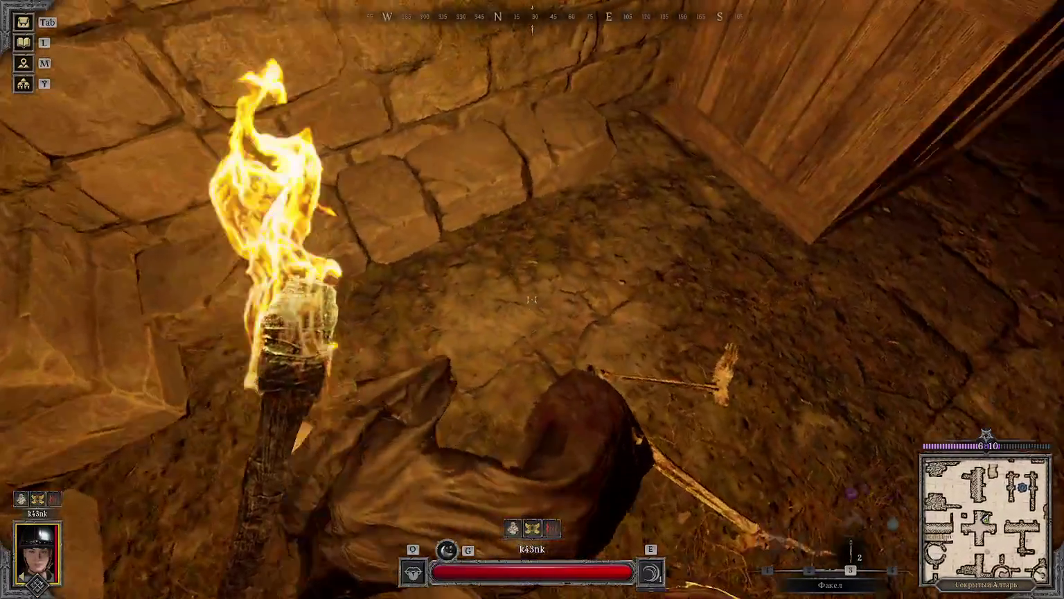
key("f")
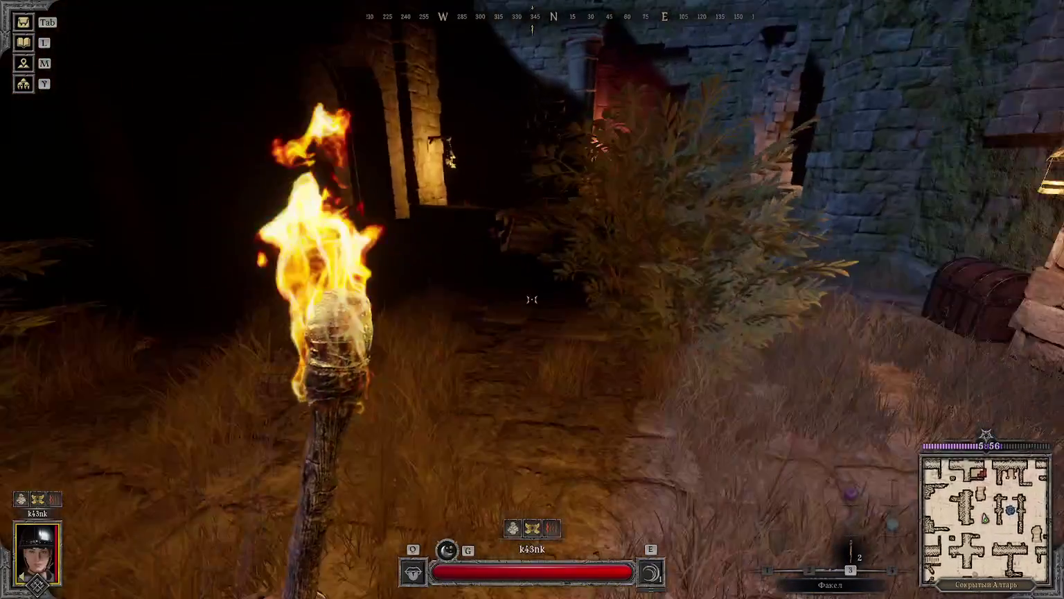
key("1")
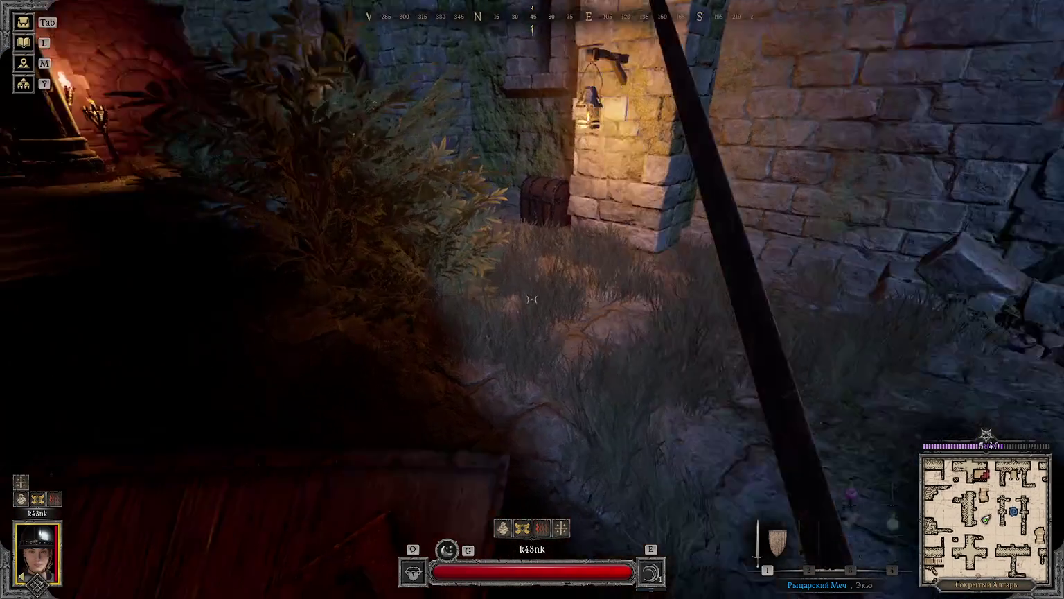
Step: Loot two courtyard chests, one holding a Golden Chalice, another trousers
key("f")
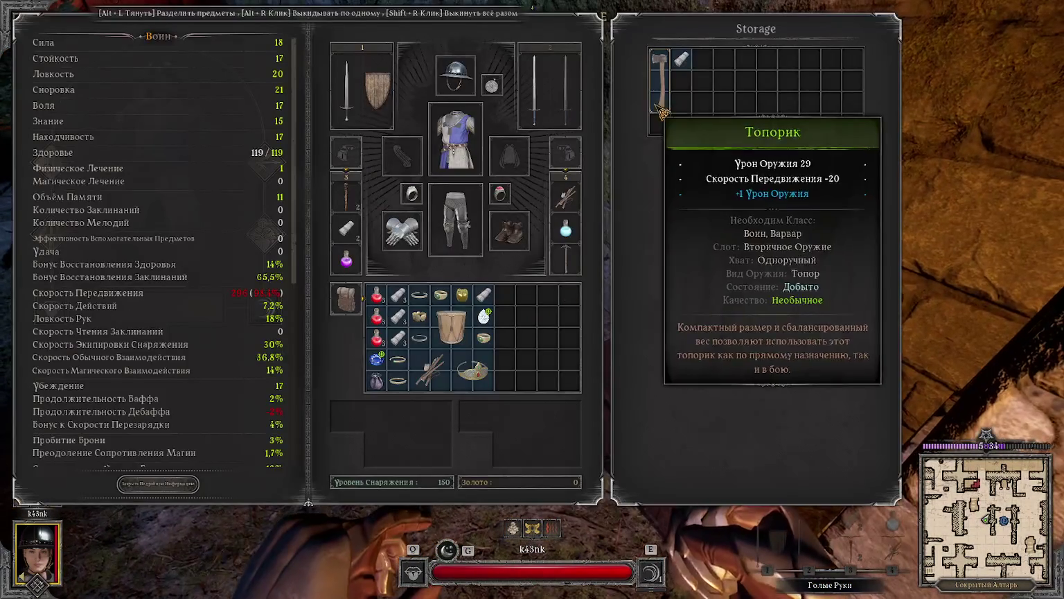
key("Escape")
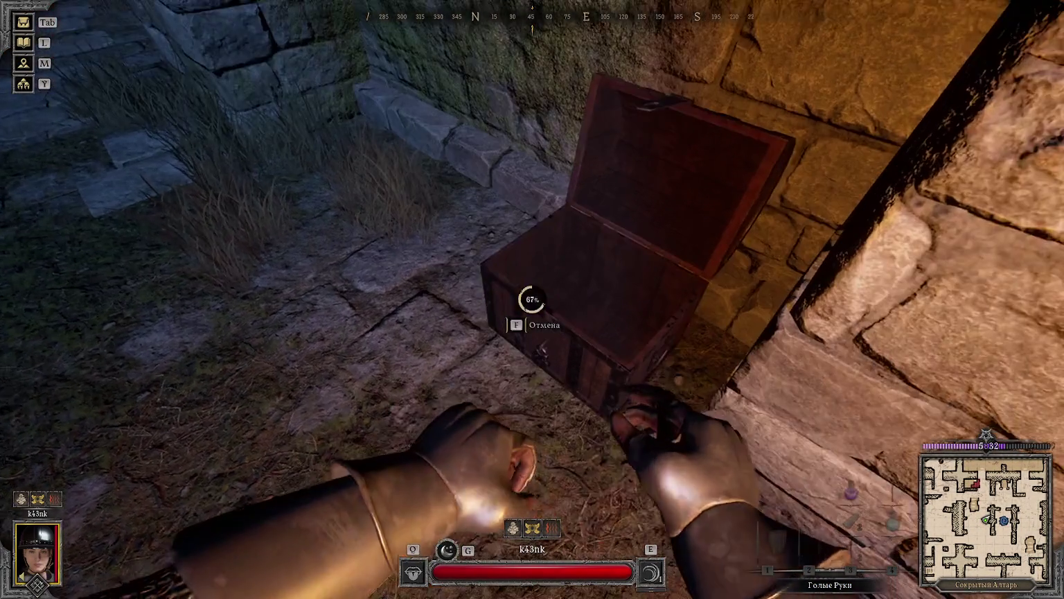
key("Tab")
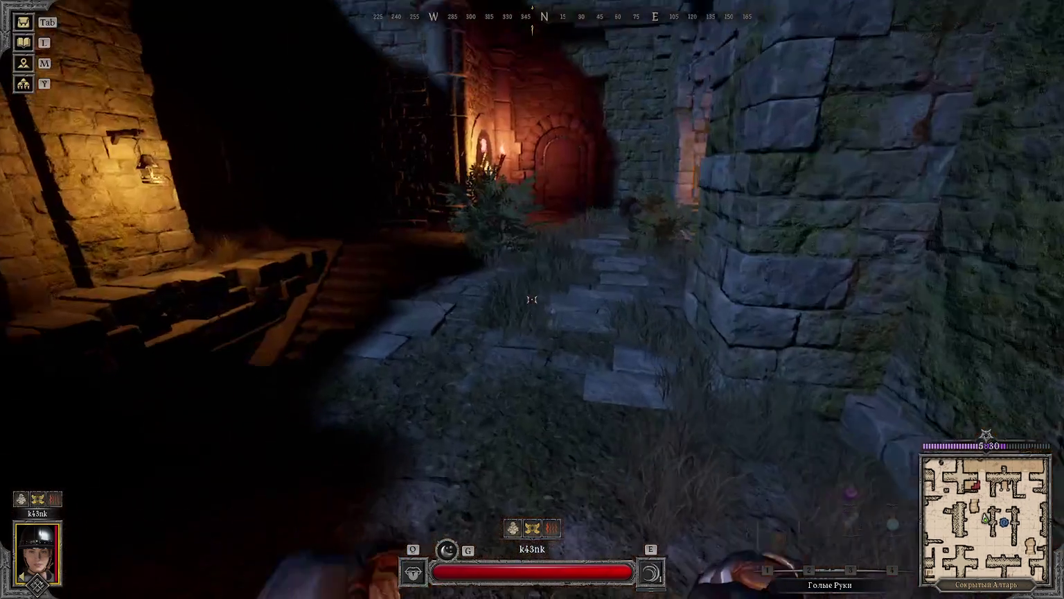
key("Tab")
key("Tab")
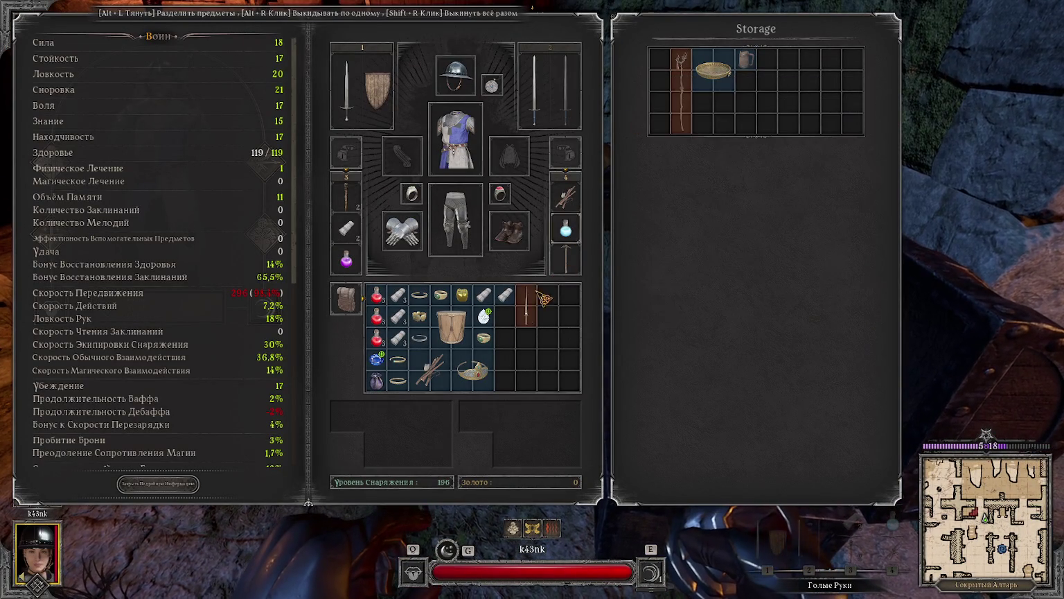
key("Tab")
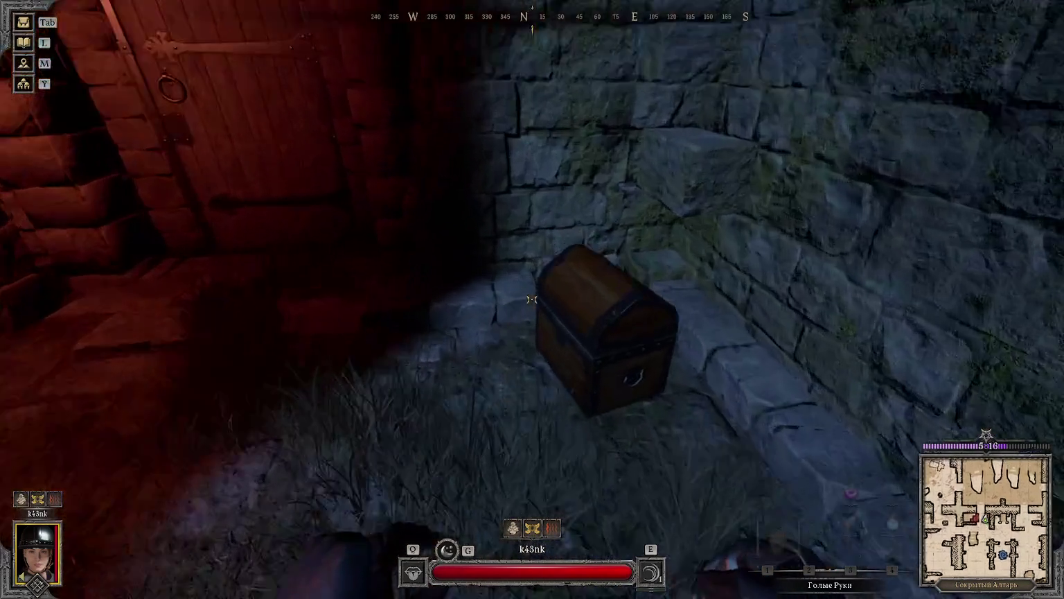
key("f")
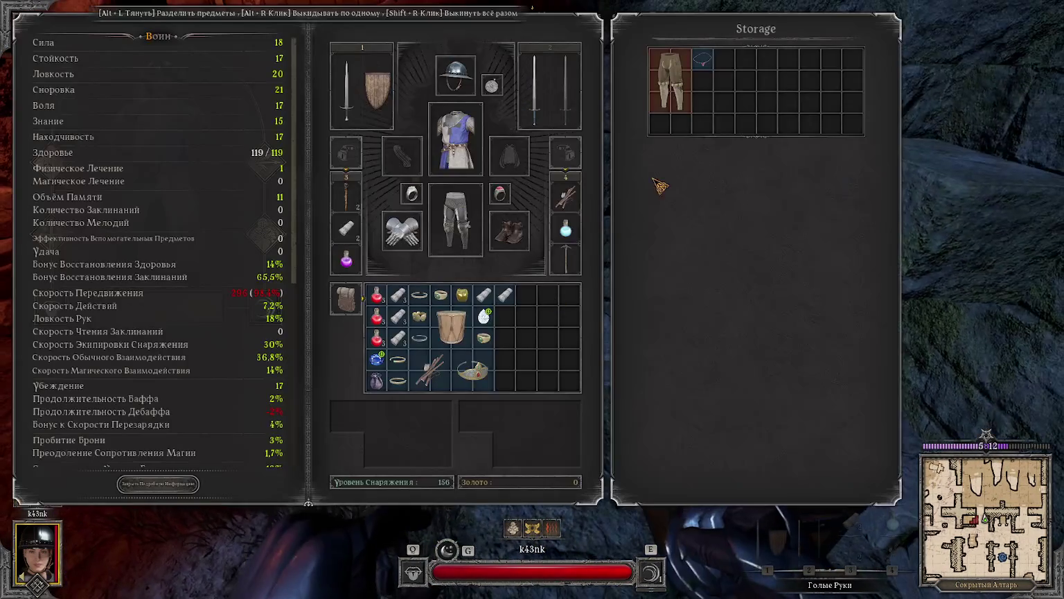
key("Tab")
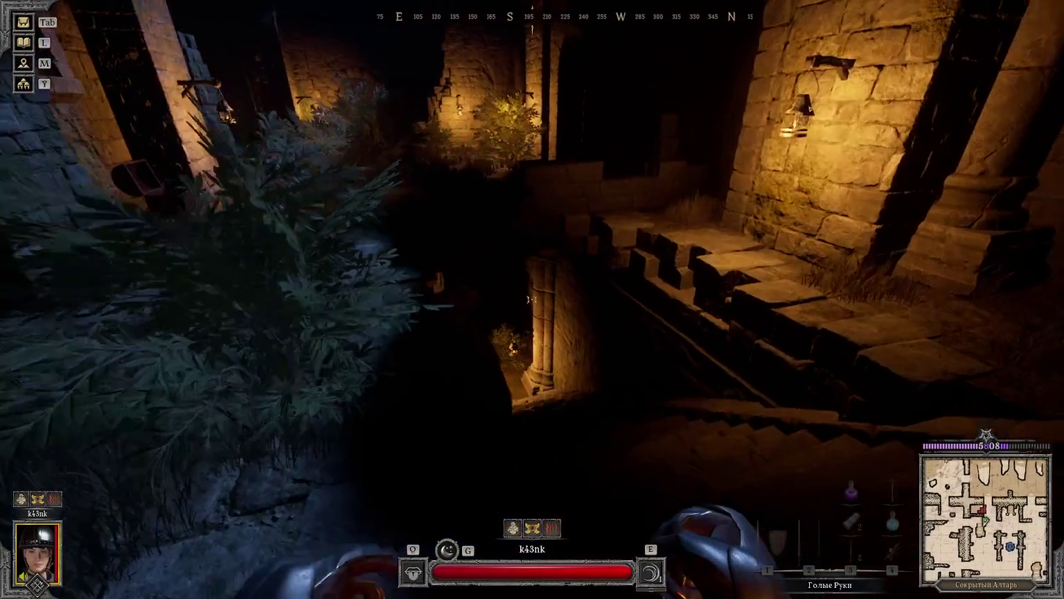
Step: Descend the stairs to the altar with sword drawn and cast the Q buff
key("w")
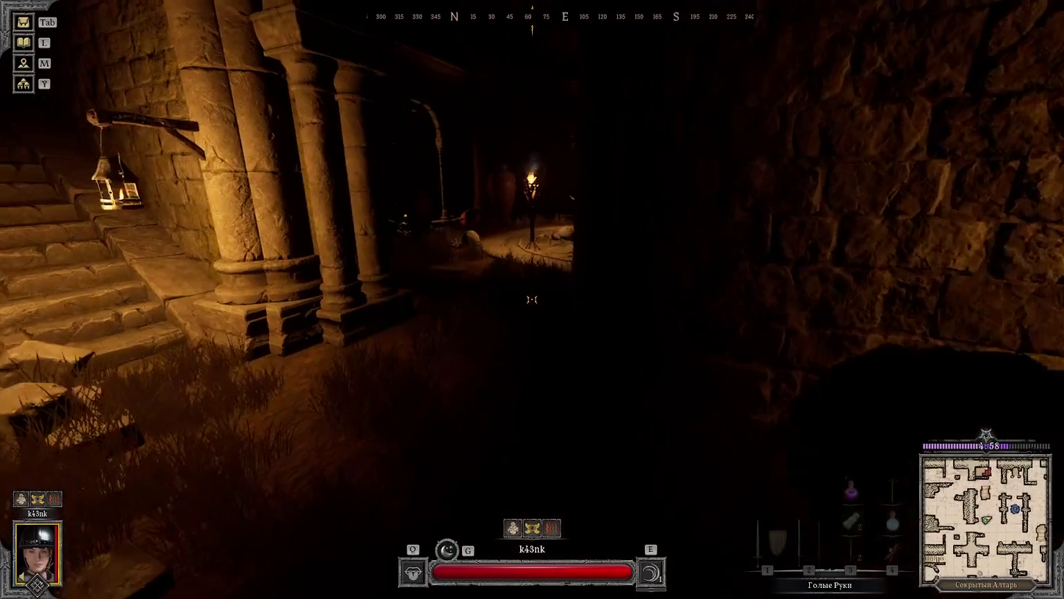
key("1")
key("w")
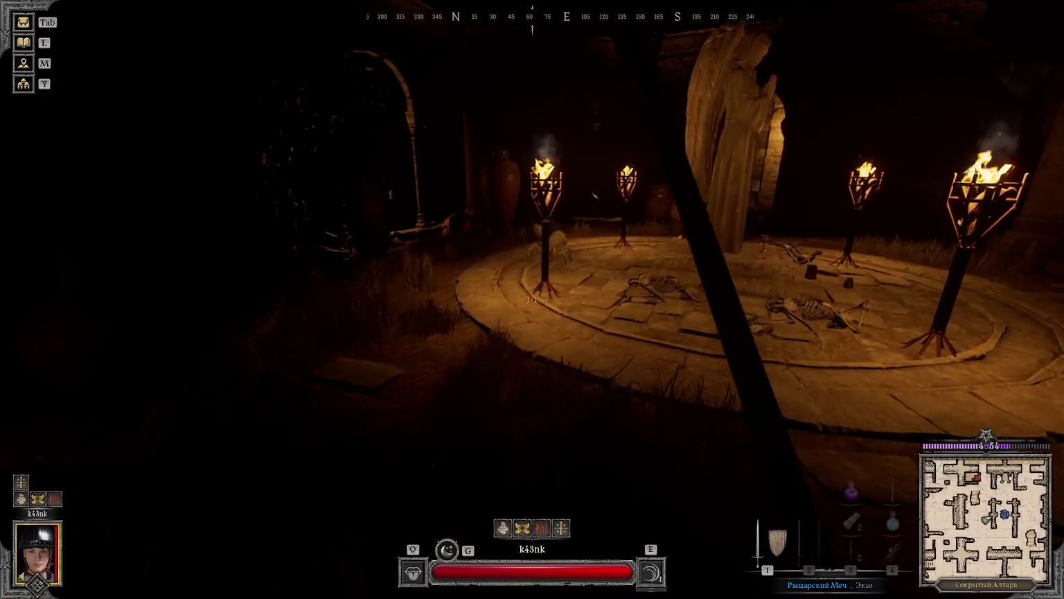
key("q")
key("w")
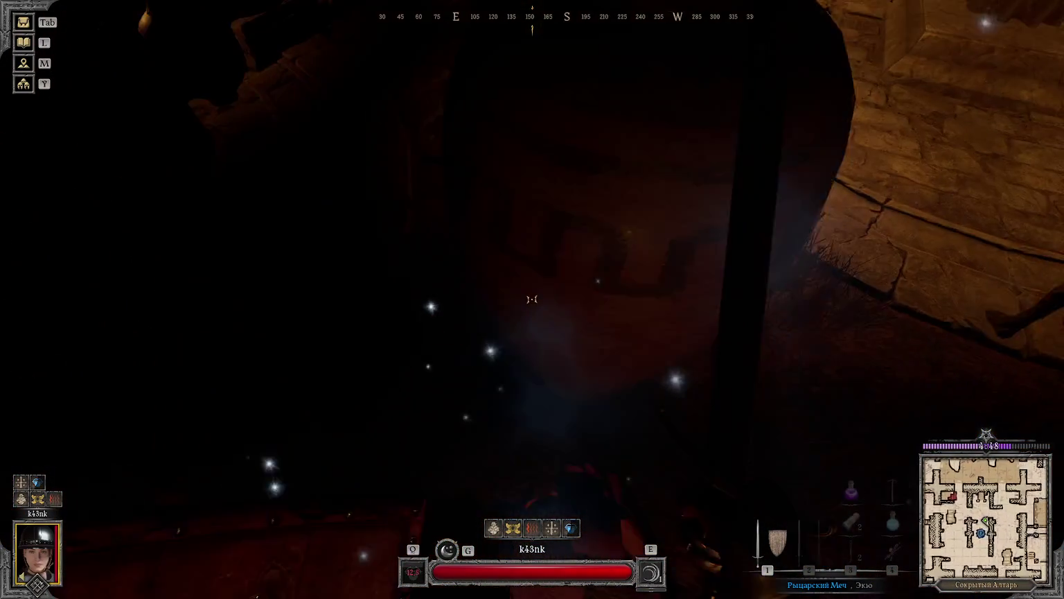
Step: Kill the mummies and spiders with the longsword, then put the weapon away
key("2")
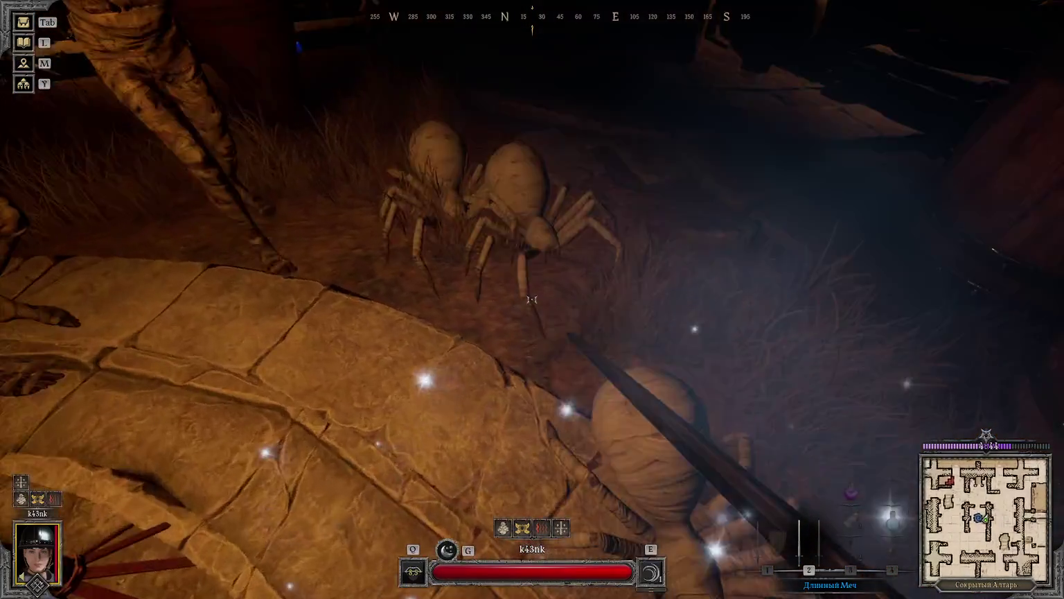
left_click(532, 299)
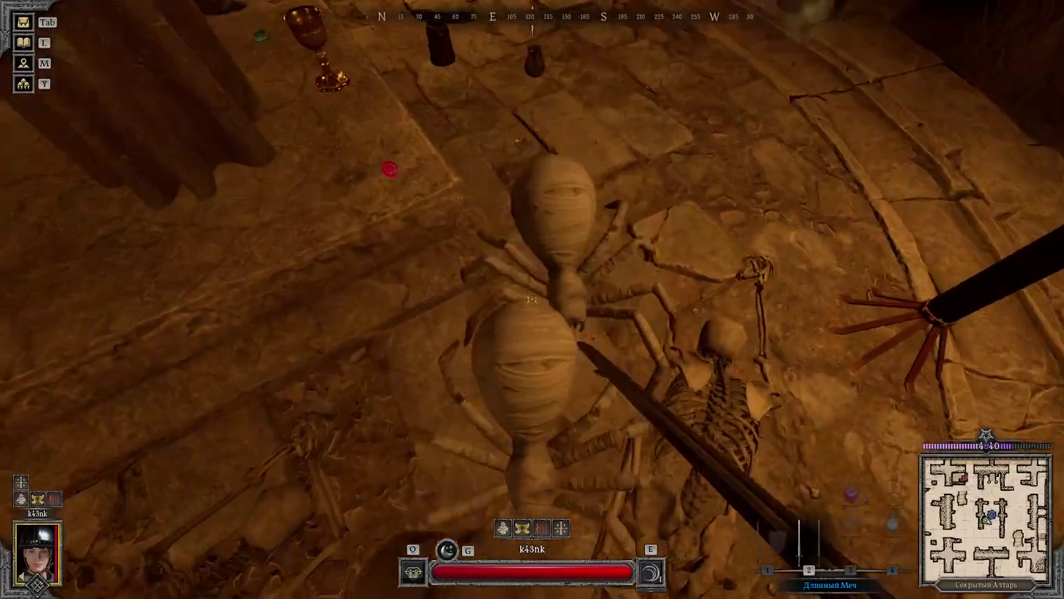
left_click(530, 299)
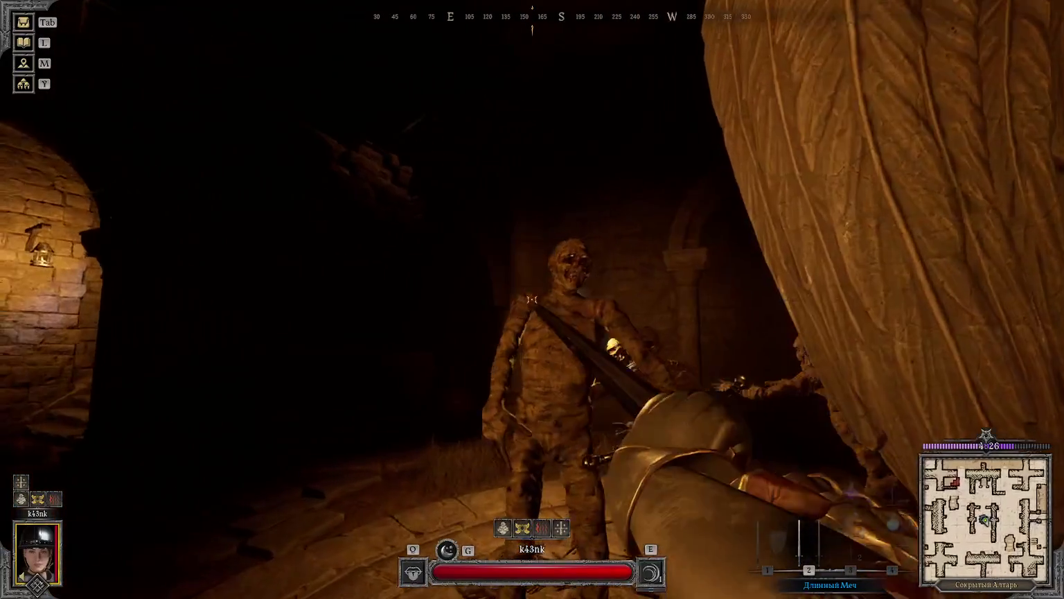
left_click(532, 299)
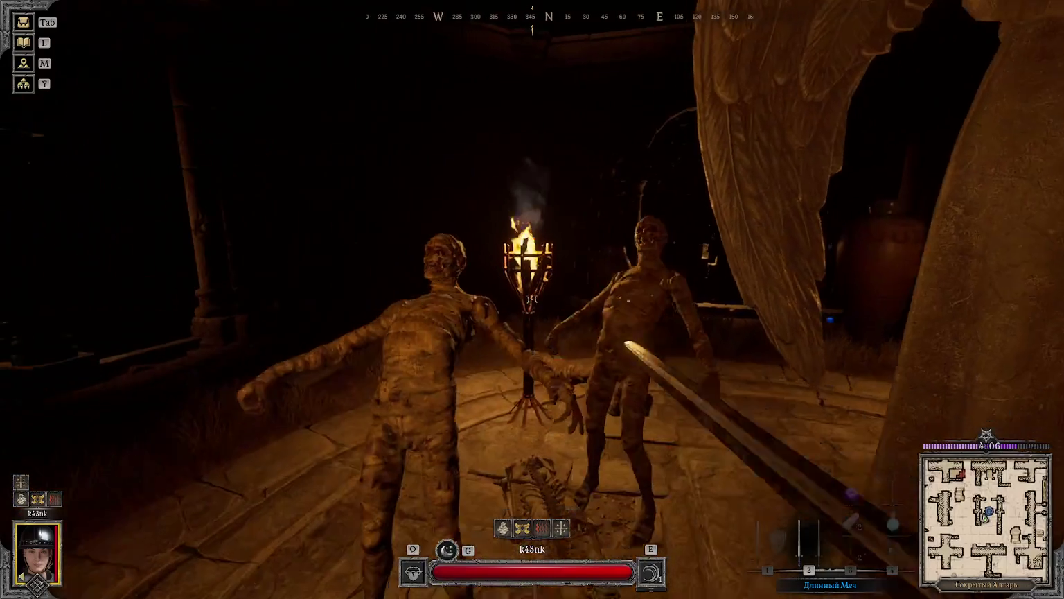
key("1")
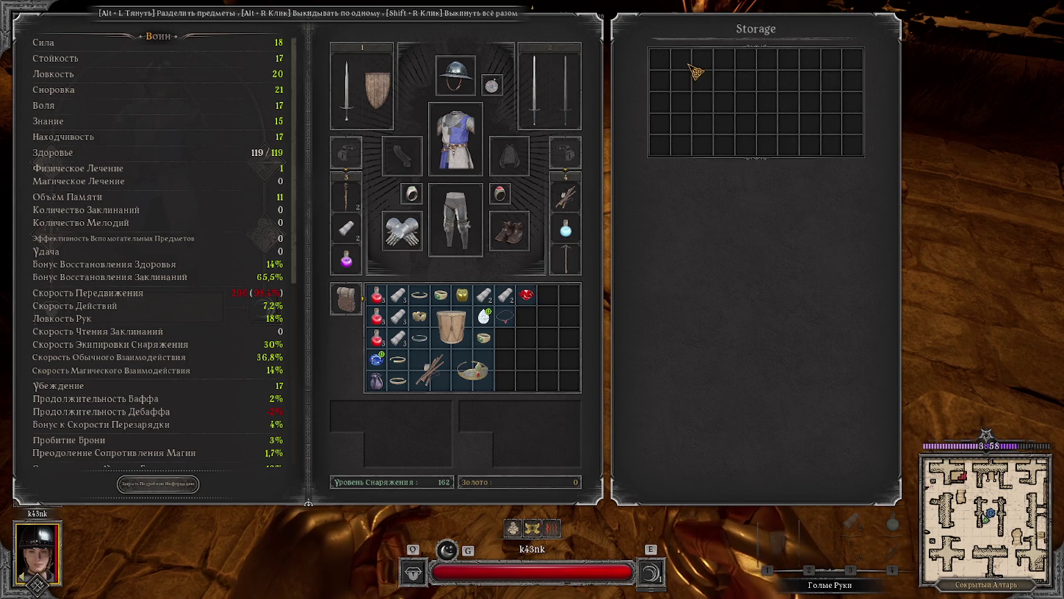
Step: Search three dead mummies, taking a rare Golden Crown into the backpack
key("Escape")
key("f")
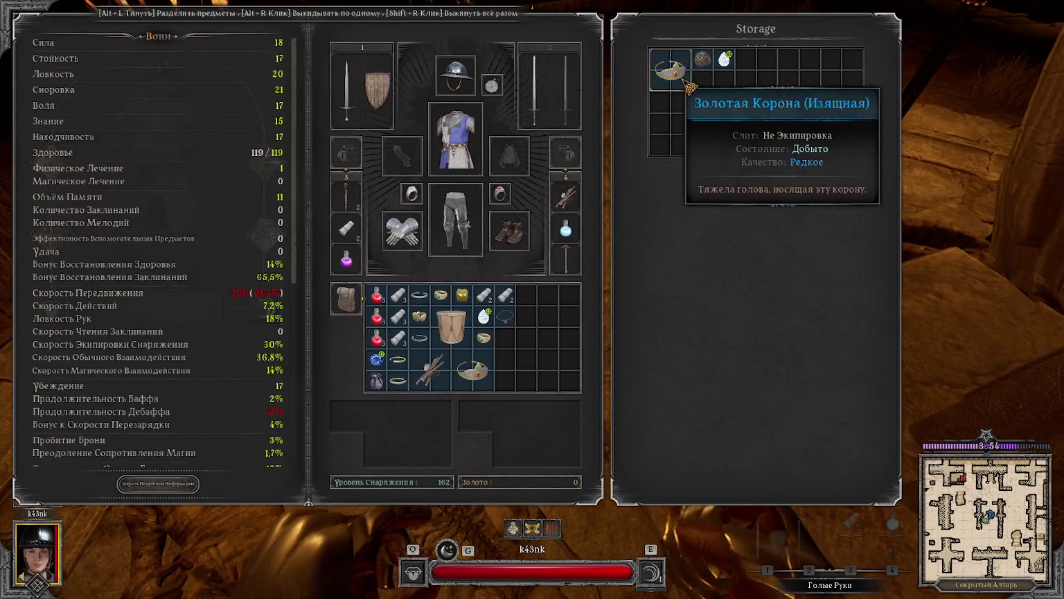
key("Escape")
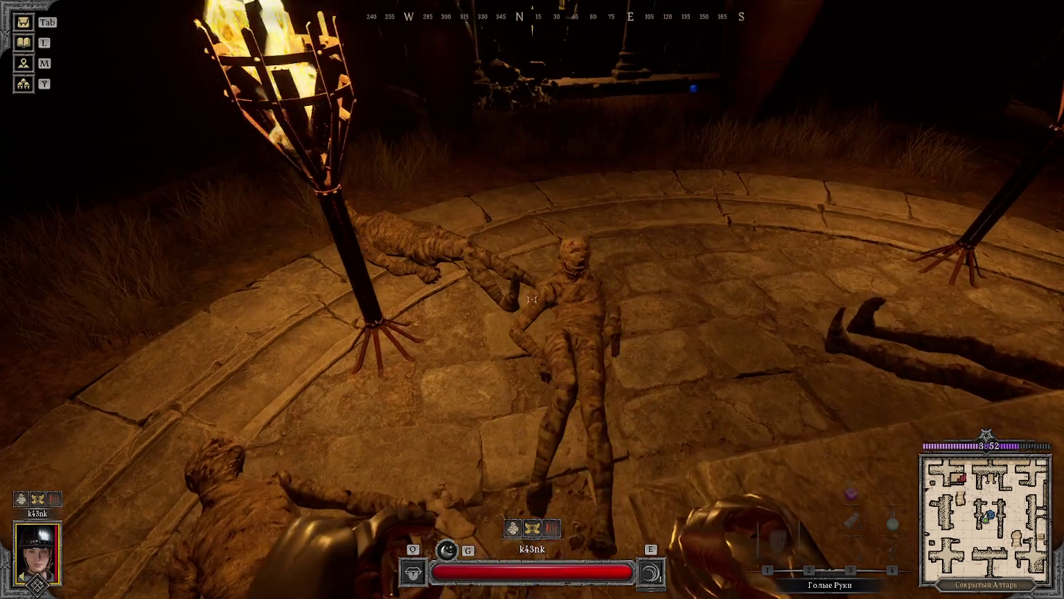
key("f")
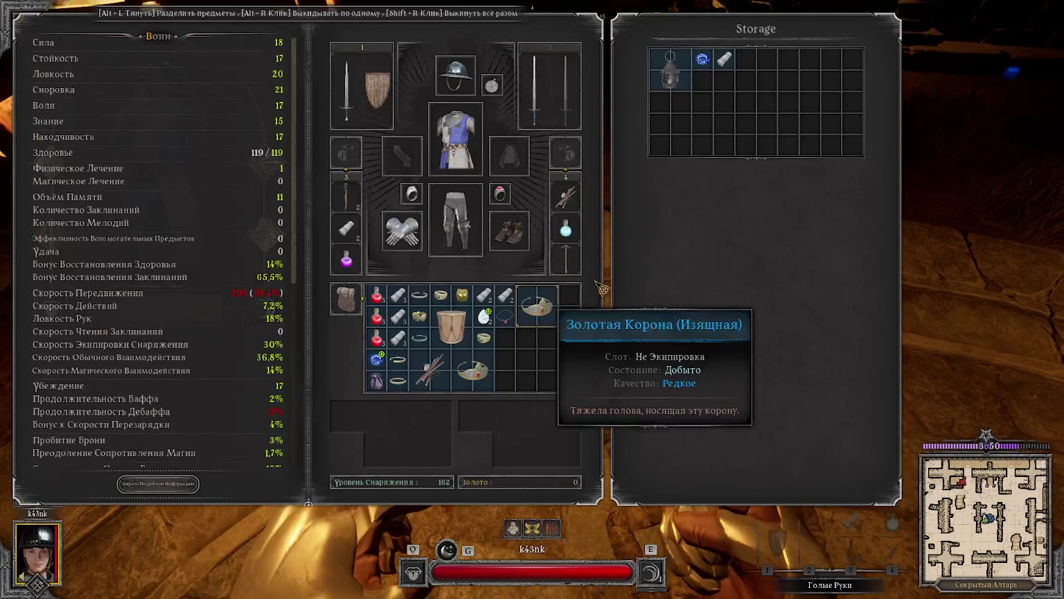
key("Escape")
key("f")
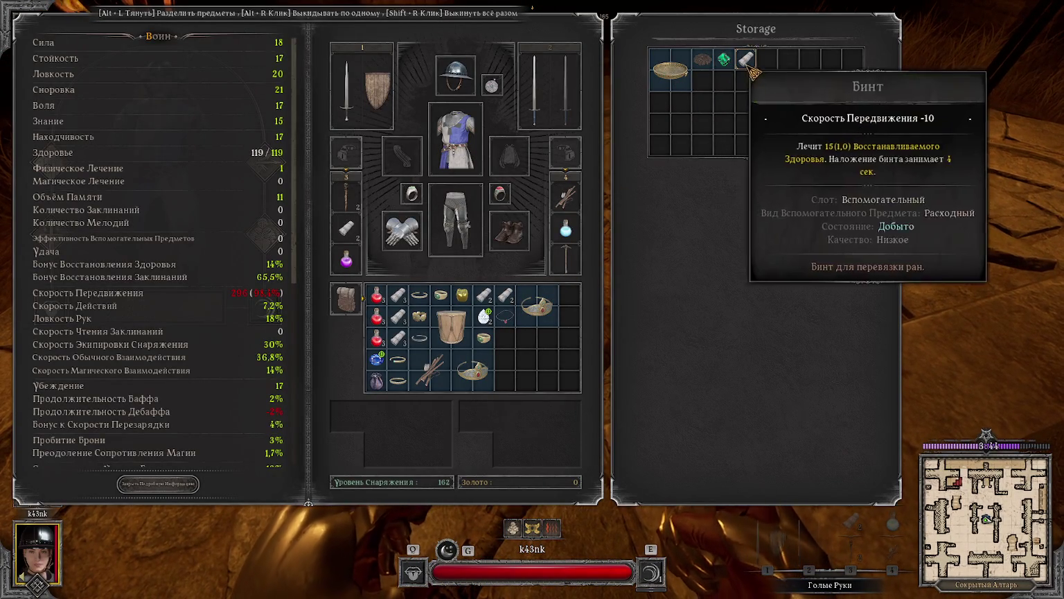
key("Escape")
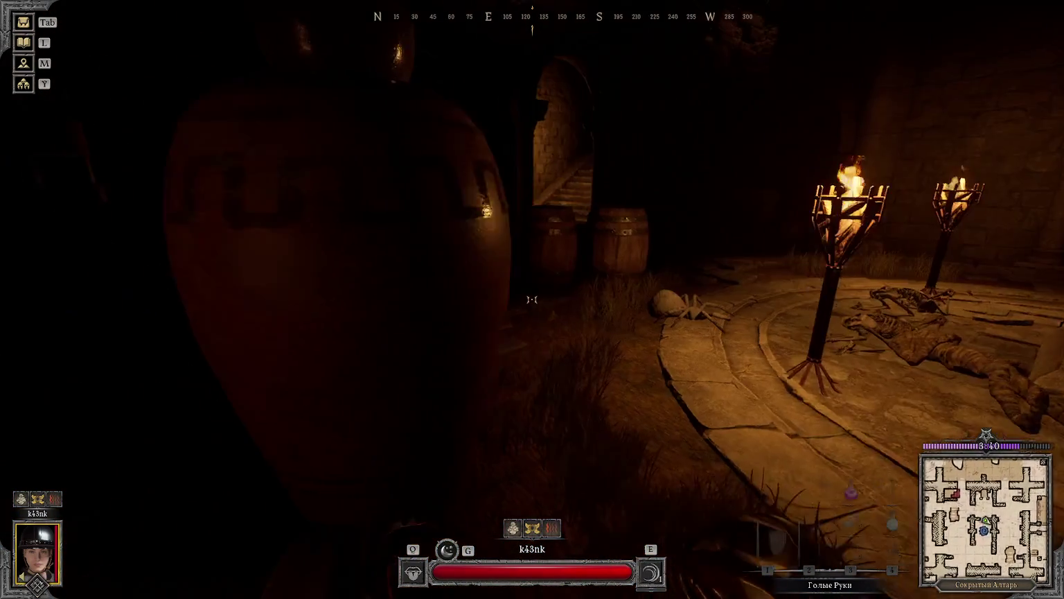
Step: Light the way down the stairway with the torch, then ready sword and shield
key("3")
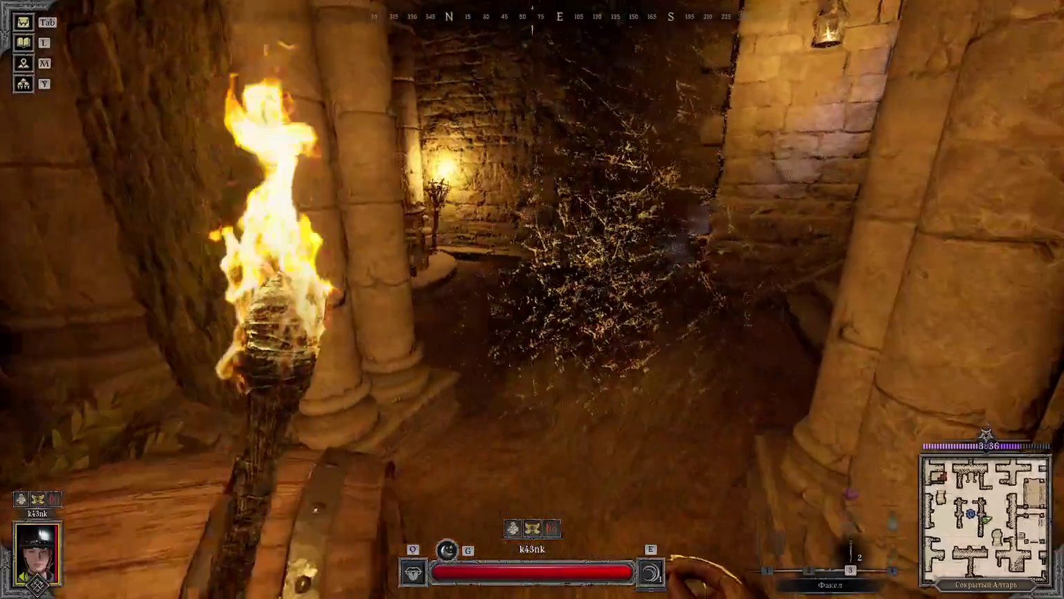
key("1")
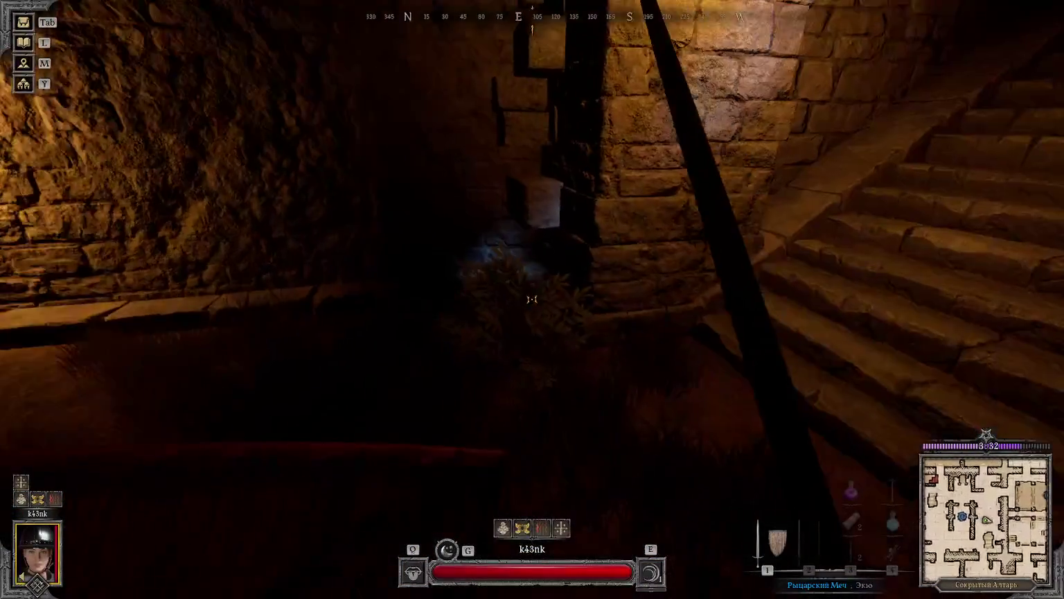
key("3")
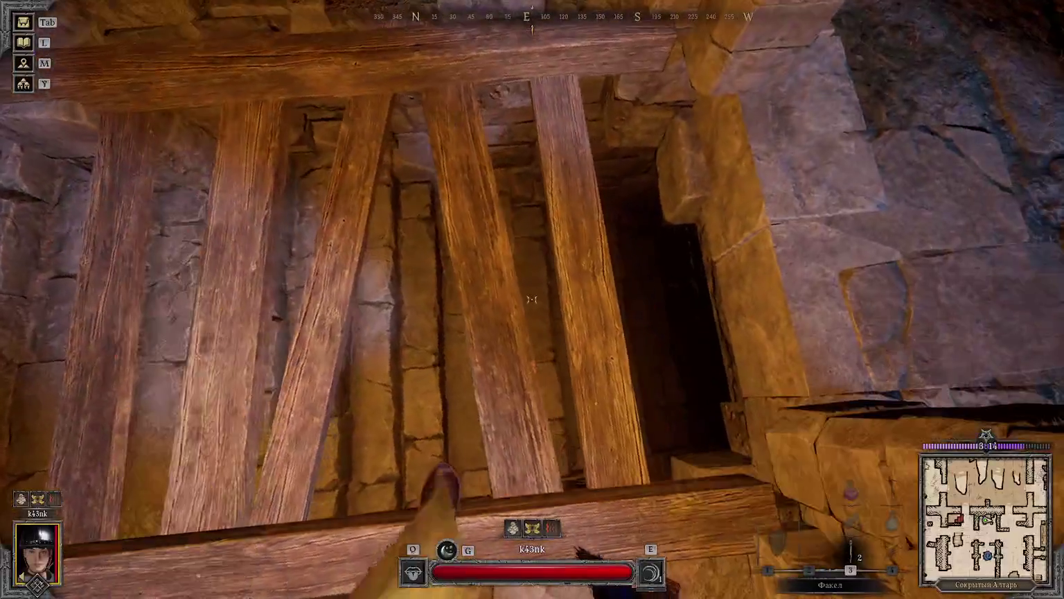
key("1")
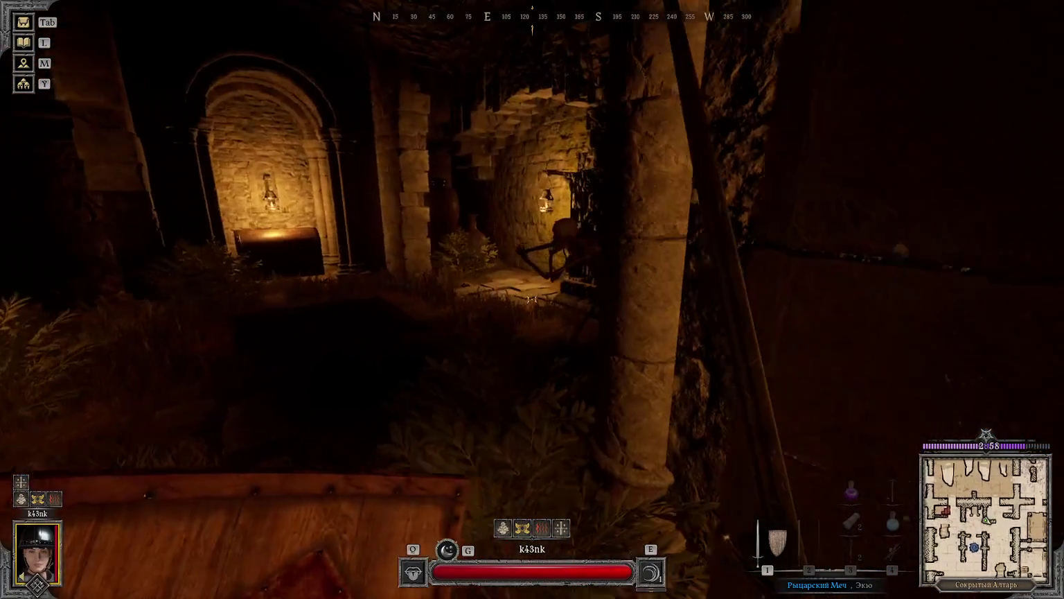
Step: Block, turn toward the lit room, loot a body, and continue down the corridor
right_click(532, 300)
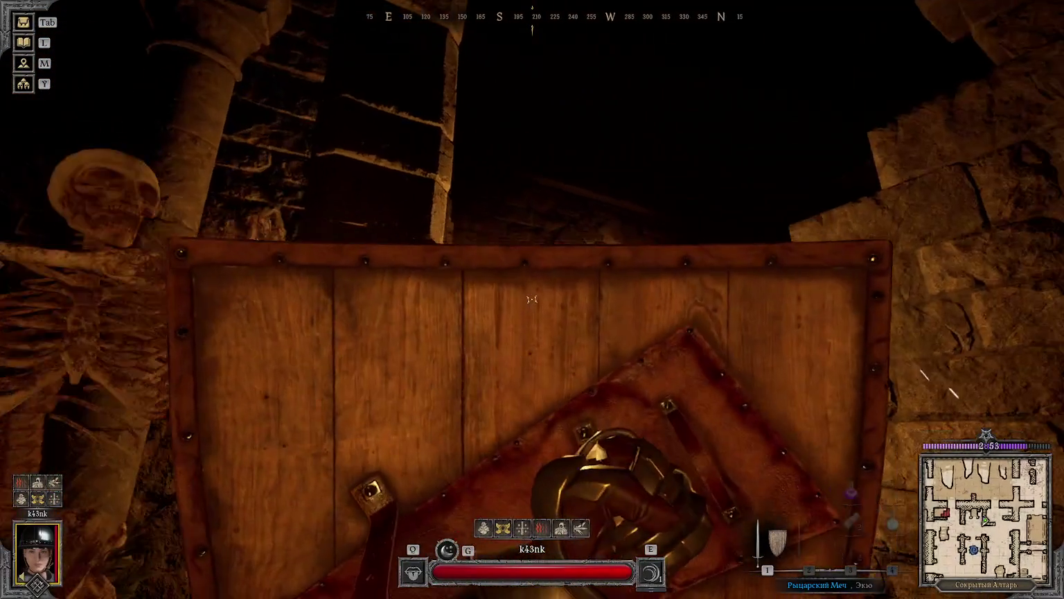
right_click_drag(533, 300, 532, 300)
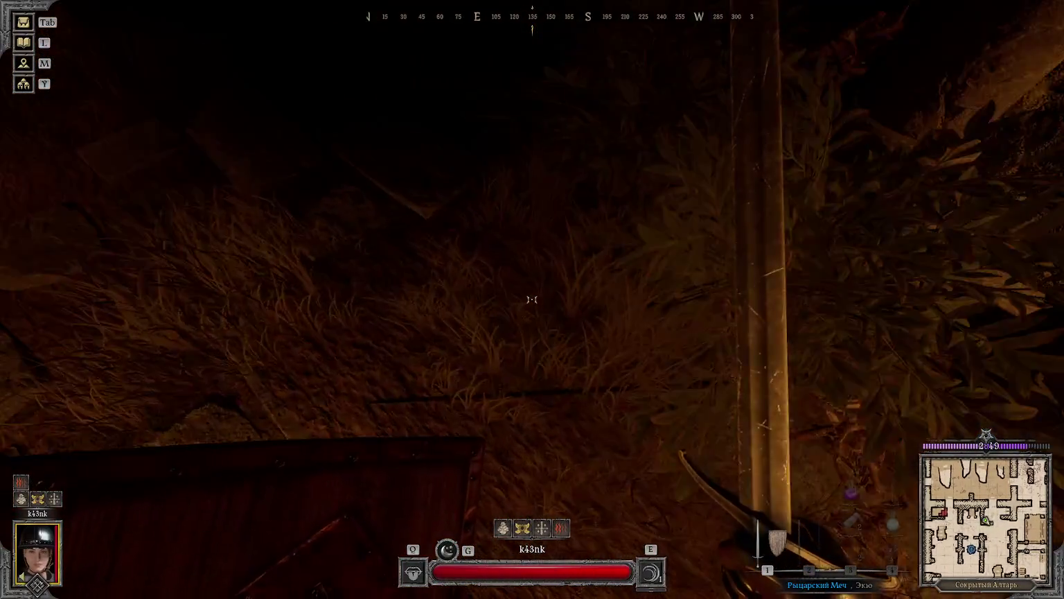
left_click(532, 299)
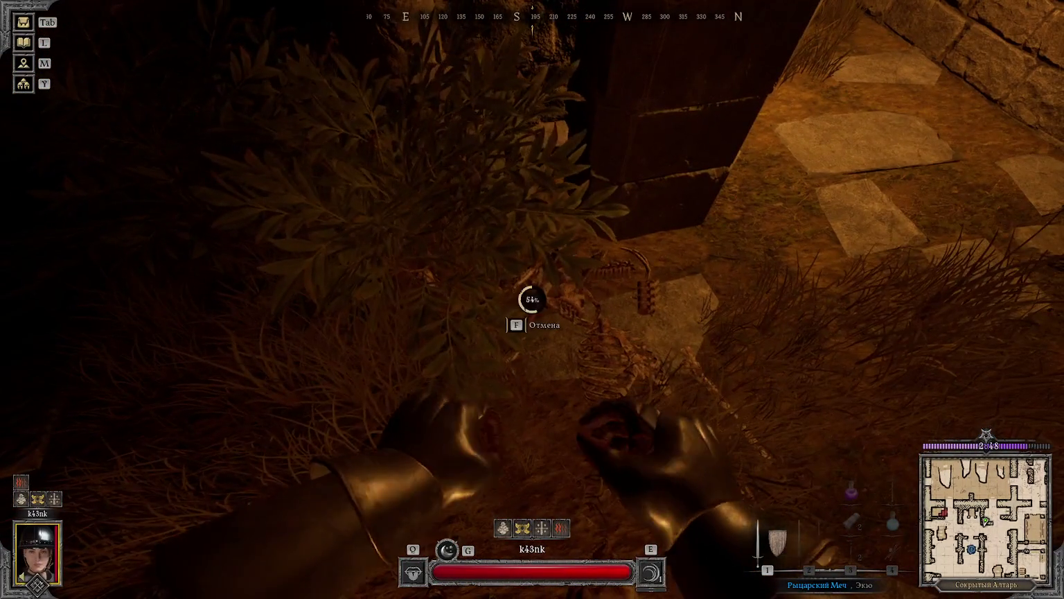
key("Tab")
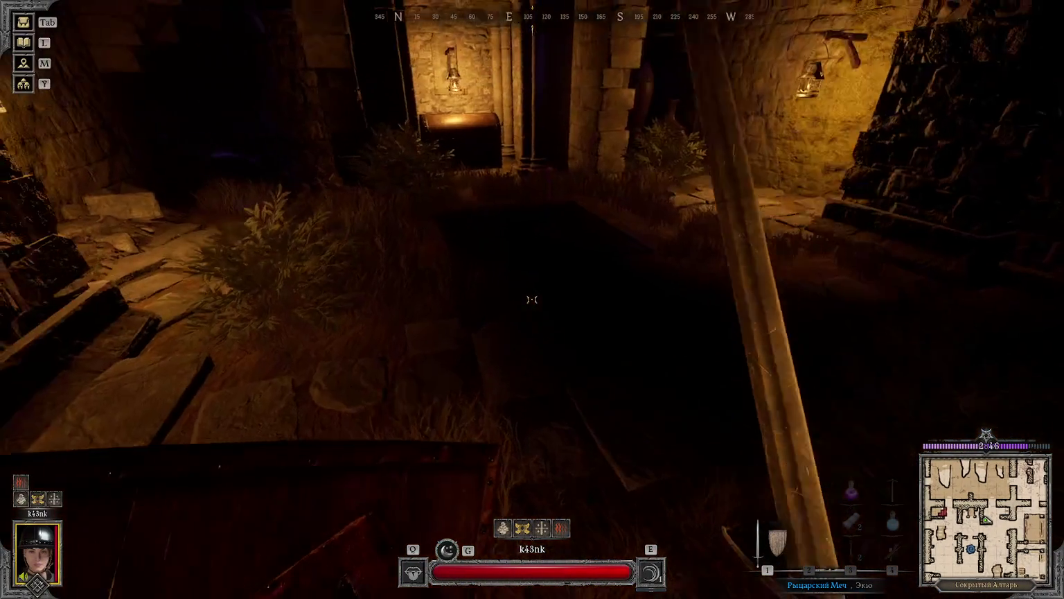
key("w")
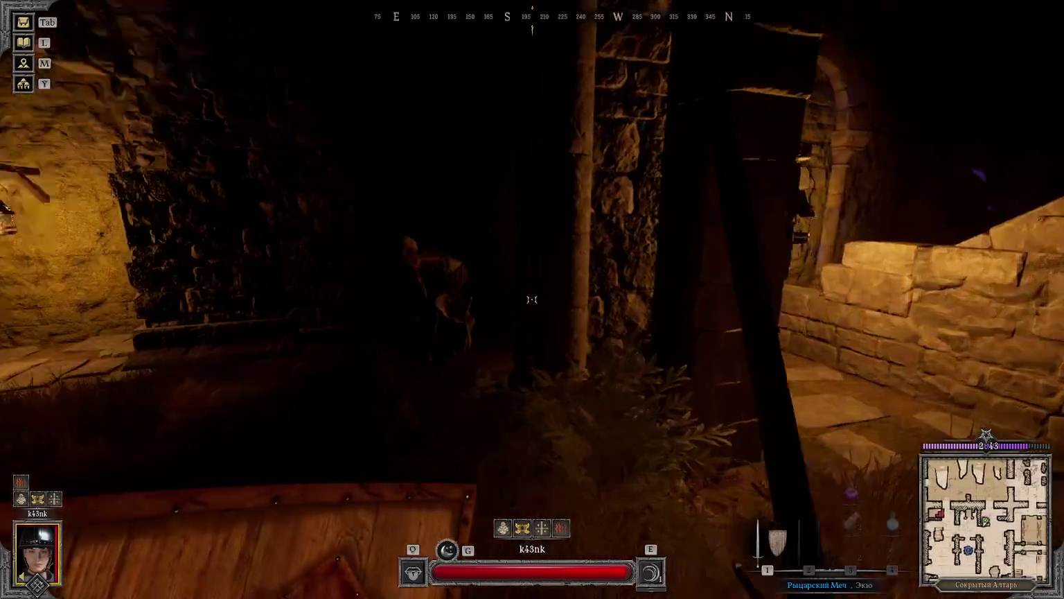
Step: Kill the corridor skeleton, ready a bandage, and reach the chest in the alcove
left_click(533, 299)
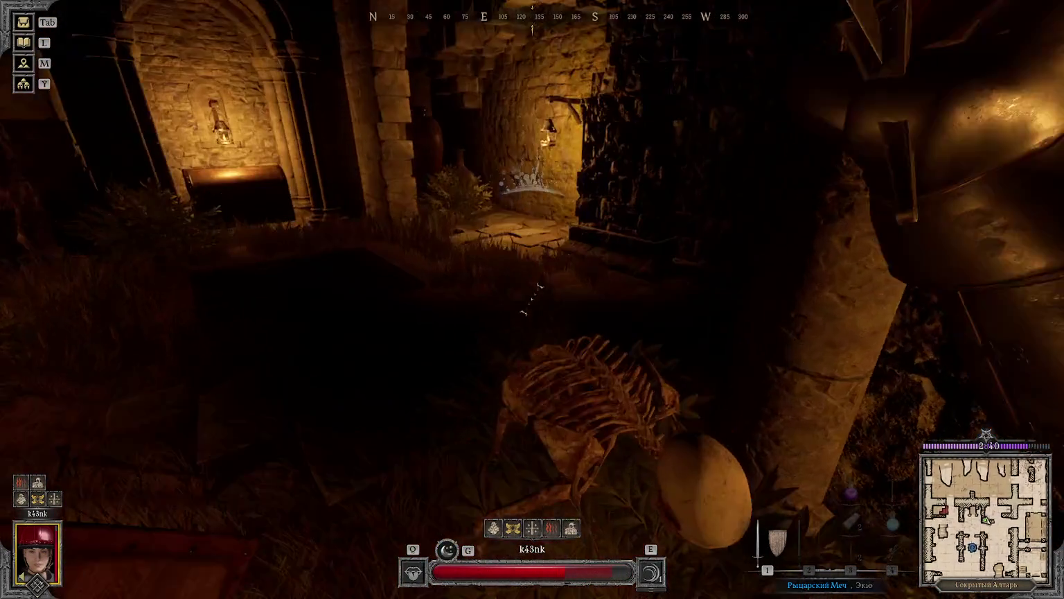
left_click(533, 300)
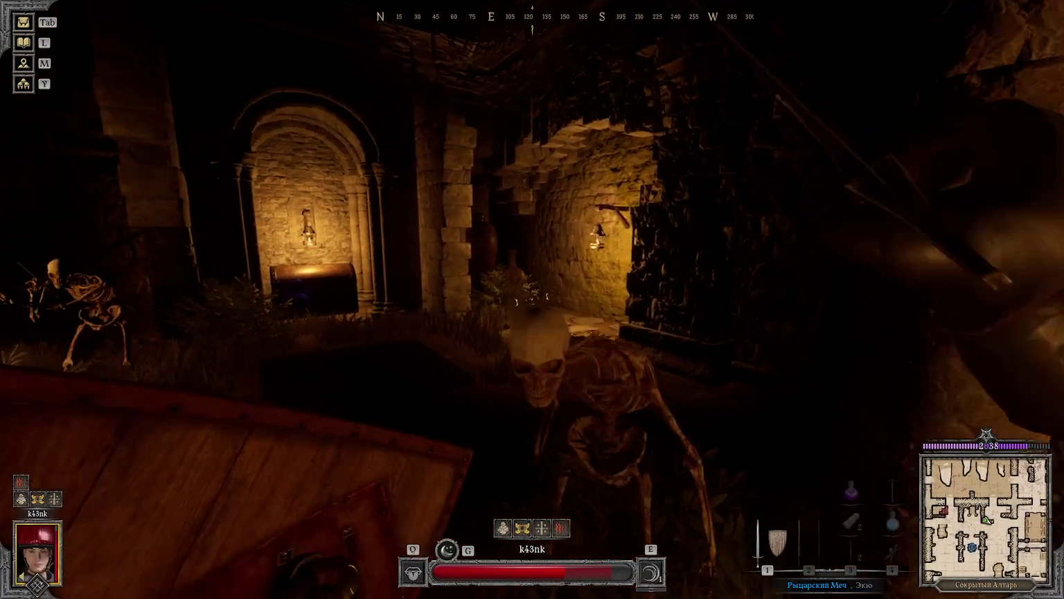
left_click(532, 299)
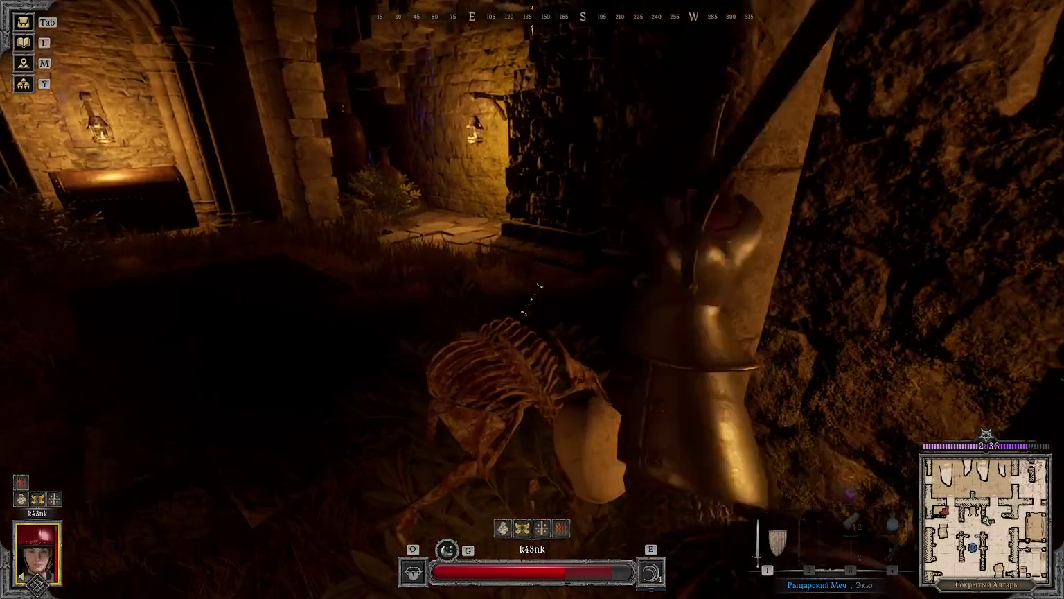
left_click(532, 299)
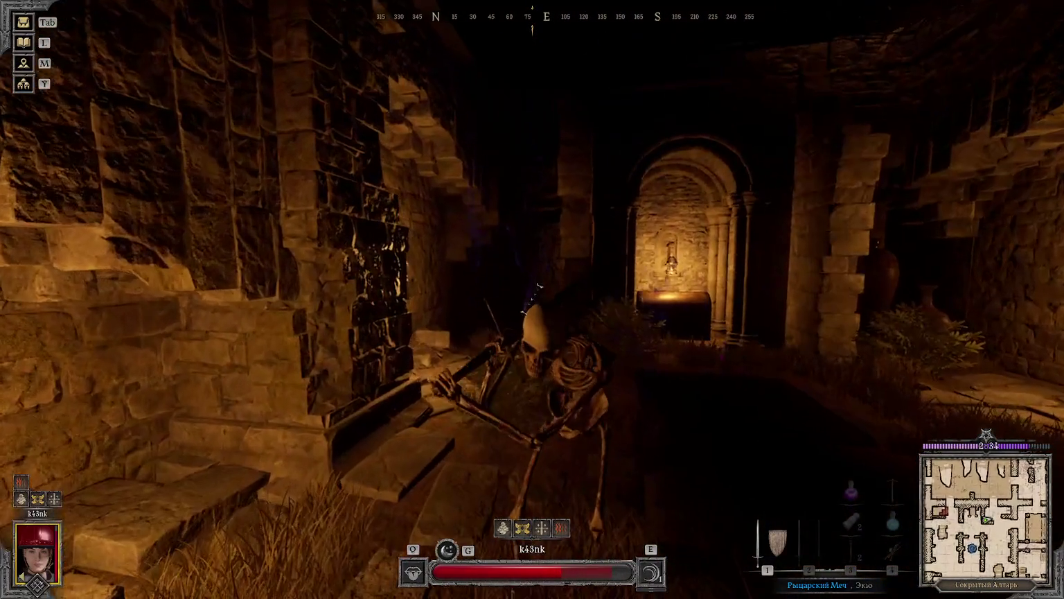
right_click(532, 300)
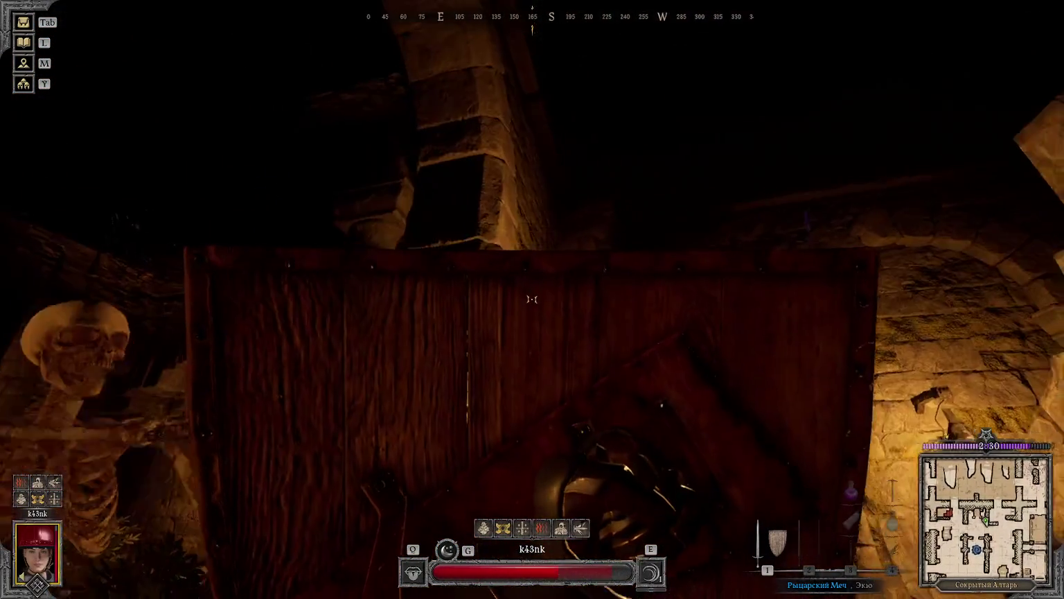
right_click_drag(532, 300, 532, 299)
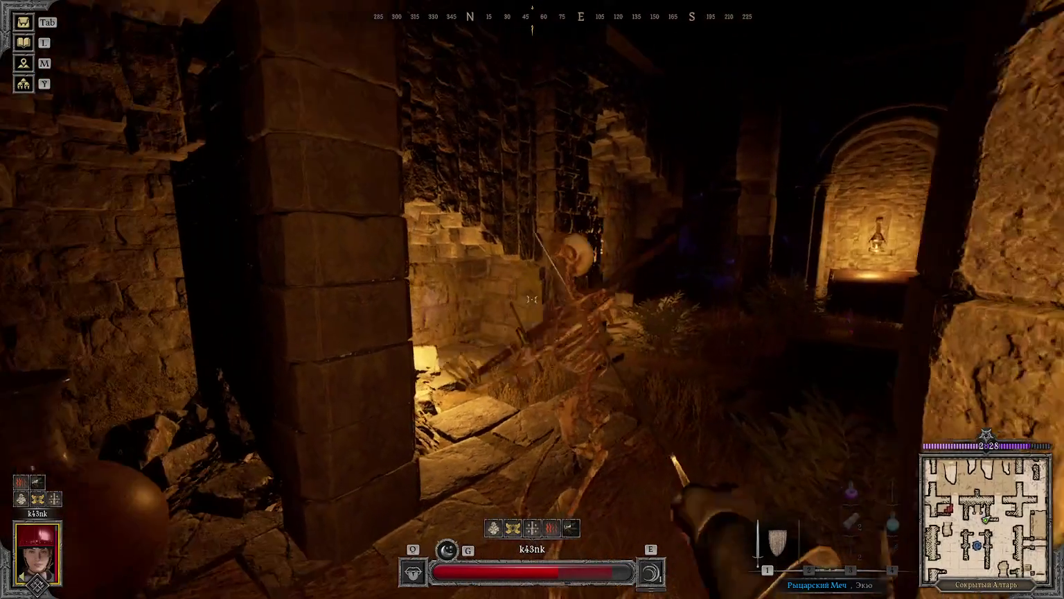
key("w")
key("3")
key("Tab")
key("Tab")
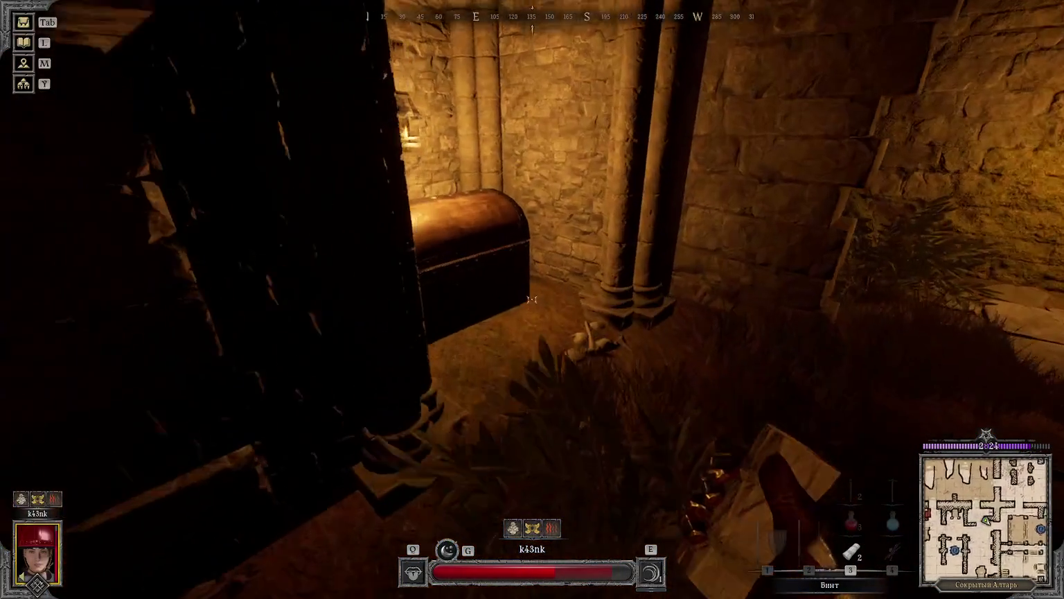
Step: Open the alcove chest, slay the revealed mimic with the sword, and open its loot
key("w")
key("f")
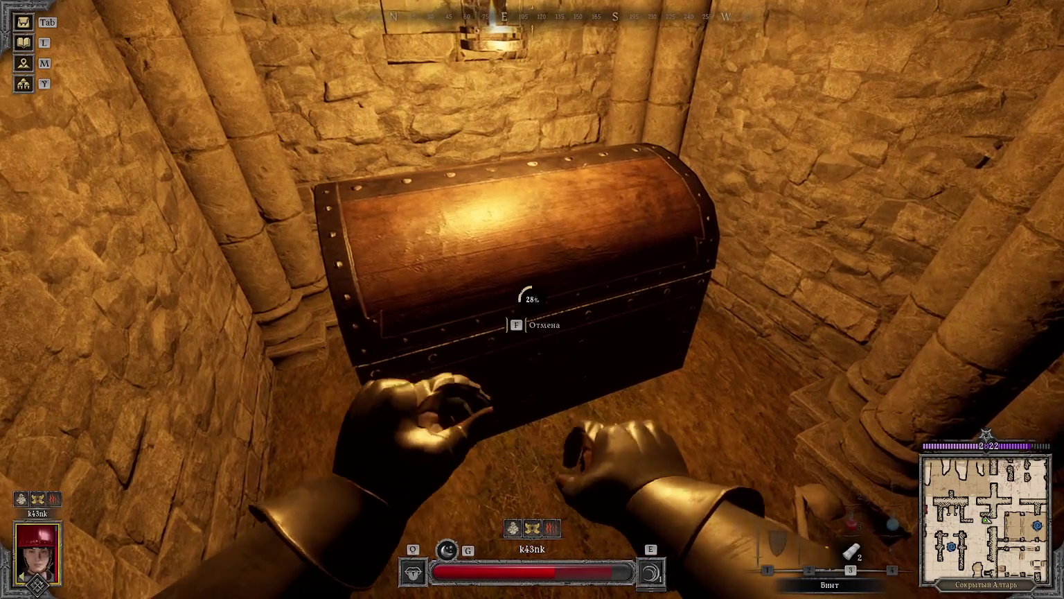
key("1")
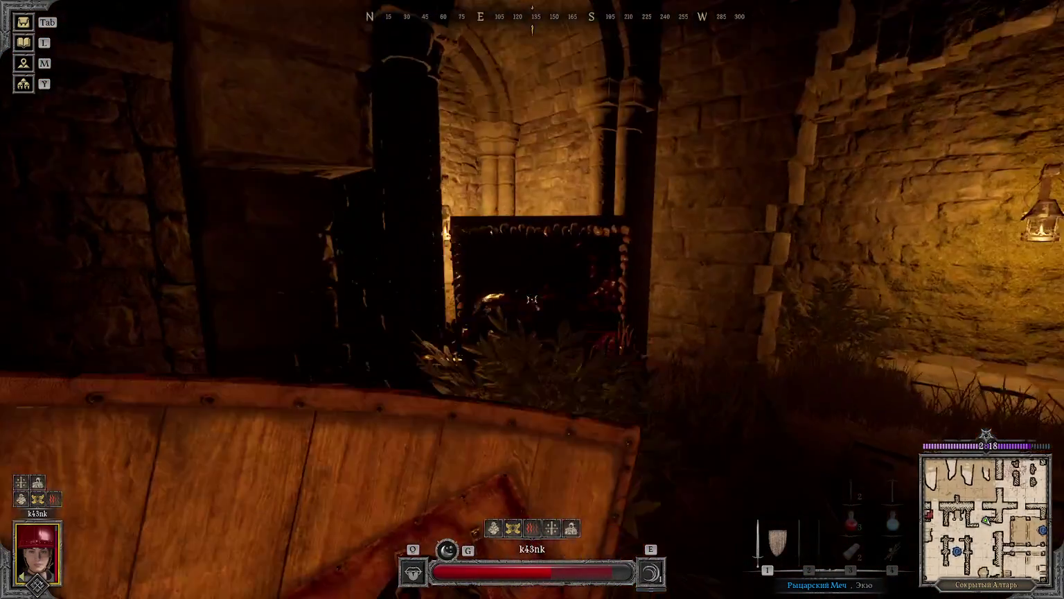
left_click(532, 300)
key("s")
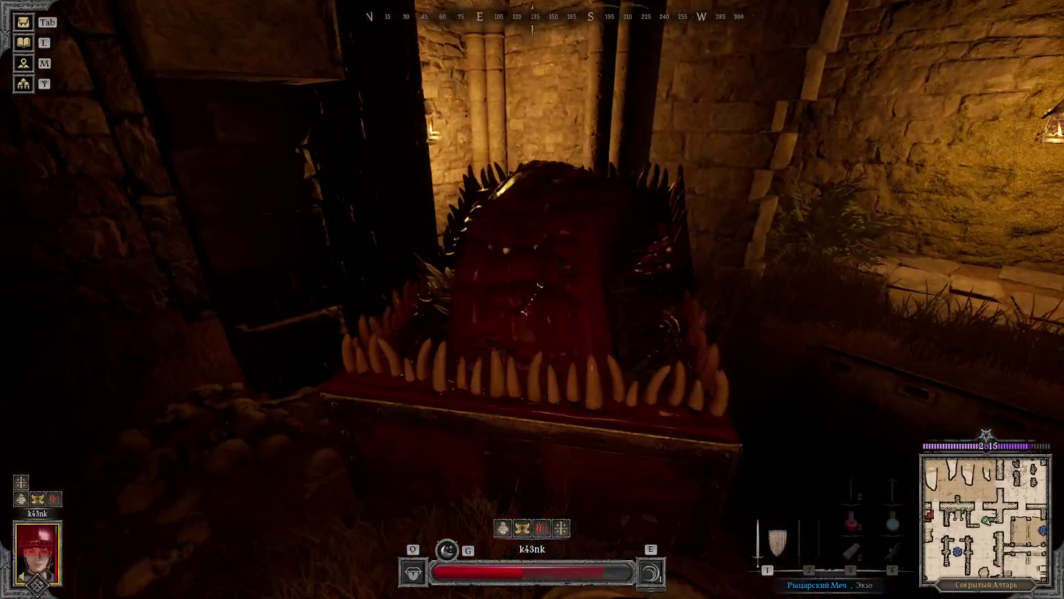
left_click(532, 299)
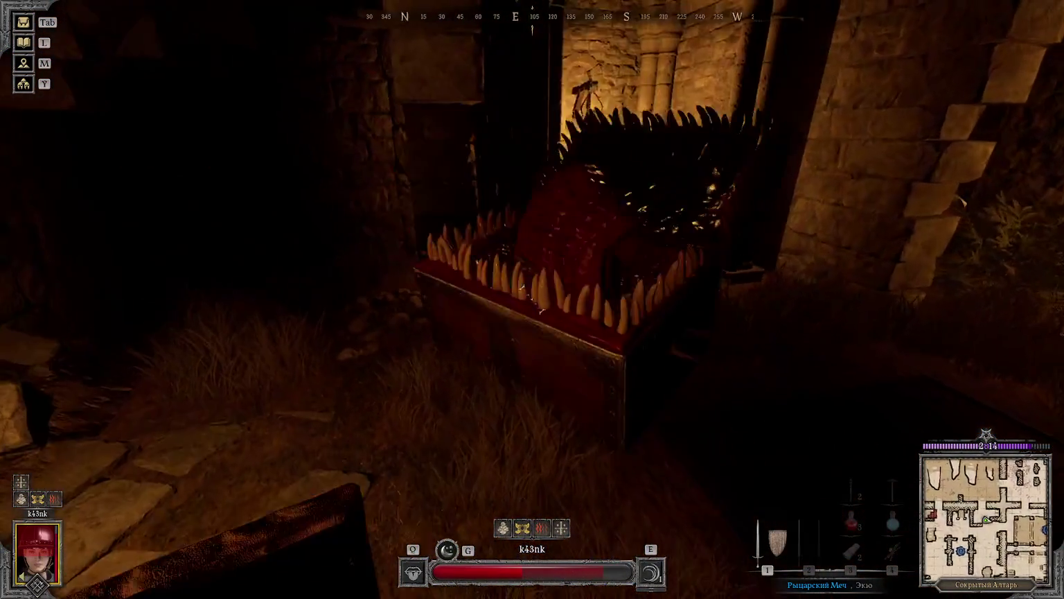
left_click(532, 300)
left_click(532, 299)
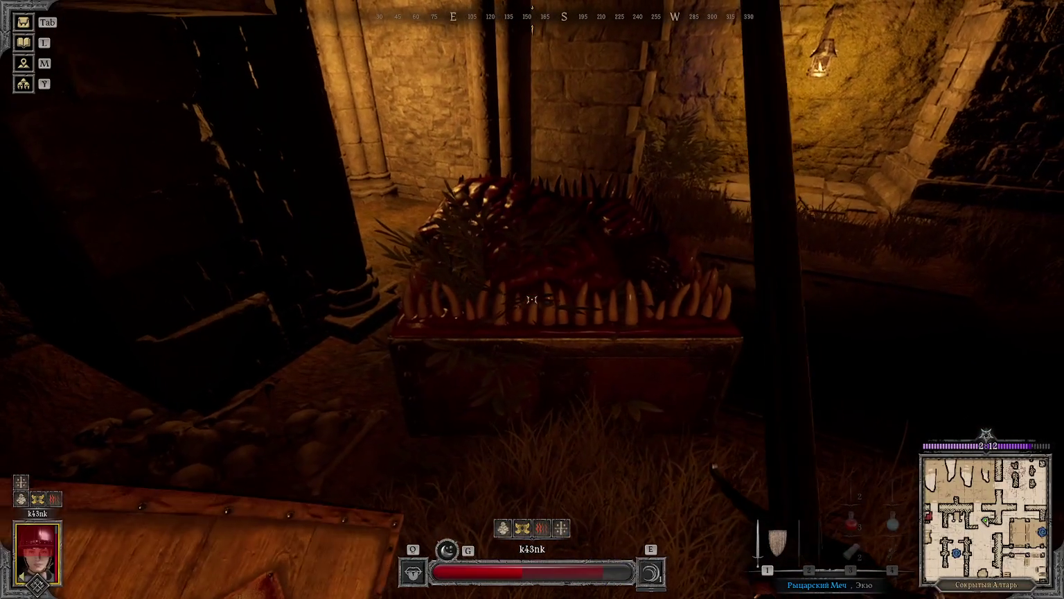
left_click(533, 299)
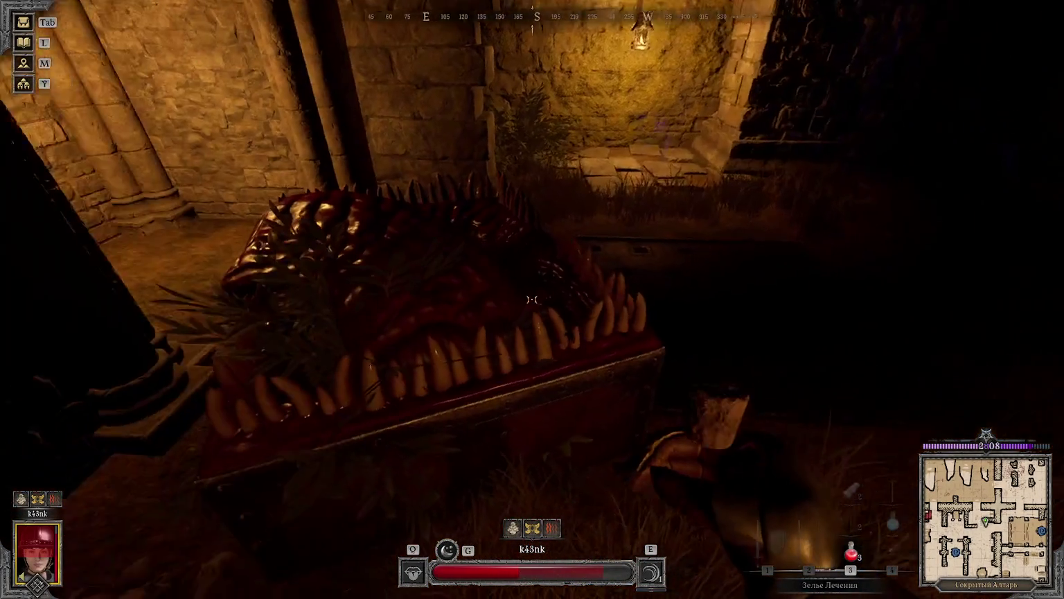
key("f")
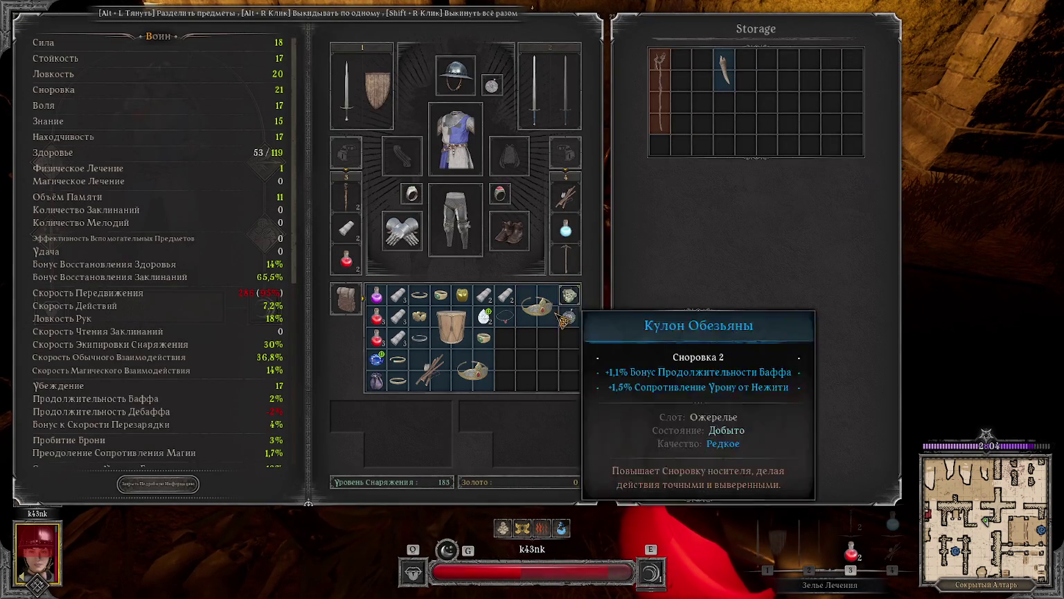
Step: Close the mimic's loot, then loot the skeleton remains and check the inventory by the storage chest
key("Escape")
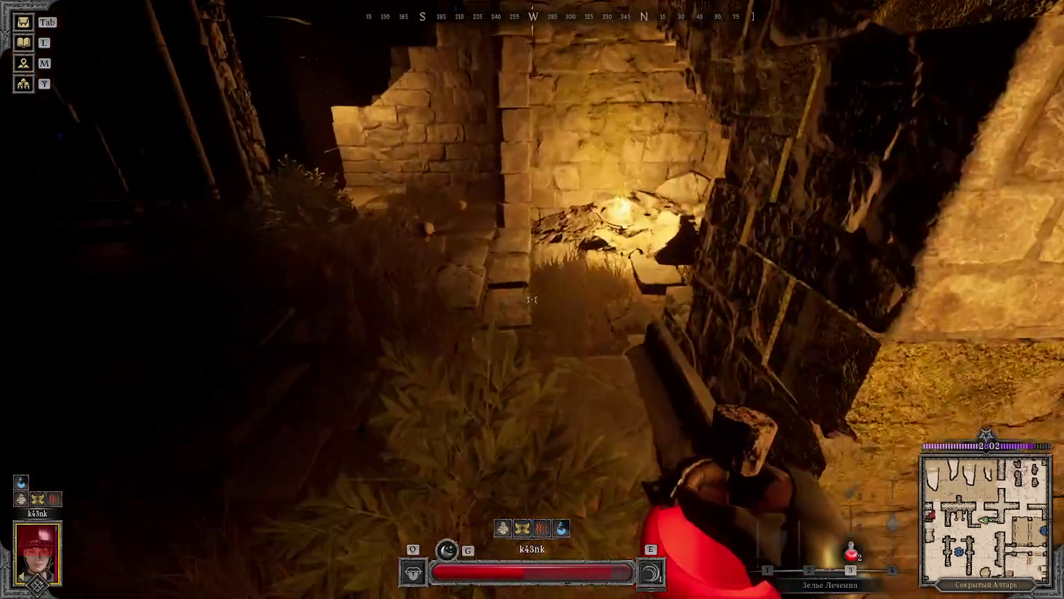
key("w")
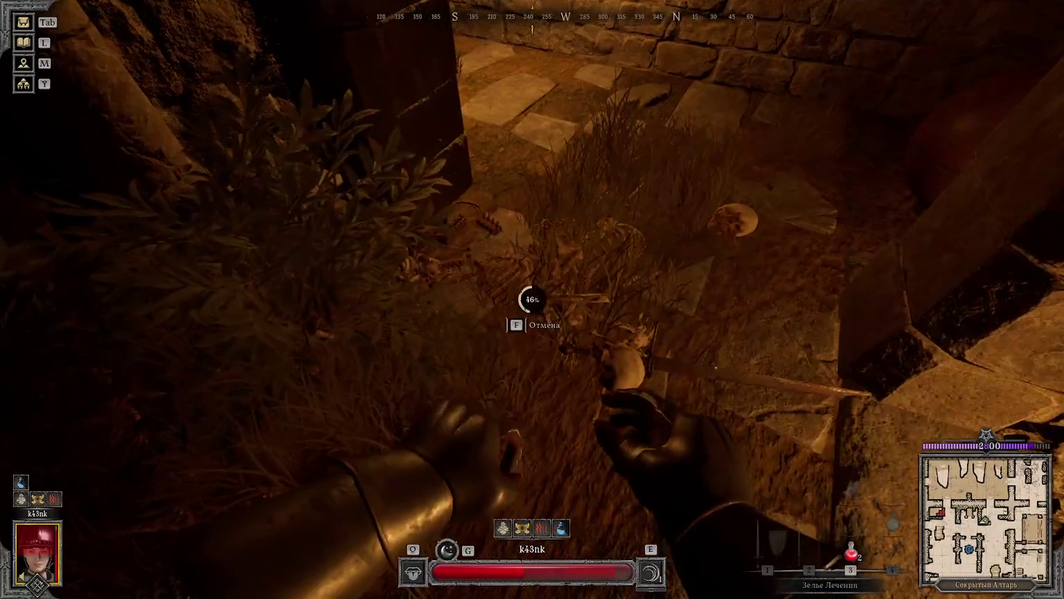
key("f")
key("Tab")
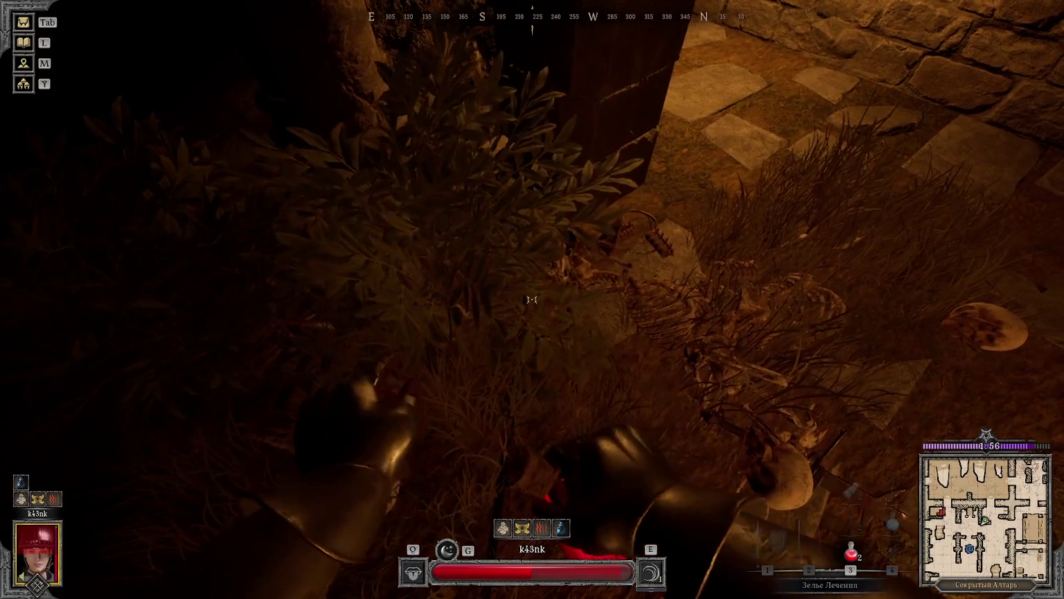
key("Tab")
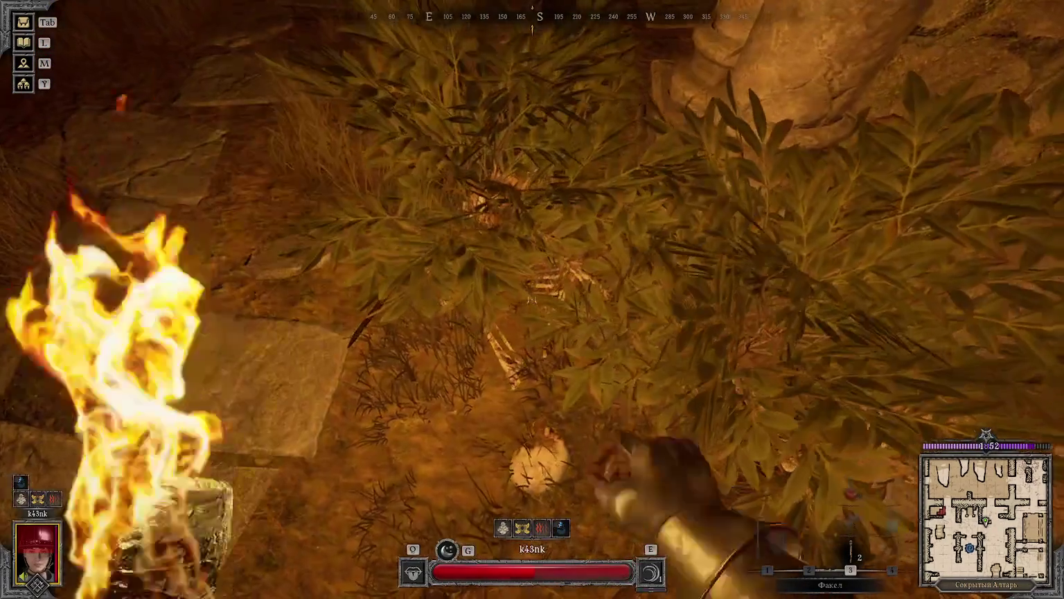
key("f")
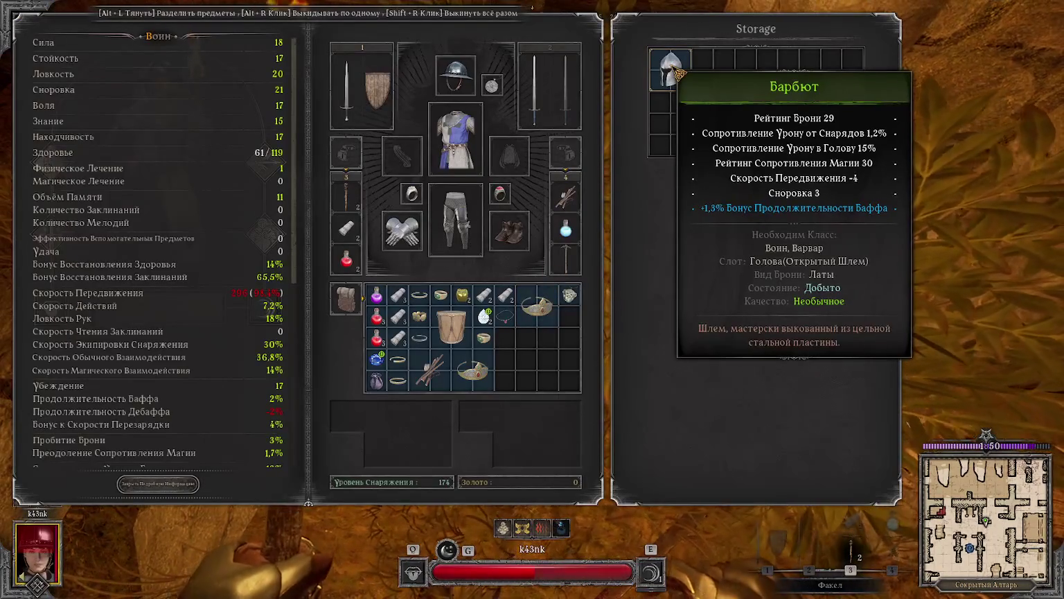
key("Tab")
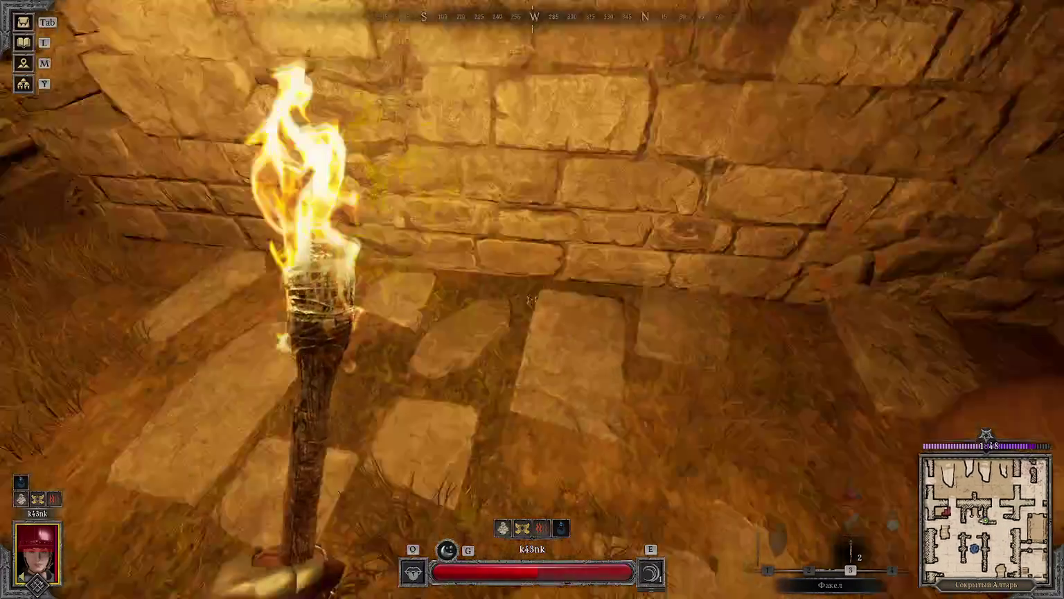
Step: Walk through the rooms past the rubble pile to the low dark doorway
key("w")
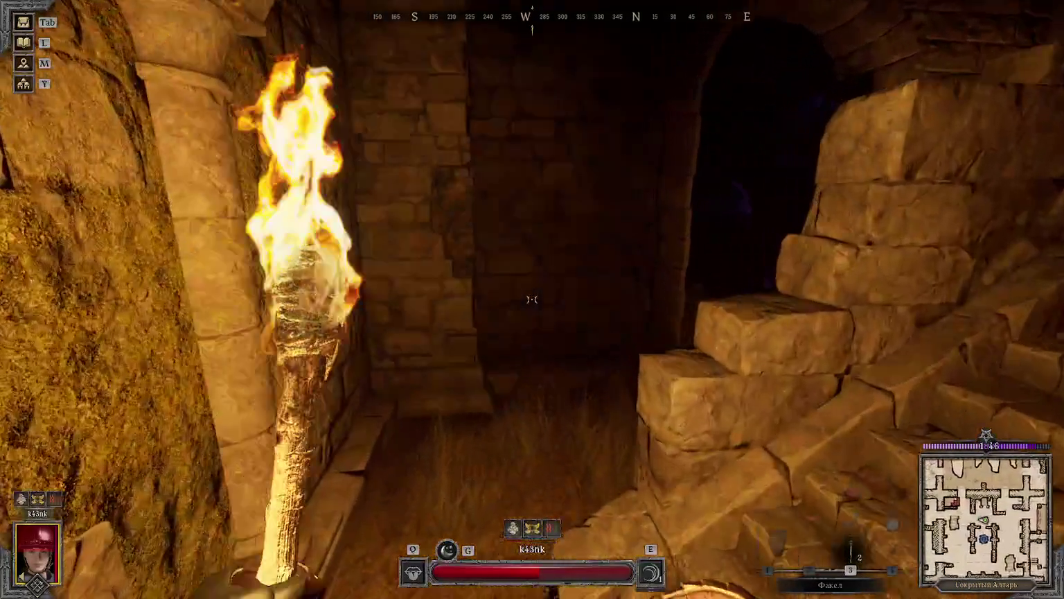
key("w")
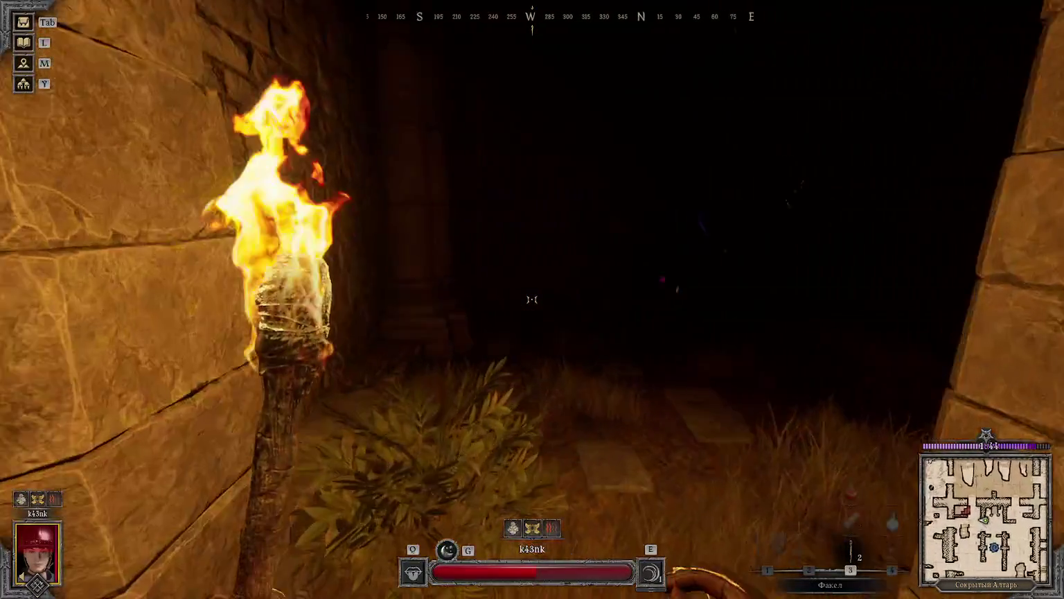
key("w")
key("w")
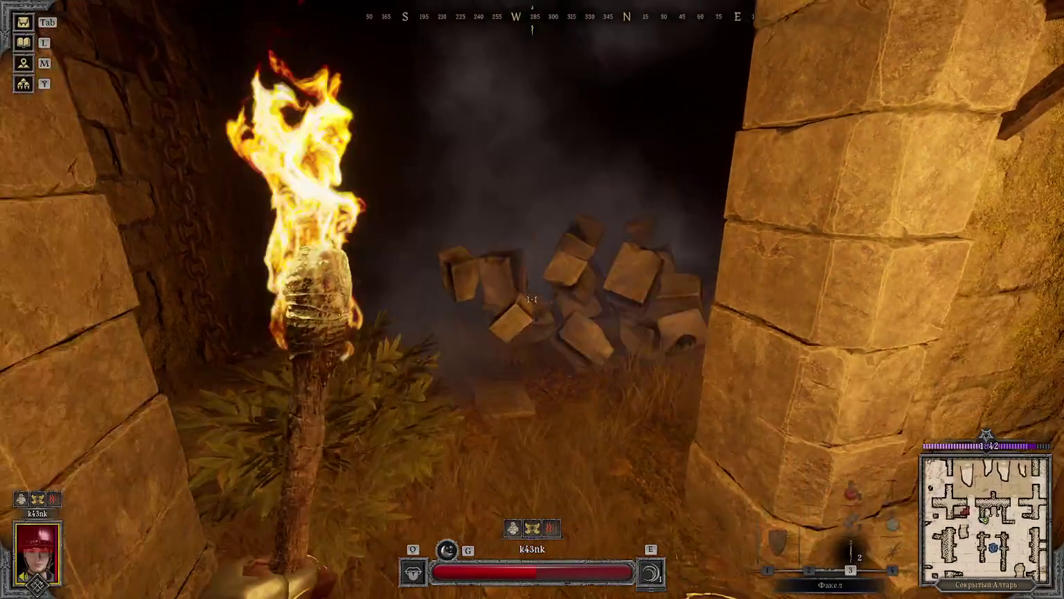
key("w")
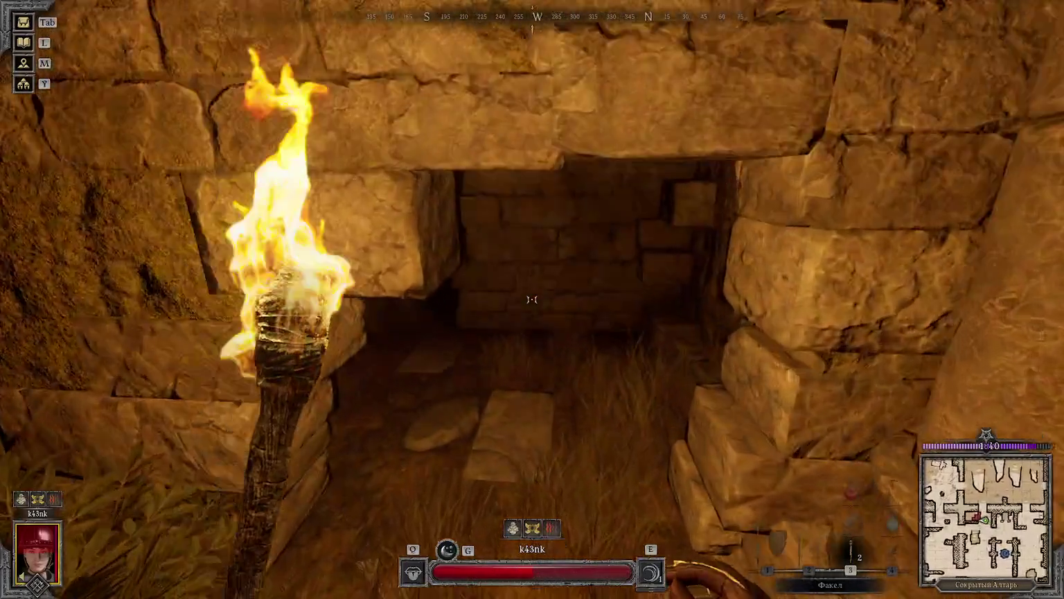
key("1")
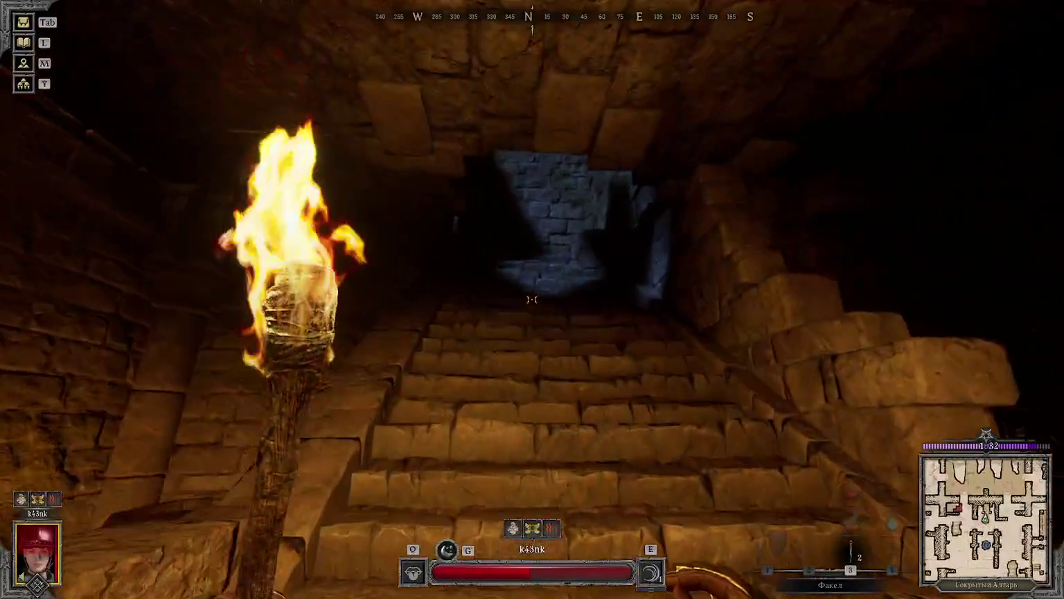
Step: Climb the staircase, cross the ruins and lit archways, and approach the Postmaster and his dog
key("w")
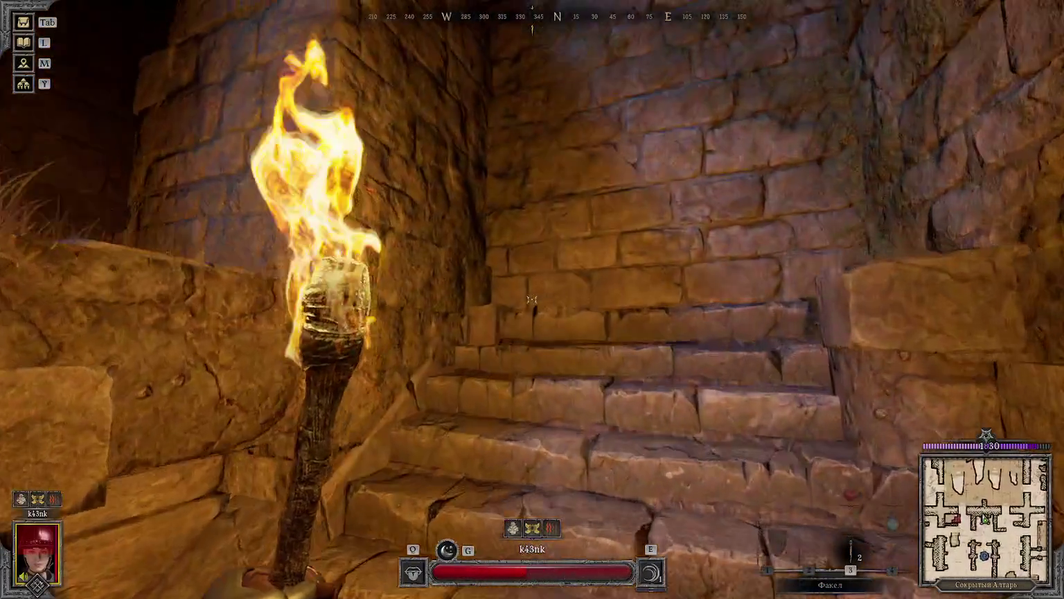
key("w")
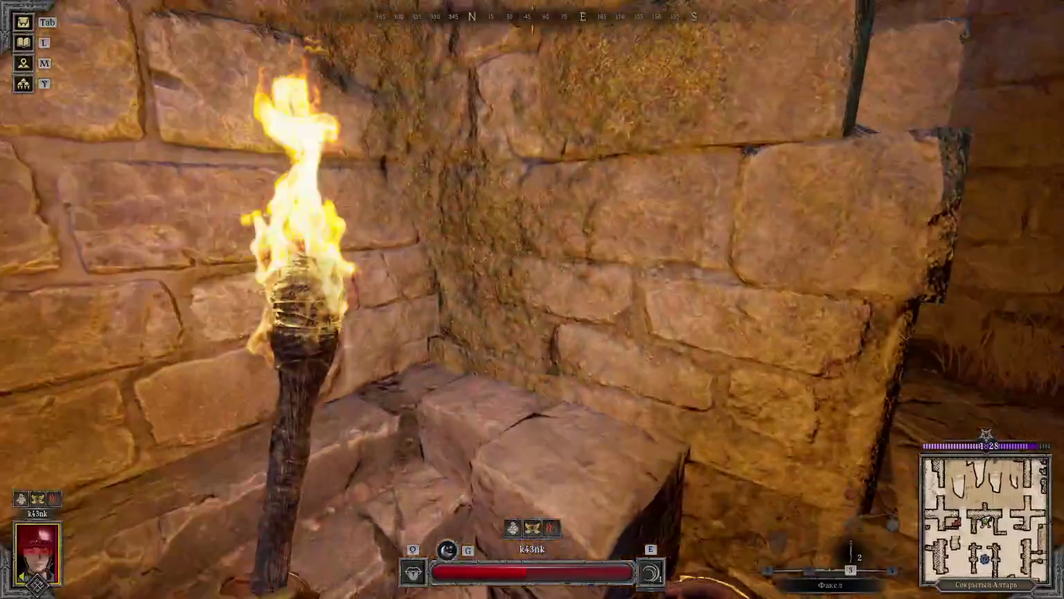
key("w")
key("w")
key("w")
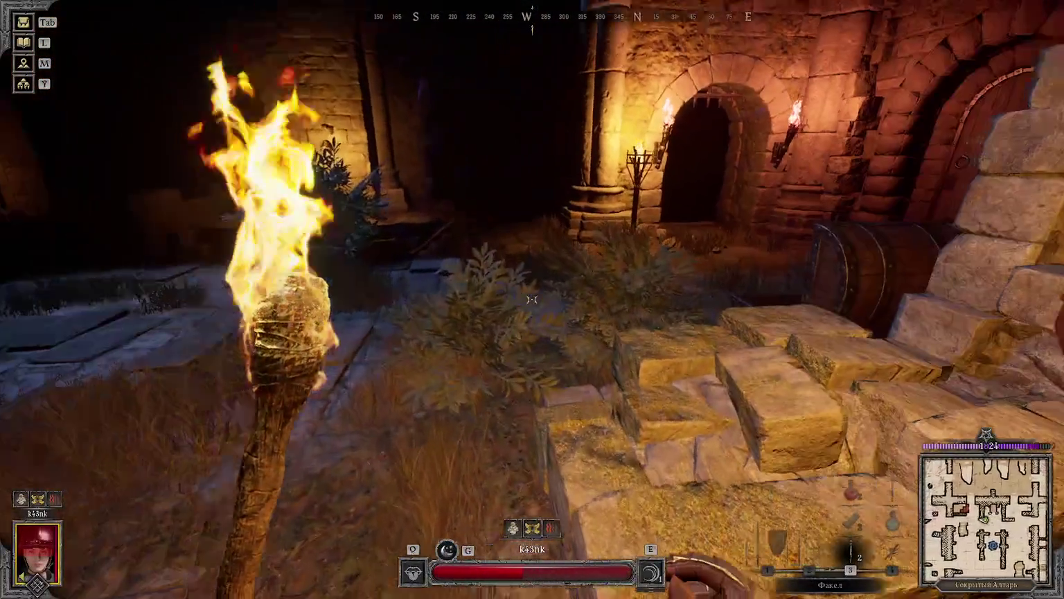
key("w")
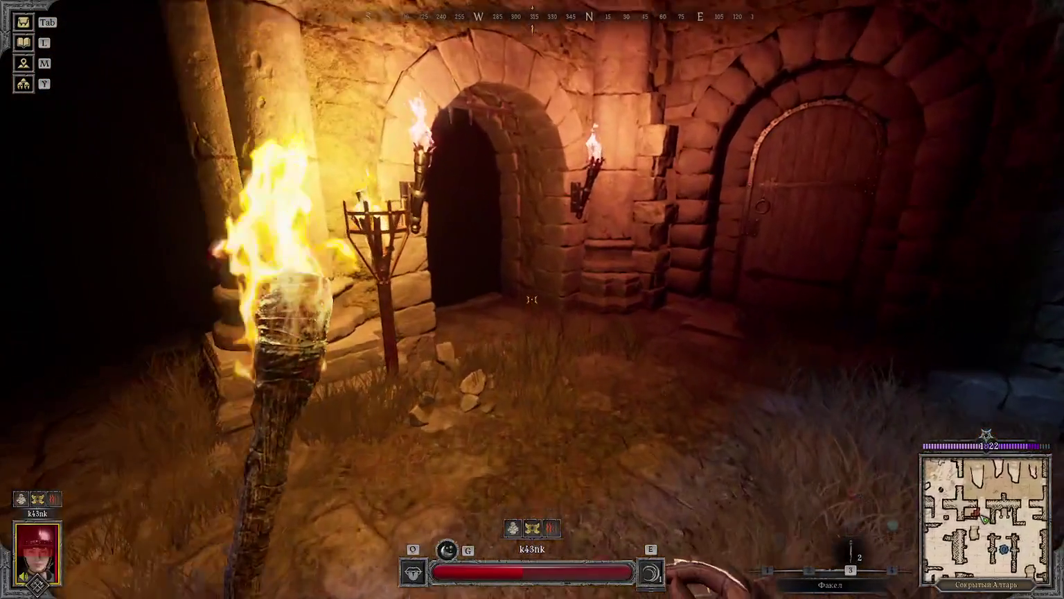
key("w")
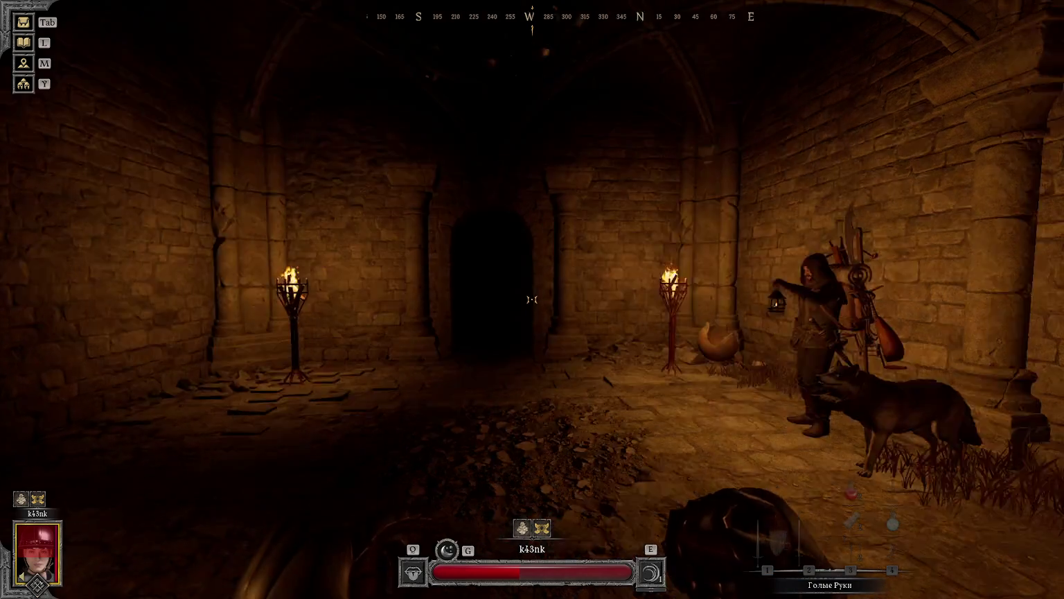
key("w")
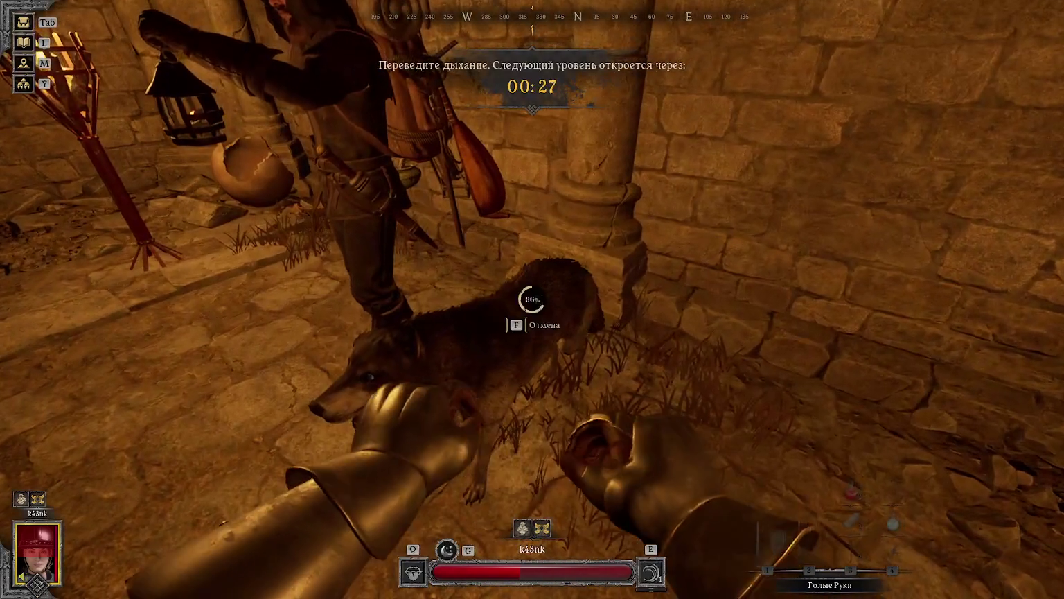
Step: Add the rings, brooch, bag and blue gem to the Postmaster delivery
key("f")
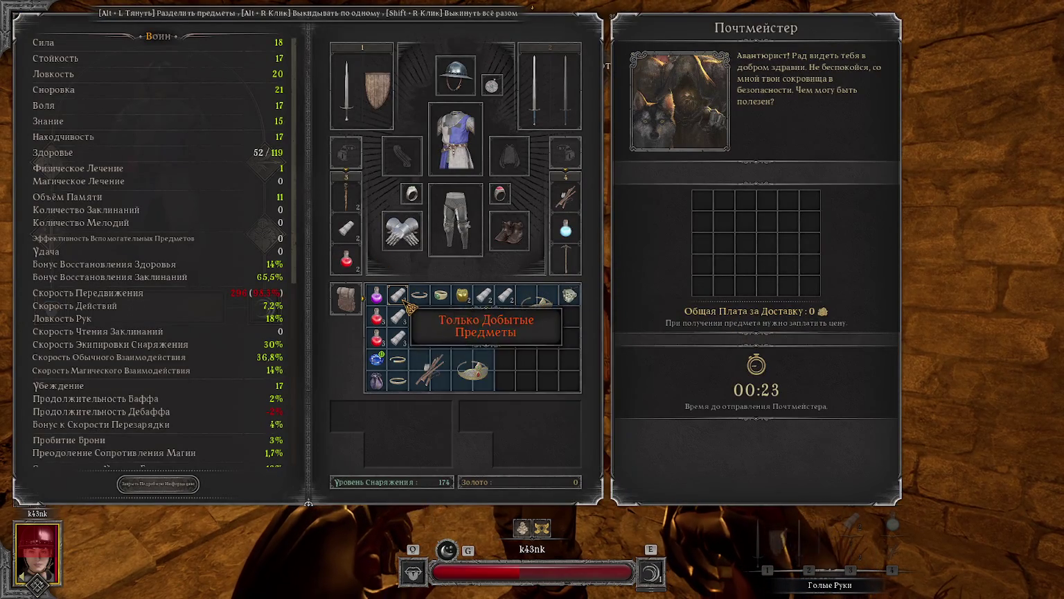
right_click(419, 294)
right_click(420, 316)
right_click(419, 337)
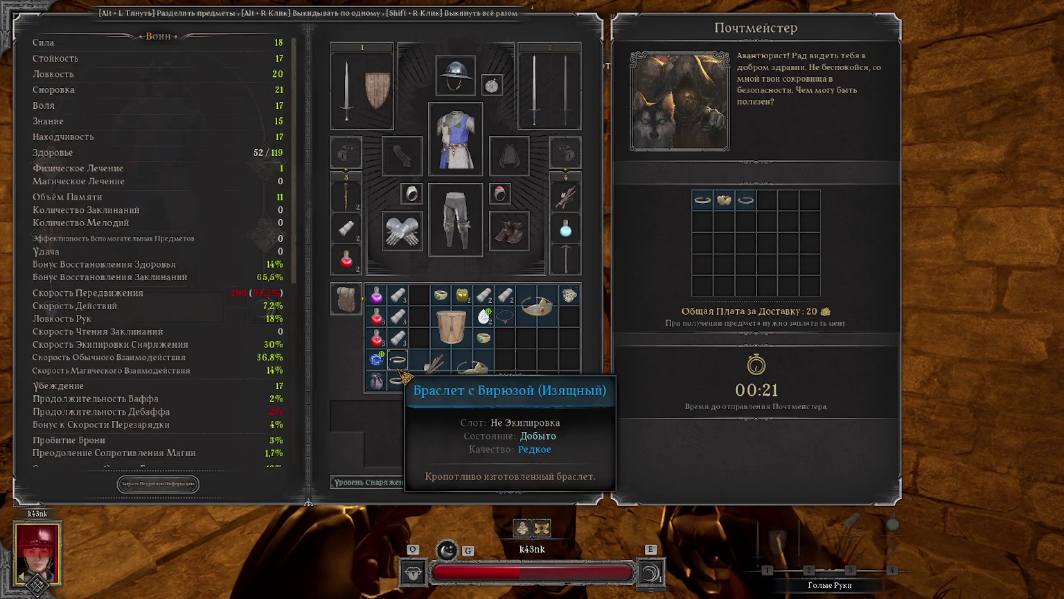
right_click(398, 359)
right_click(398, 381)
right_click(376, 381)
right_click(377, 359)
Step: Add the crowns, drum, jewellery, nugget and gold to the delivery
right_click(473, 370)
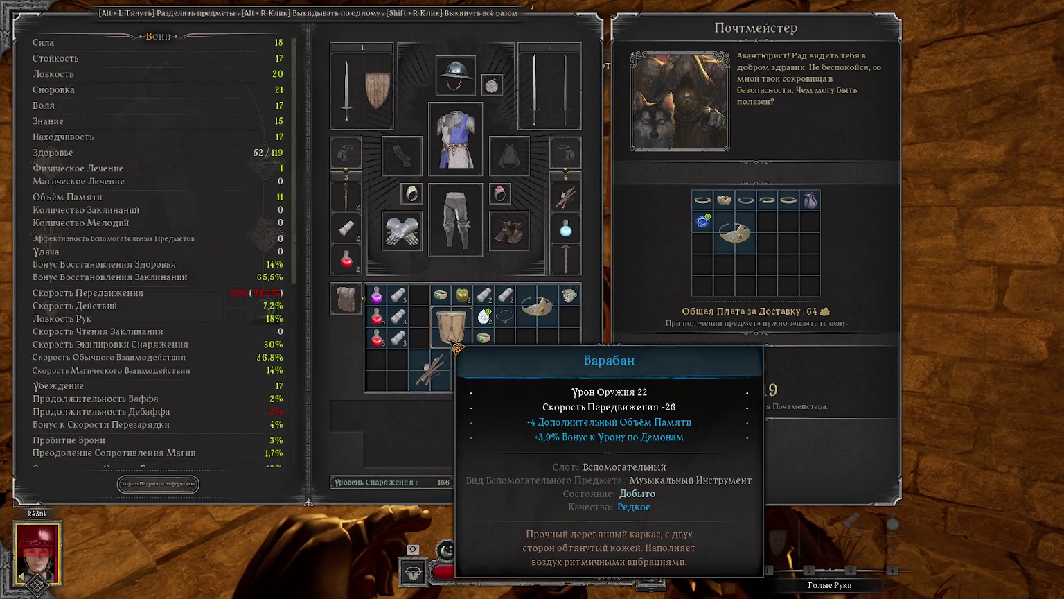
right_click(451, 327)
right_click(485, 338)
right_click(484, 315)
right_click(506, 316)
right_click(547, 315)
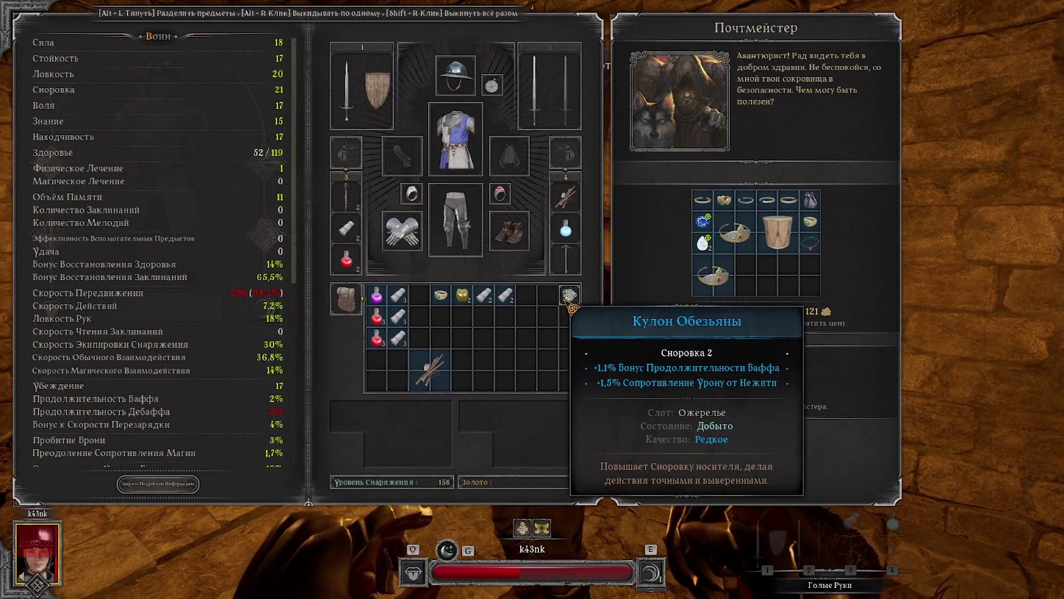
right_click(568, 294)
right_click(462, 294)
right_click(440, 294)
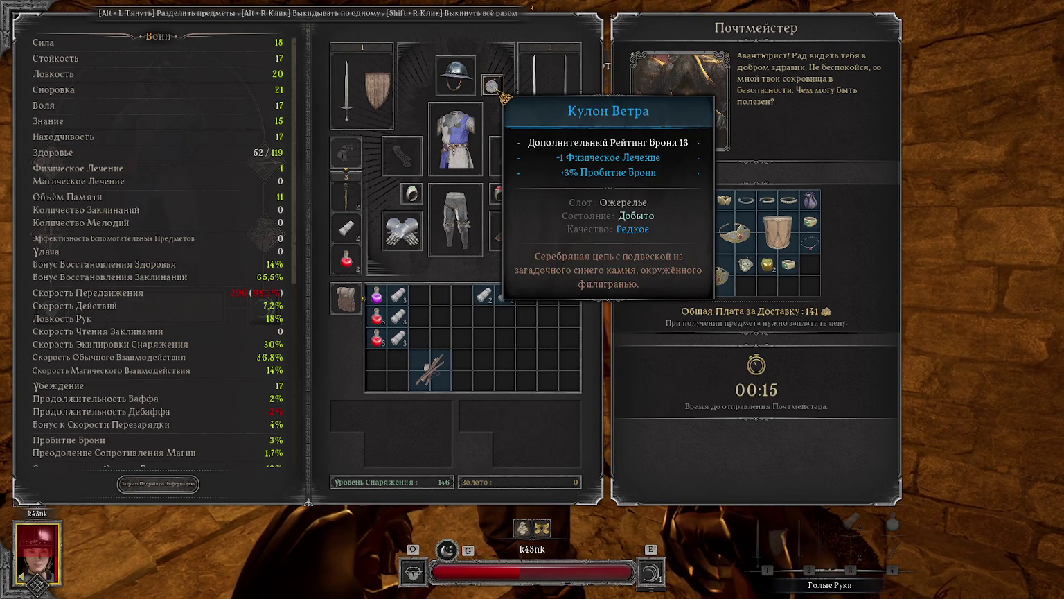
mouse_move(746, 265)
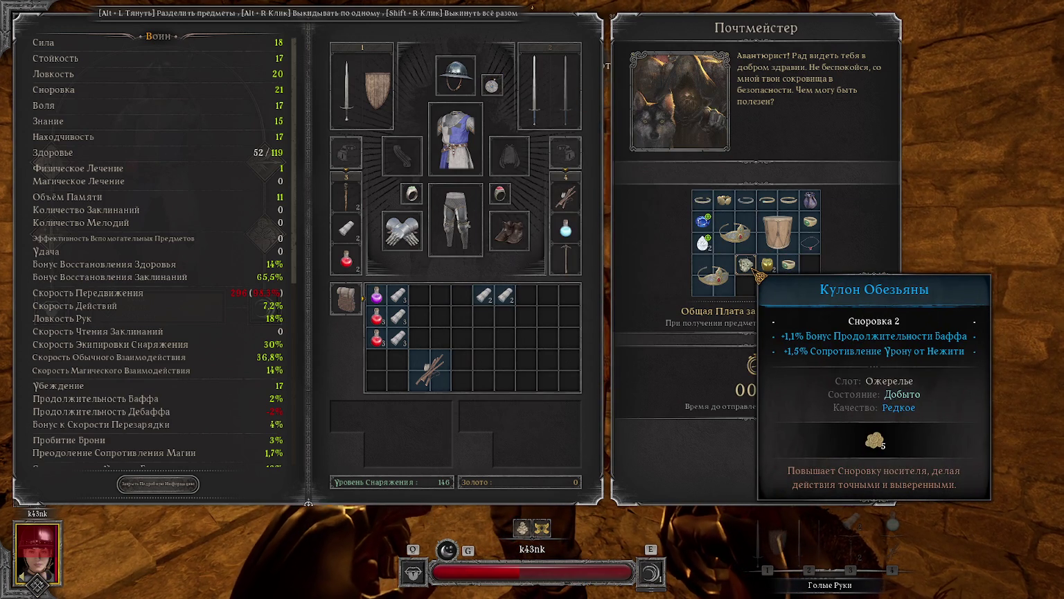
Step: Wear the Кулон Обезьяны pendant, shift the bow left, and add the potion and bandages to the delivery
left_click_drag(746, 264, 492, 85)
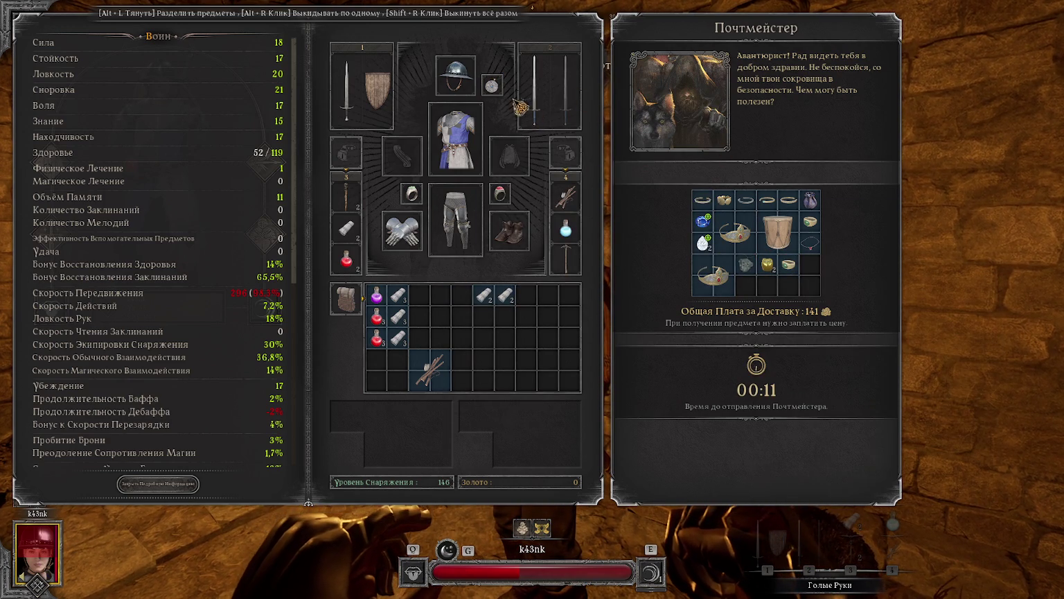
left_click_drag(415, 380, 394, 380)
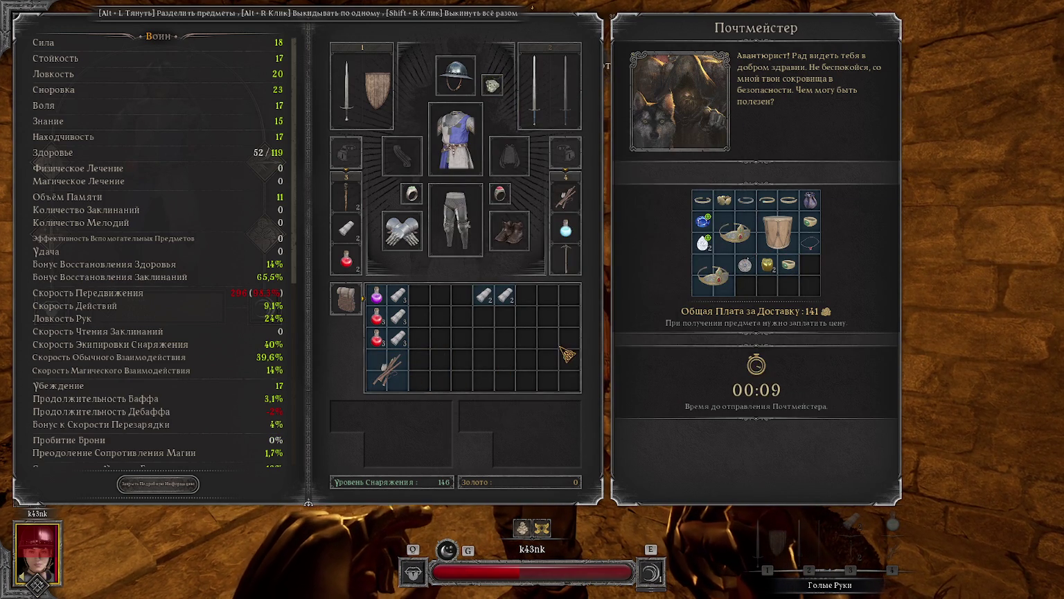
right_click(384, 300)
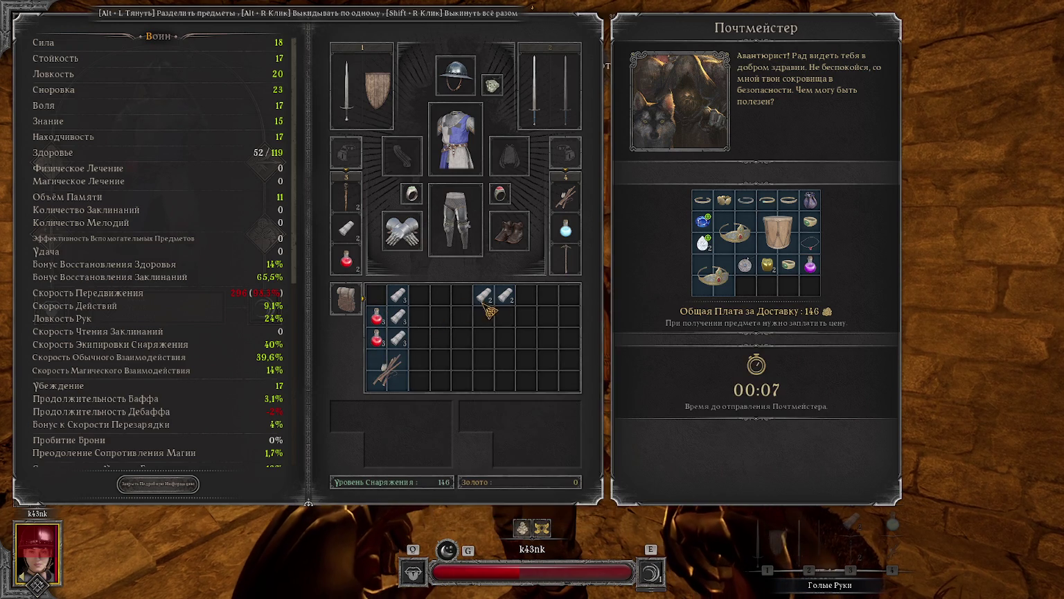
right_click(511, 299)
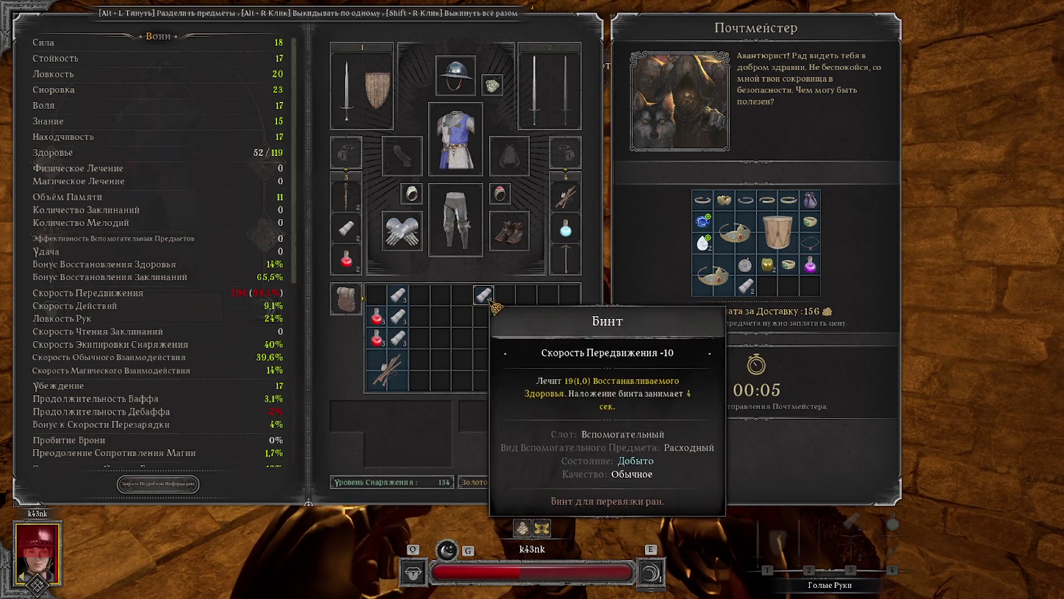
Step: Leave the Postmaster and ready the healing potion in hand
key("Escape")
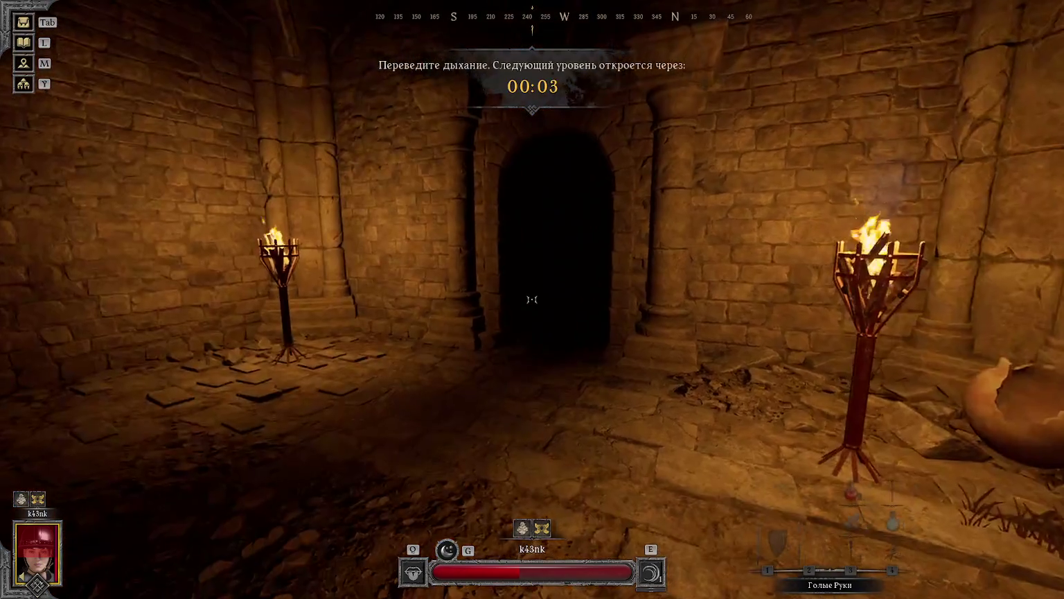
scroll(533, 300, "down", 2)
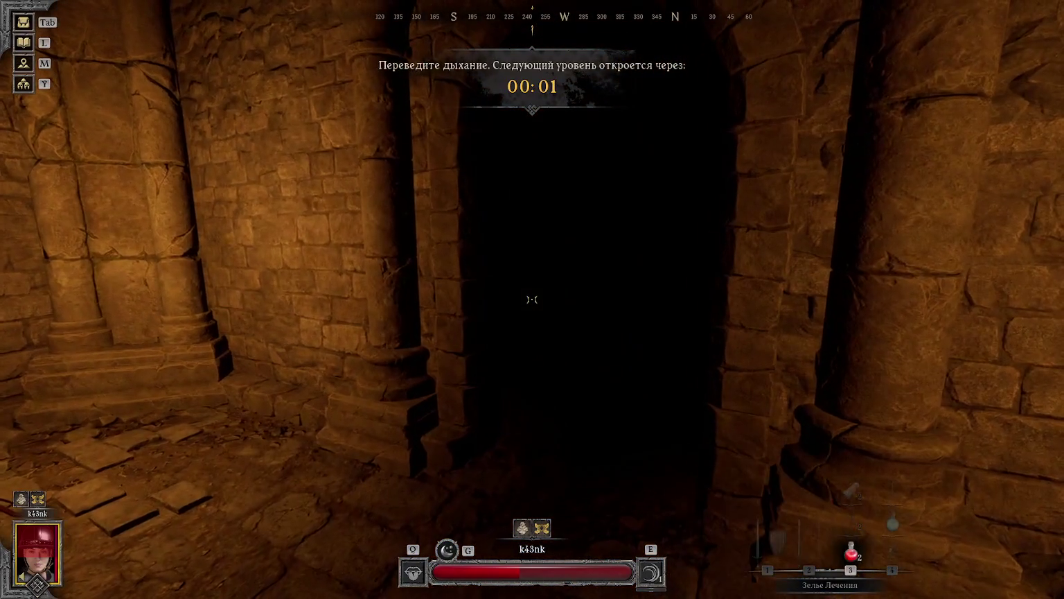
key("3")
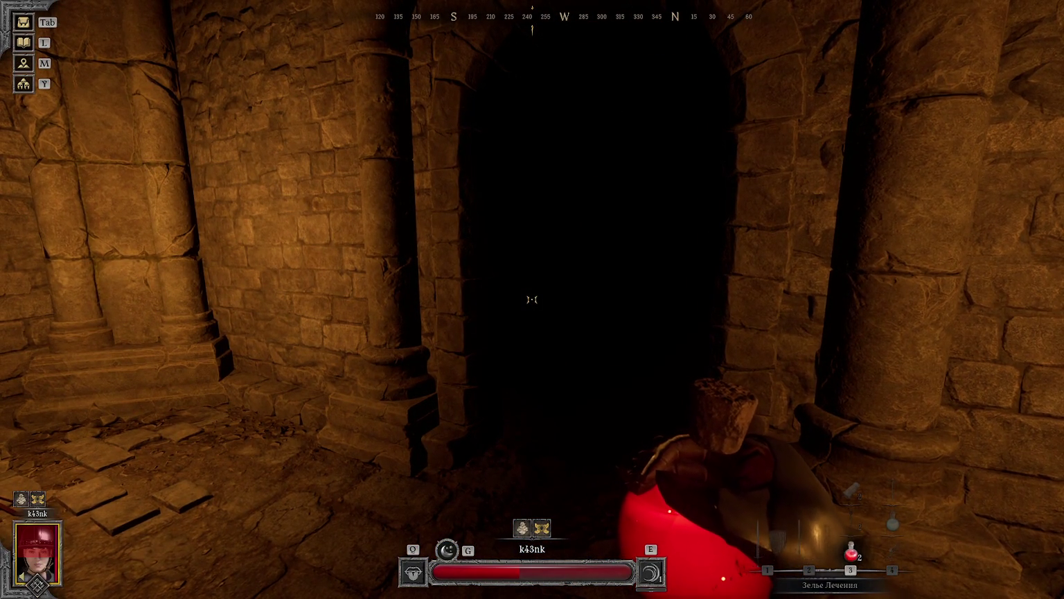